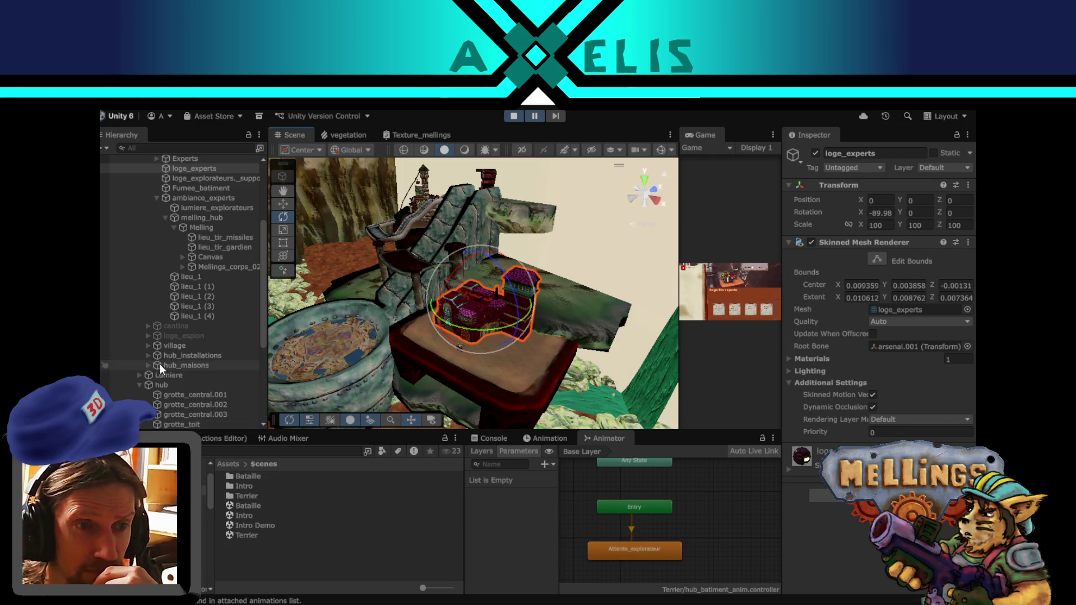
- Set loge_expert's Animations list to size 1 and put the Experts|Experts clip in Element 0
scroll(205, 286, up, 4)
click(189, 268)
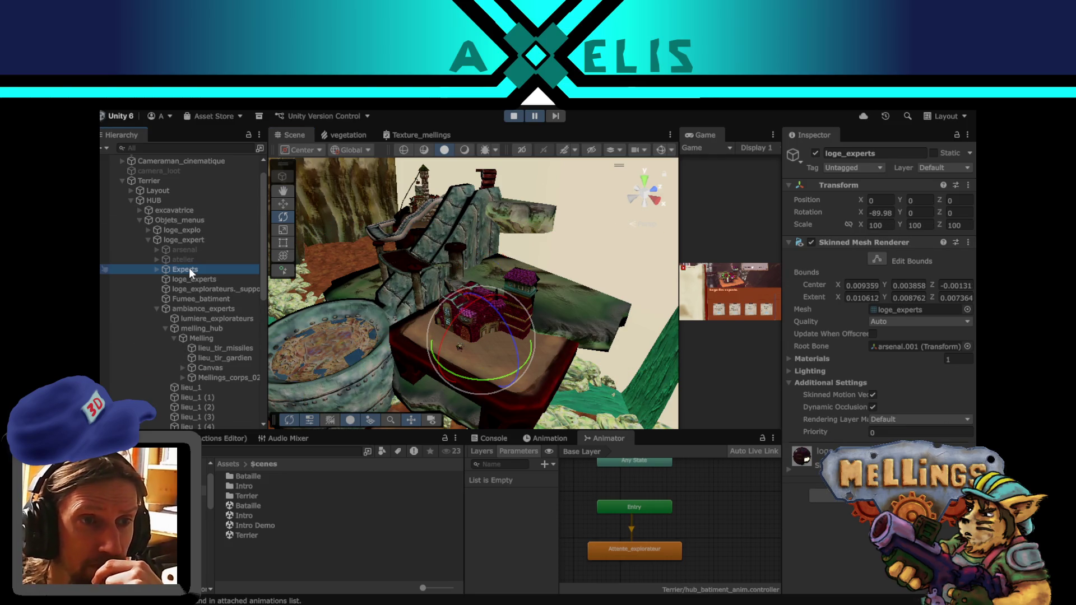
click(186, 240)
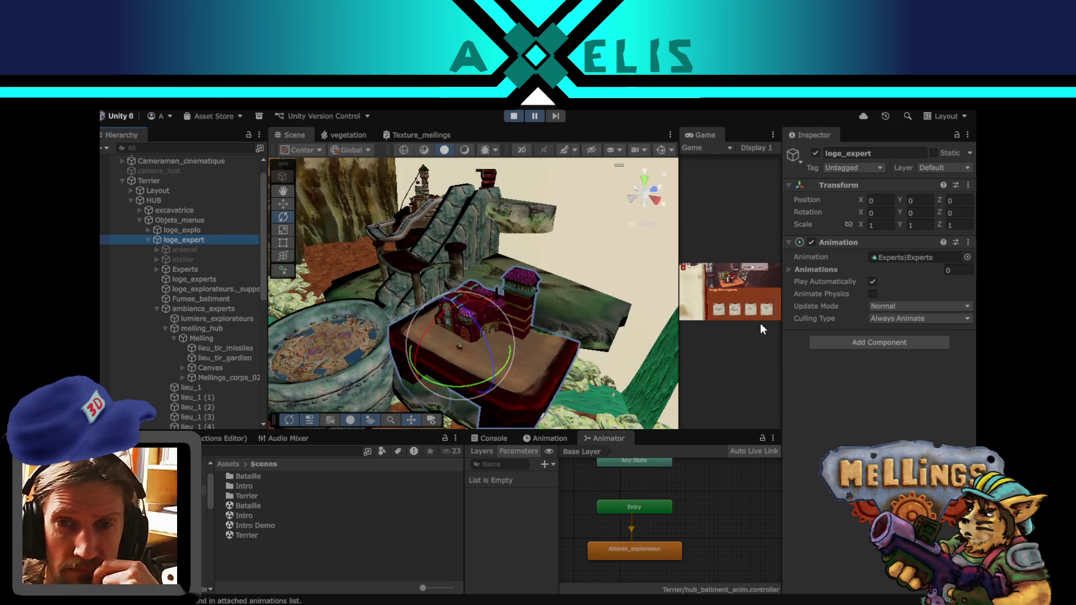
click(789, 270)
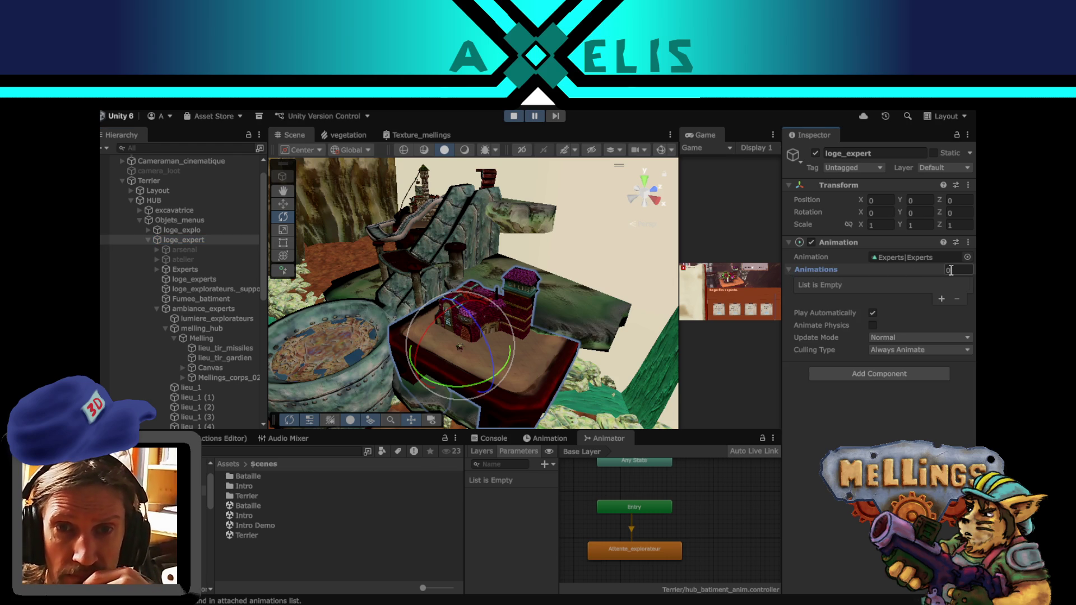
text(1)
key(Return)
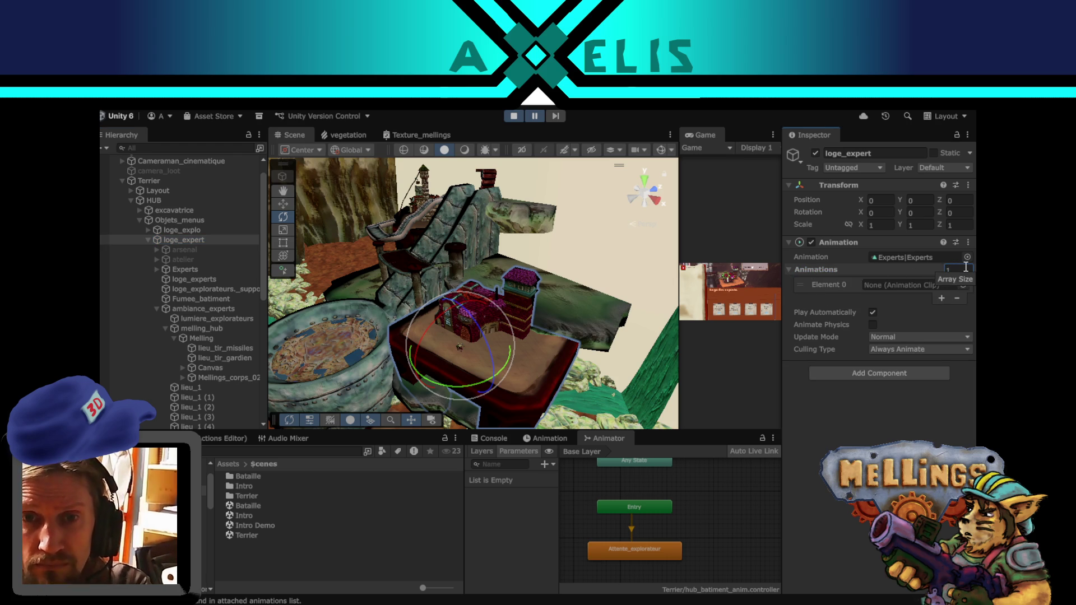
click(920, 257)
drag(280, 527, 895, 287)
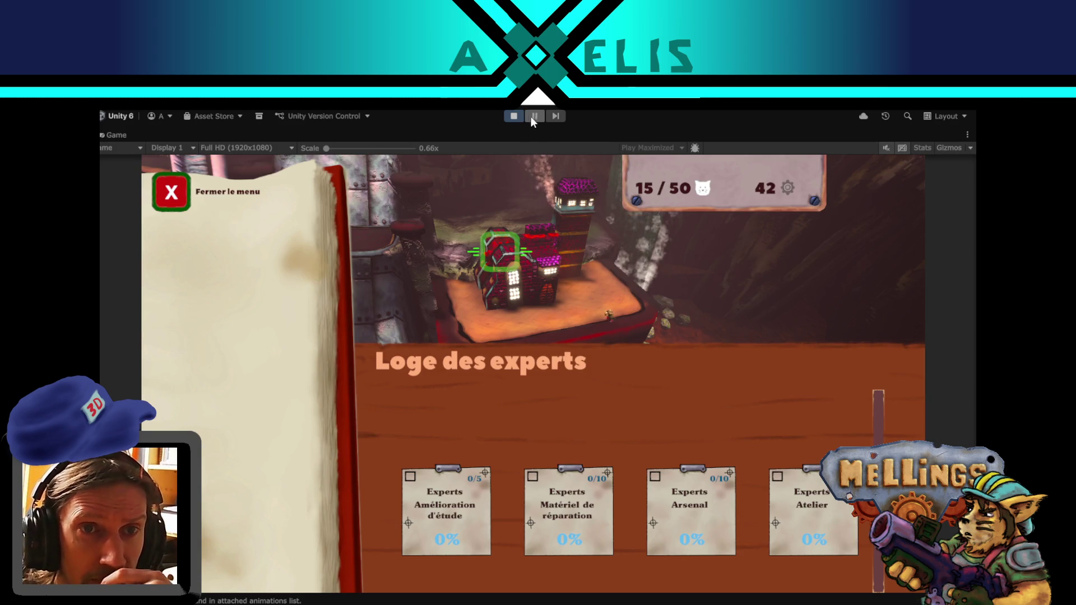
- Leave the maximized Game view, enable Play Automatically, and exit Play mode
click(534, 116)
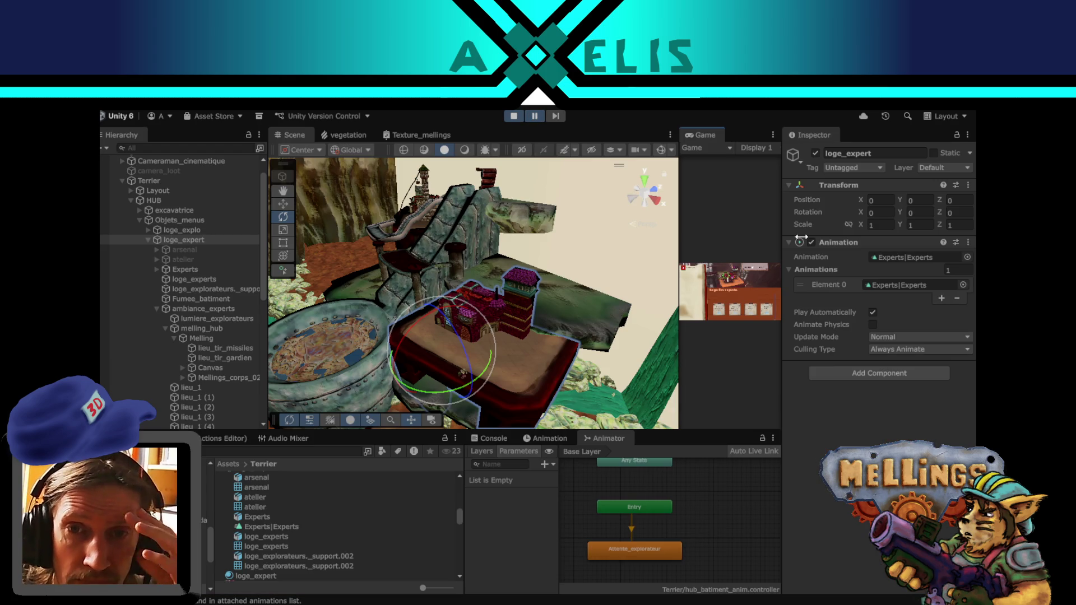
click(875, 312)
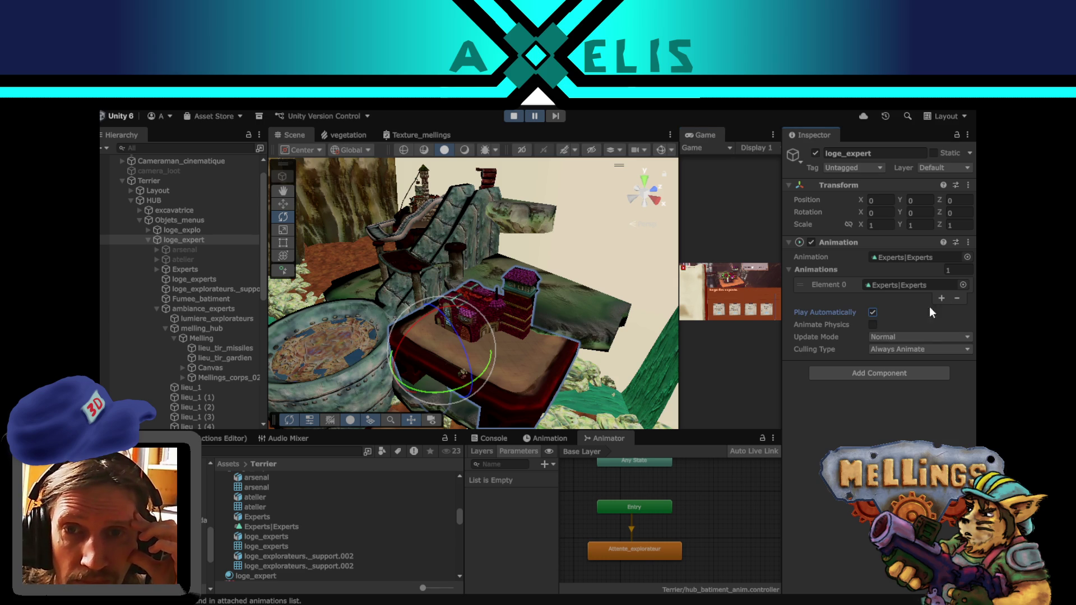
click(518, 115)
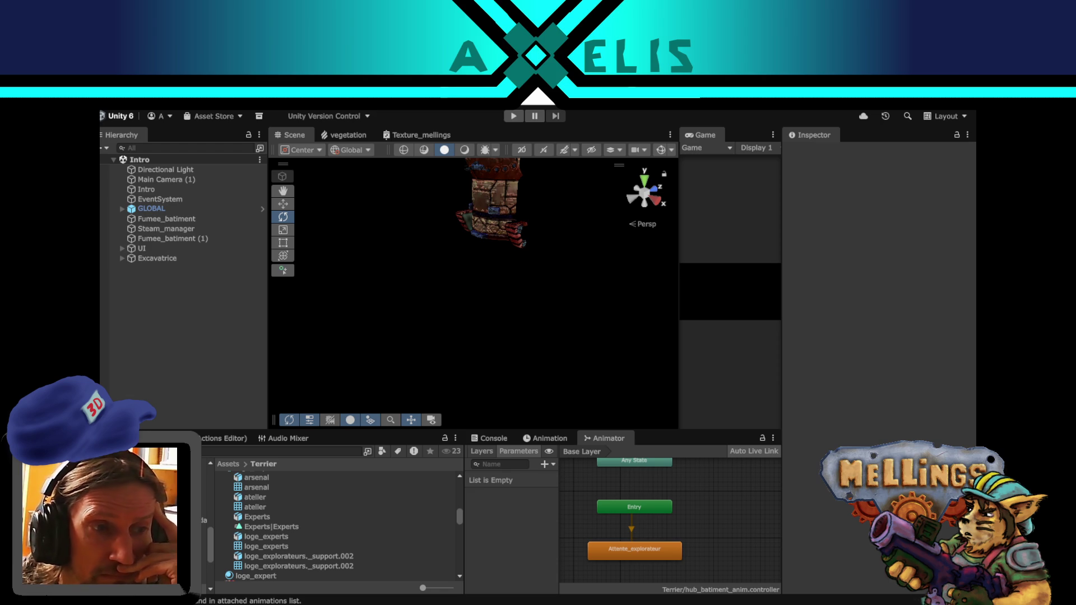
- Open the Terrier scene and select loge_explo under Terrier > HUB > Objets_menus
scroll(207, 521, up, 3)
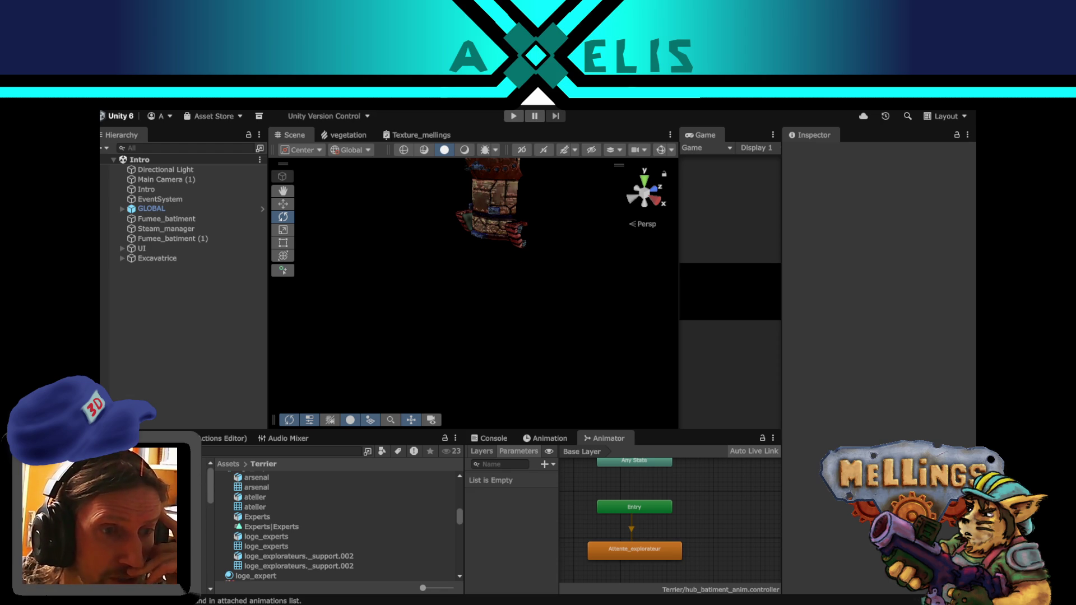
click(196, 522)
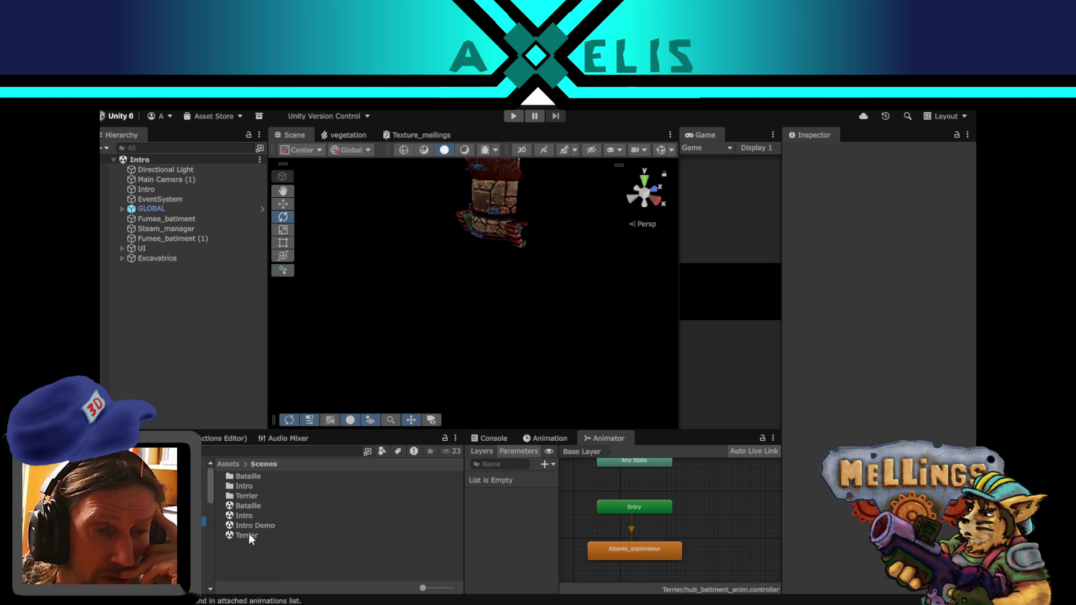
double_click(249, 534)
click(122, 199)
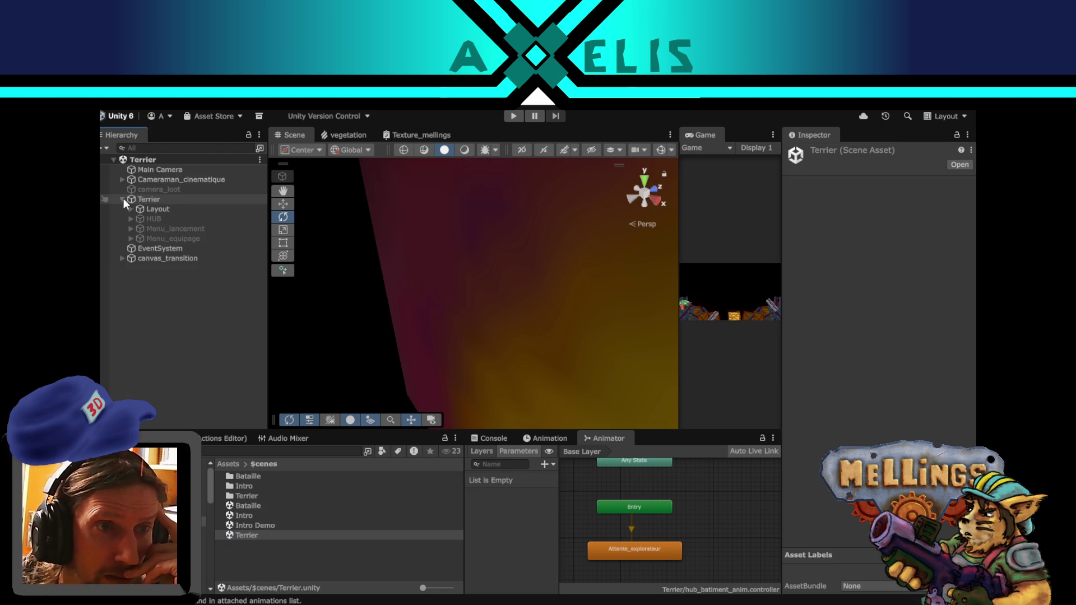
click(131, 216)
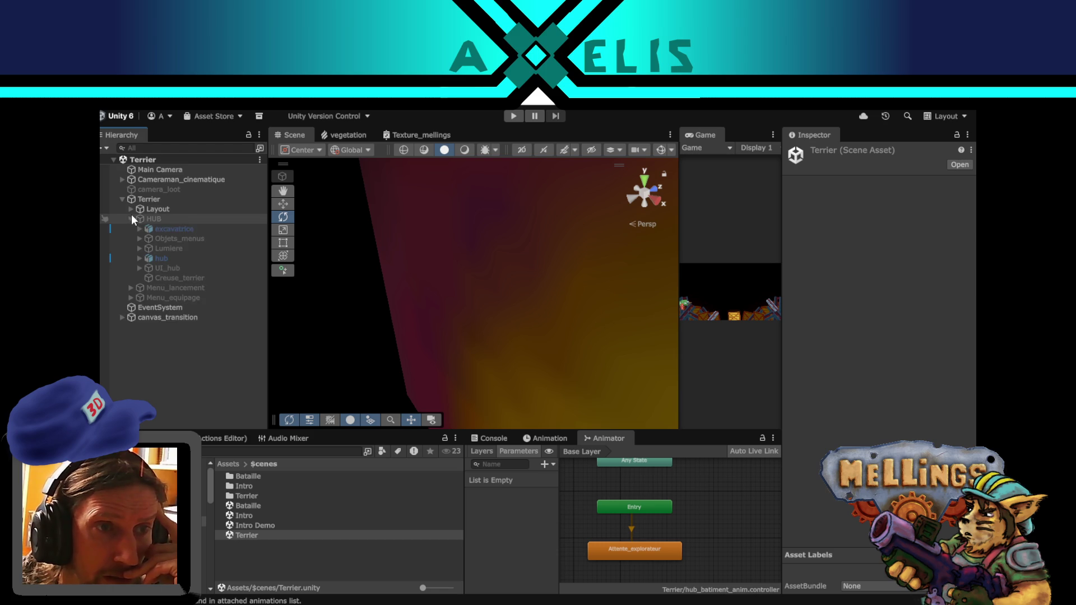
click(140, 238)
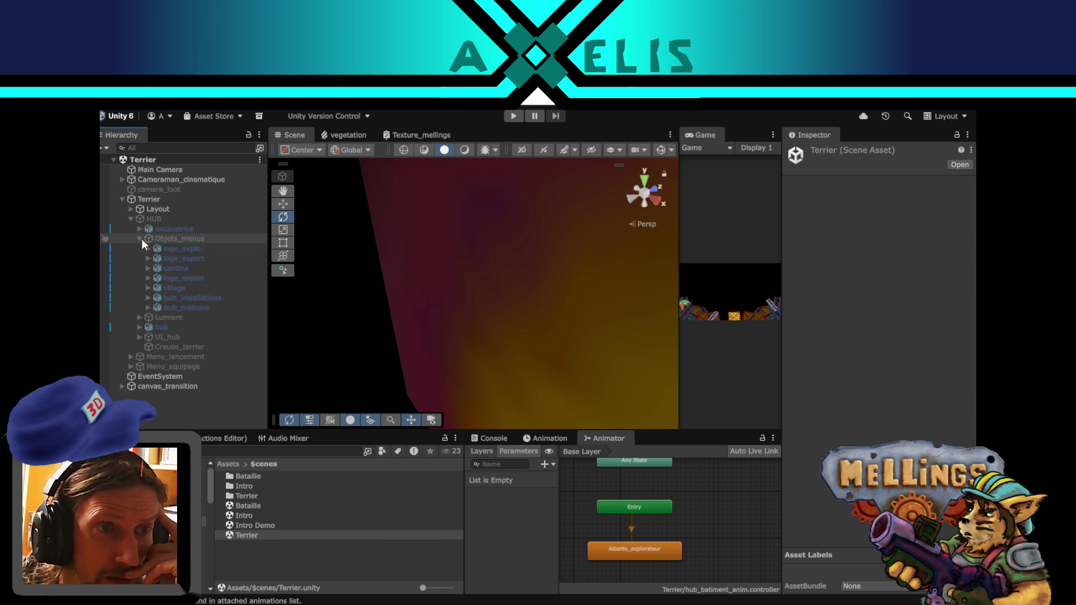
click(210, 248)
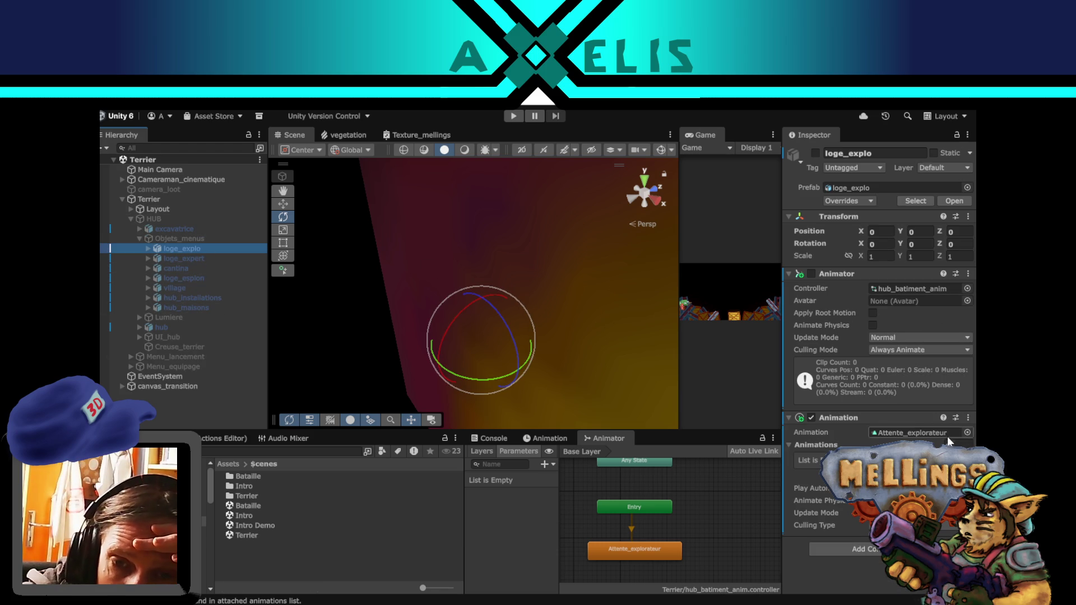
- Add the Attente_explorateur clip to loge_explo's animations list and check the clip's properties
click(901, 432)
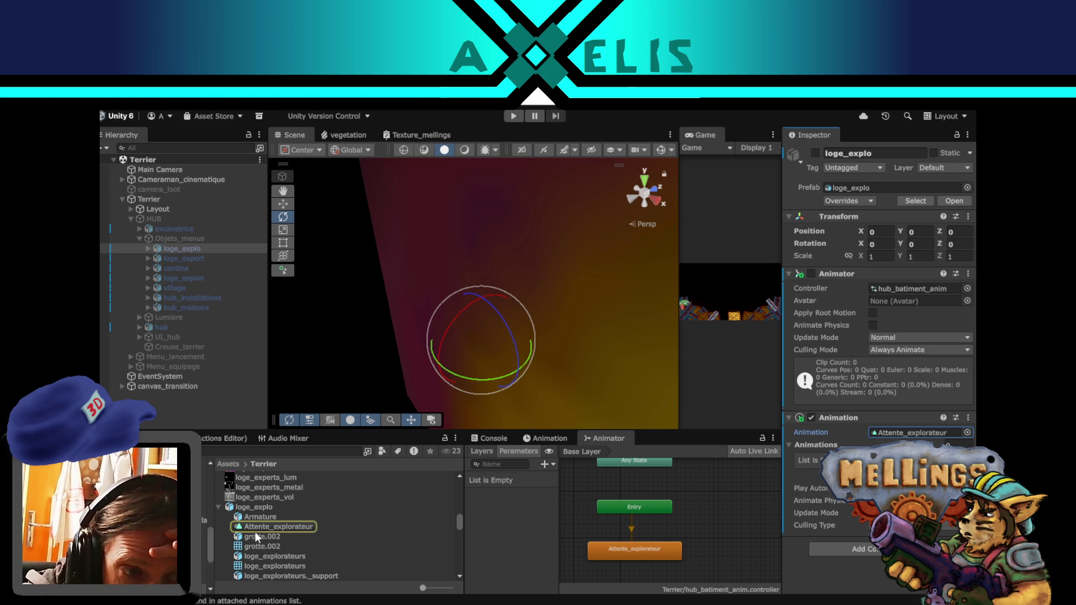
mouse_move(261, 528)
mouse_down()
mouse_move(823, 488)
mouse_move(835, 451)
mouse_up()
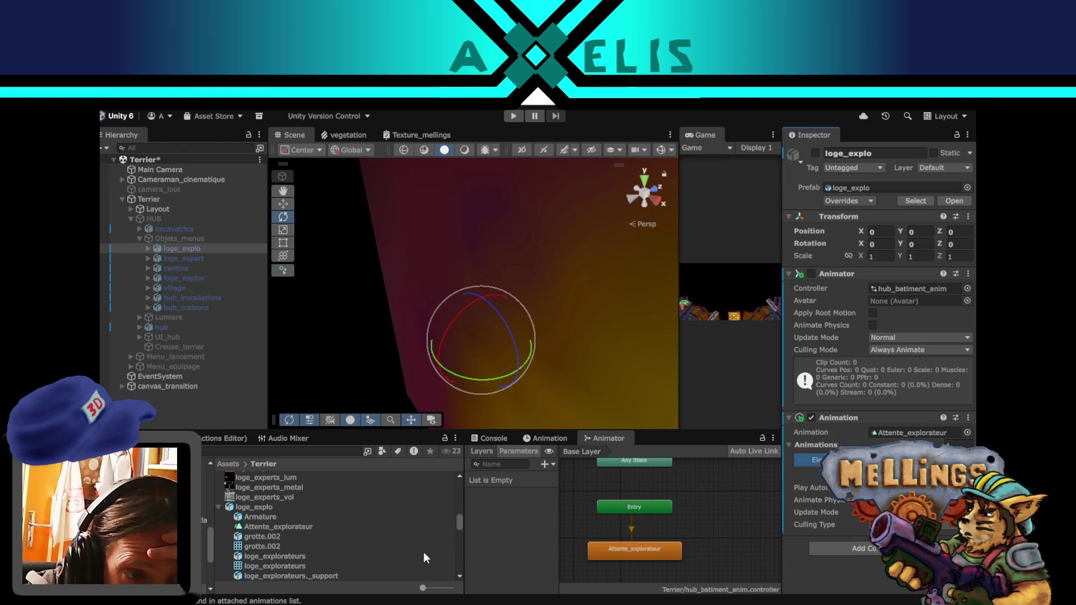
click(287, 527)
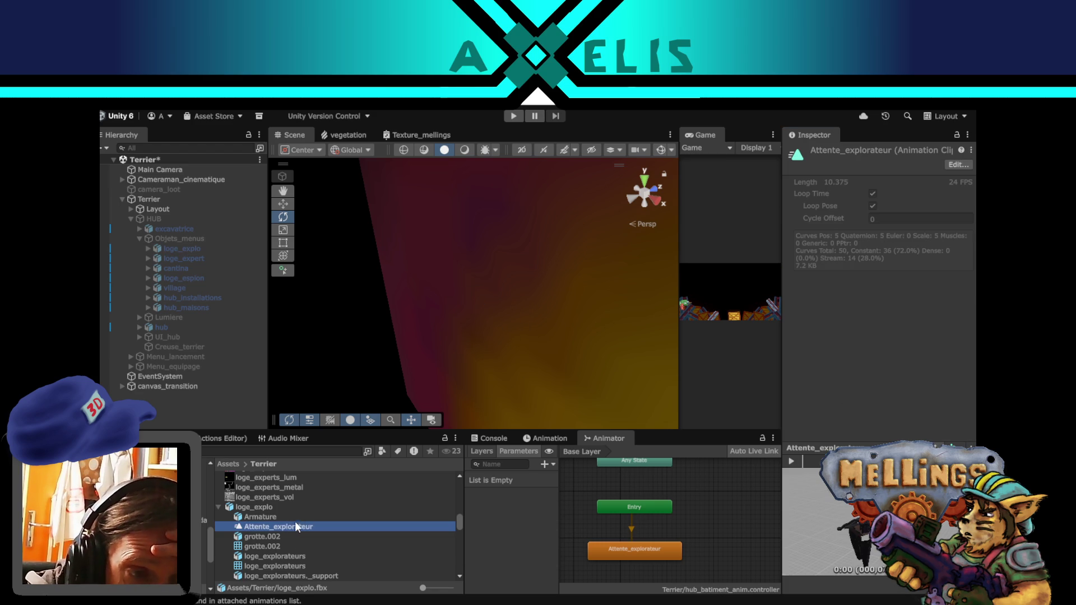
- Add the Experts|Experts clip to loge_expert's animations, then reopen the Intro scene
click(177, 261)
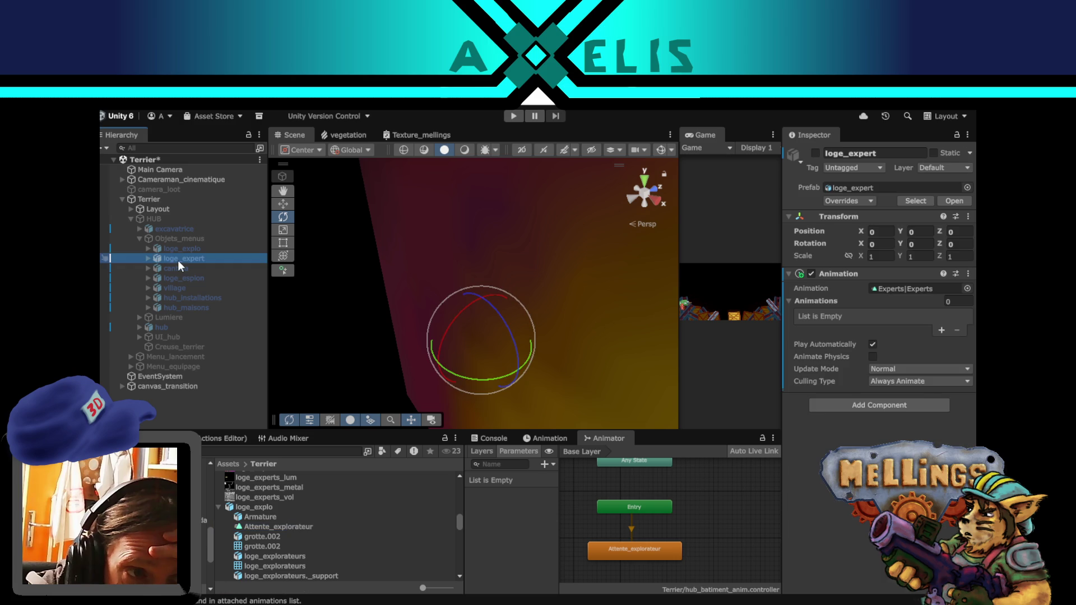
click(903, 290)
mouse_move(278, 525)
mouse_down()
mouse_move(855, 384)
mouse_move(895, 308)
mouse_up()
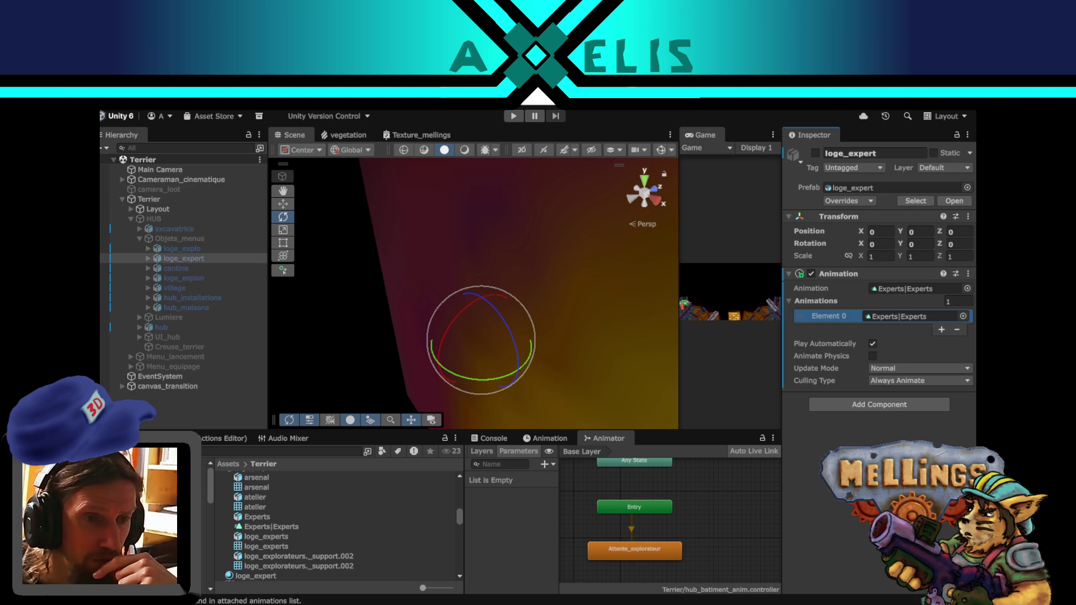
click(193, 522)
double_click(250, 515)
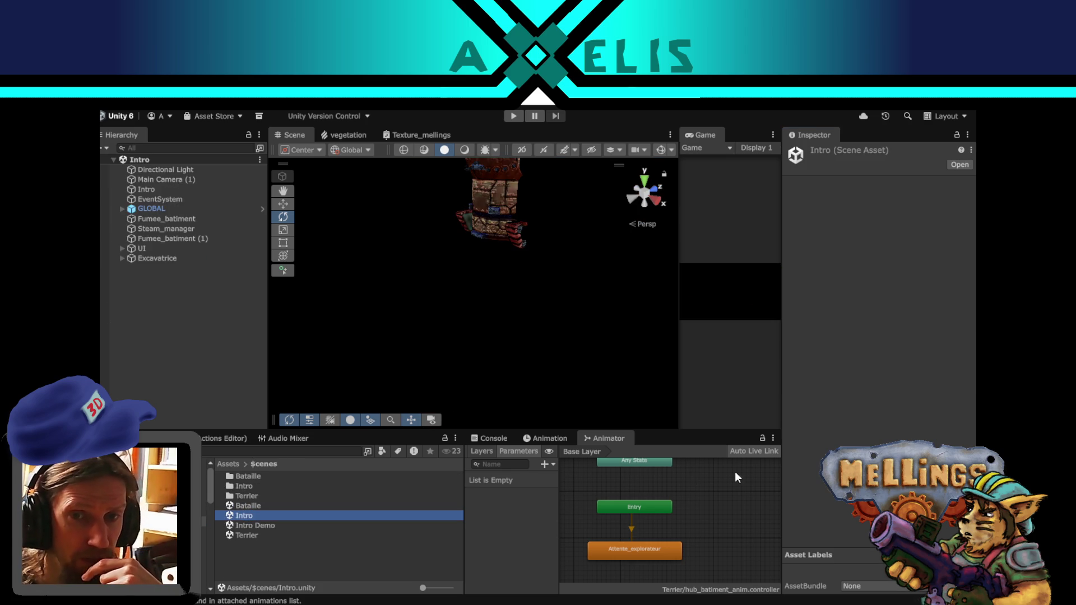
- Start a play test of the Intro scene, briefly checking the Twitch stream before returning
click(521, 116)
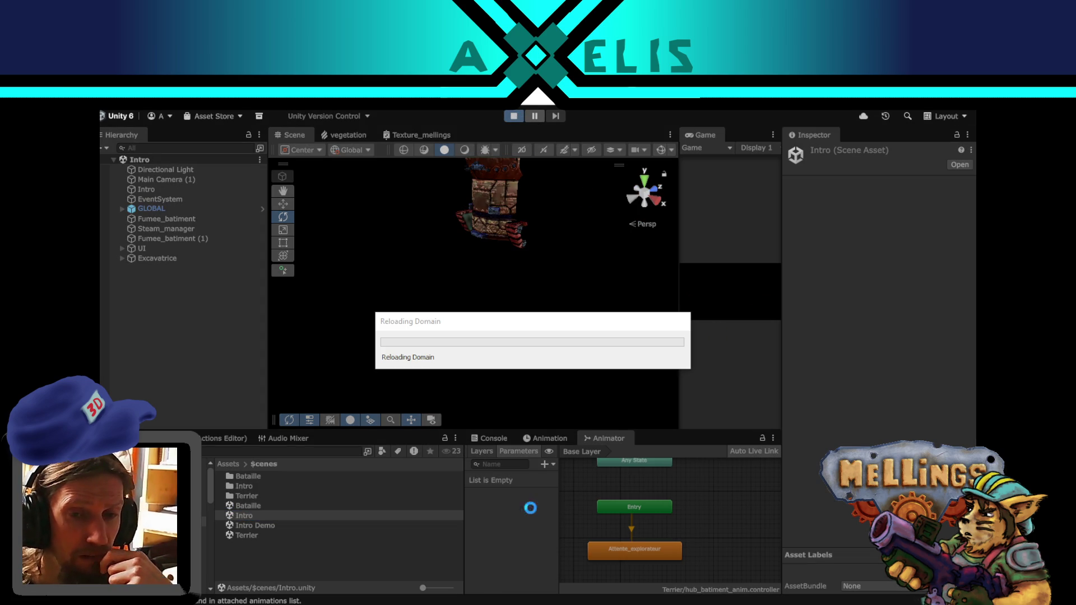
key(alt+Tab)
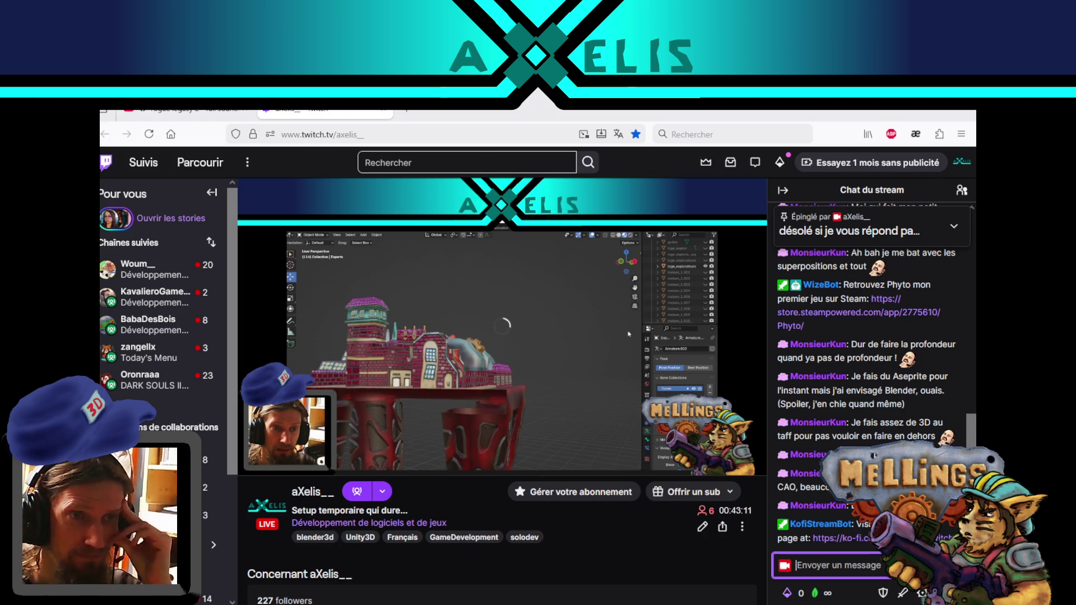
key(alt+Tab)
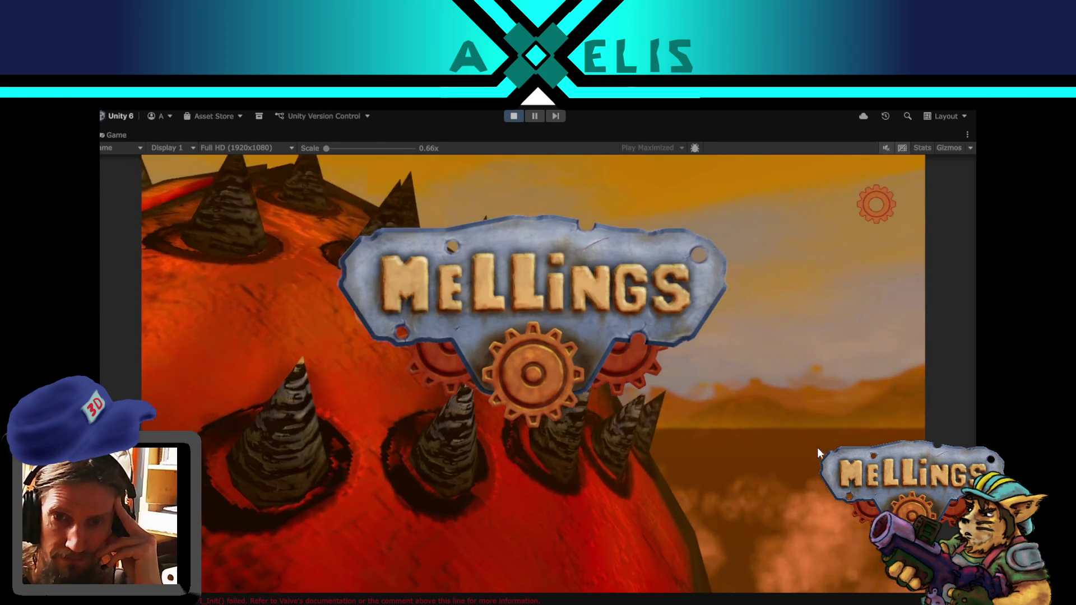
- Click Démarrer, open the Loge des experts building menu, and stop the play test
click(860, 281)
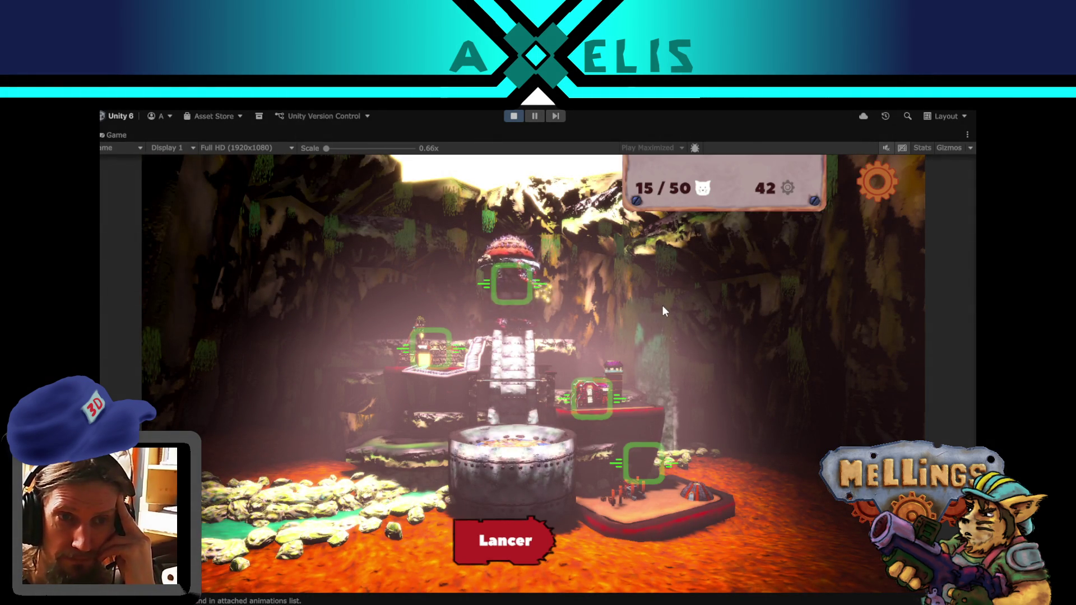
click(590, 410)
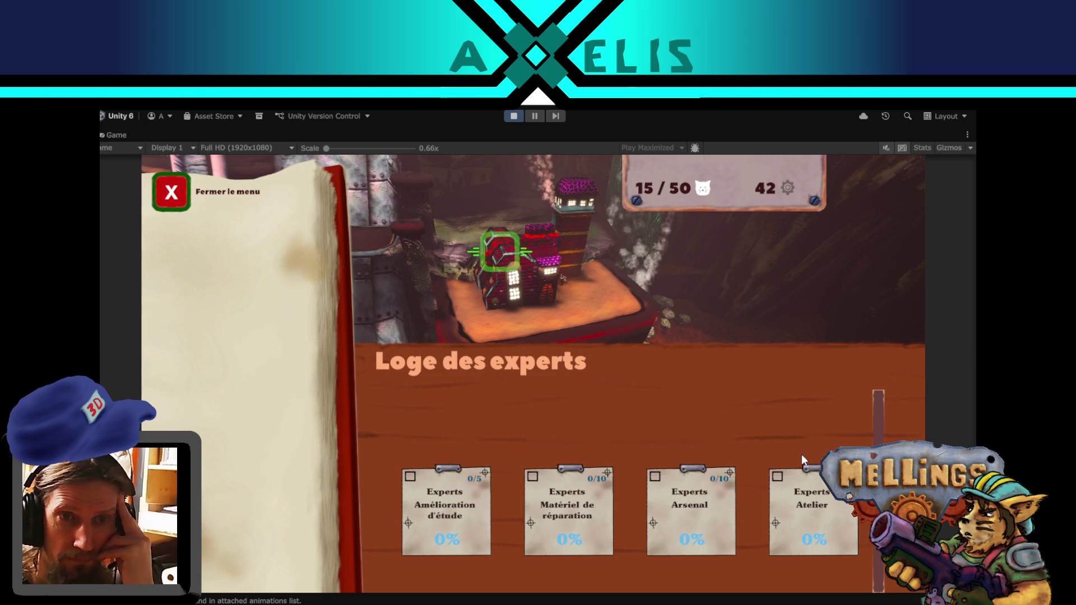
click(511, 116)
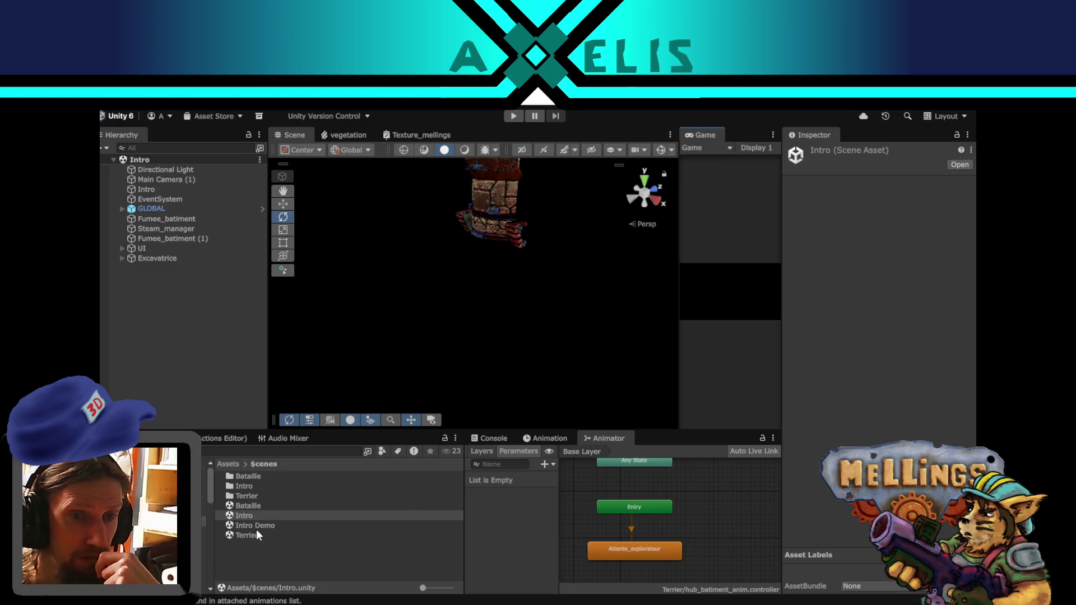
- Reopen the Terrier scene and frame its Terrier root object in the Scene view
double_click(256, 526)
click(250, 535)
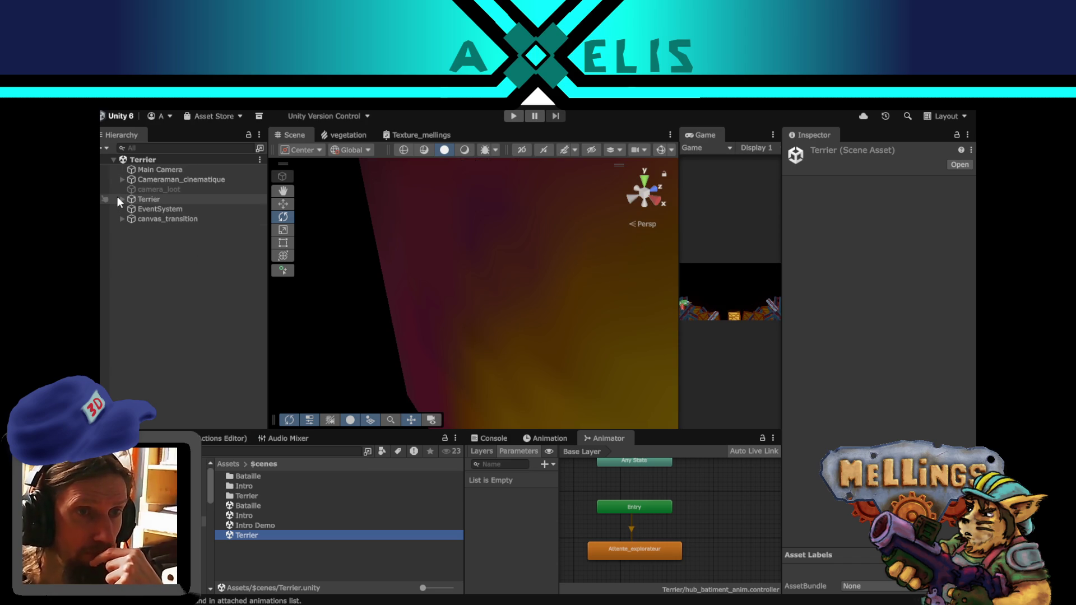
click(118, 198)
double_click(116, 196)
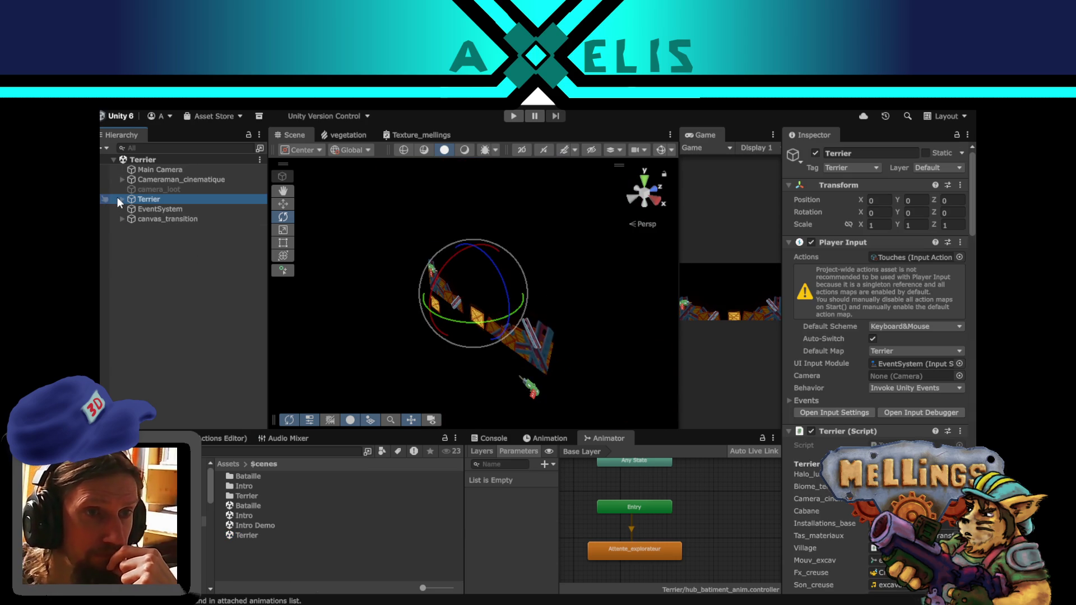
click(123, 198)
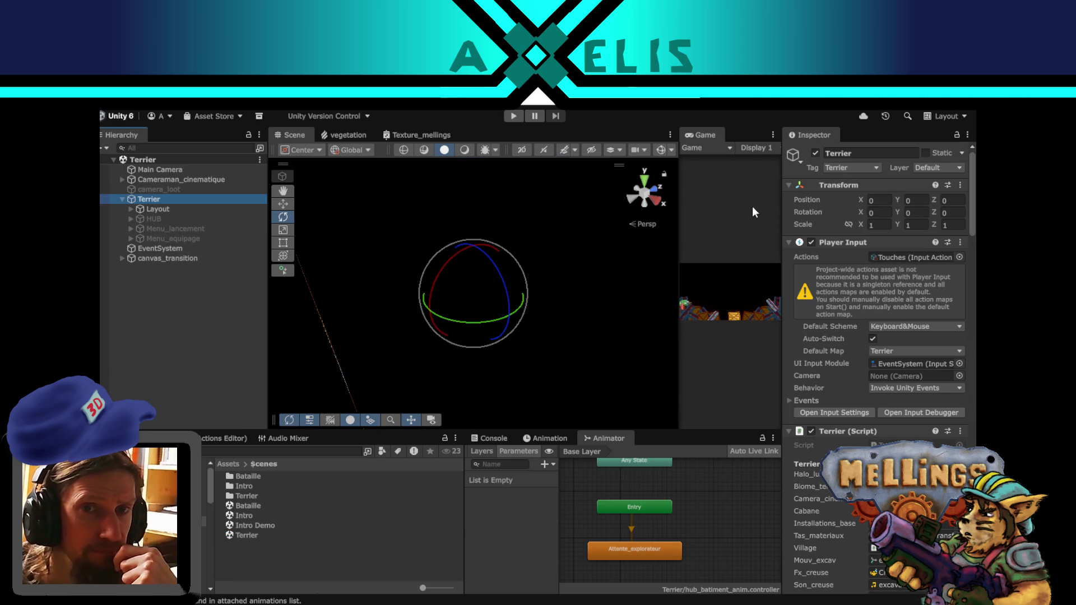
click(659, 150)
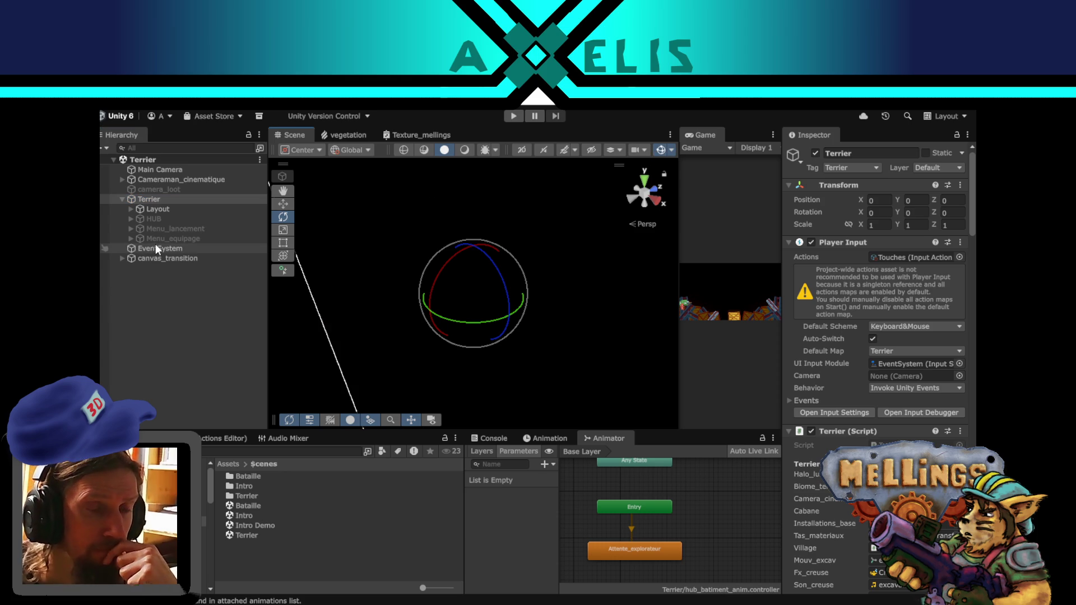
- Remove the Animation component from loge_explo under HUB > Objets_menus
click(135, 219)
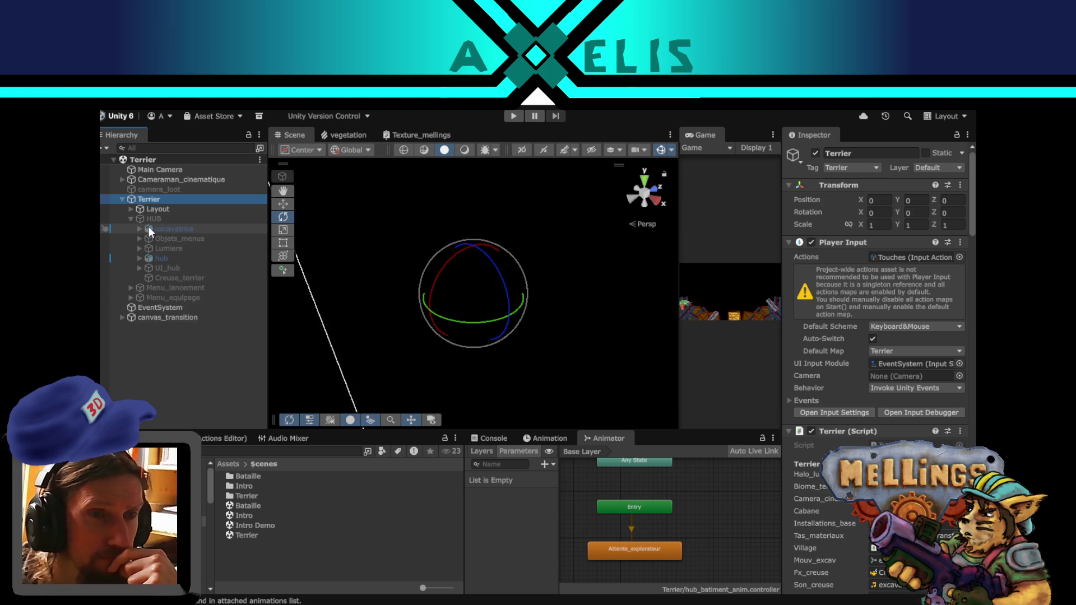
click(139, 237)
click(190, 249)
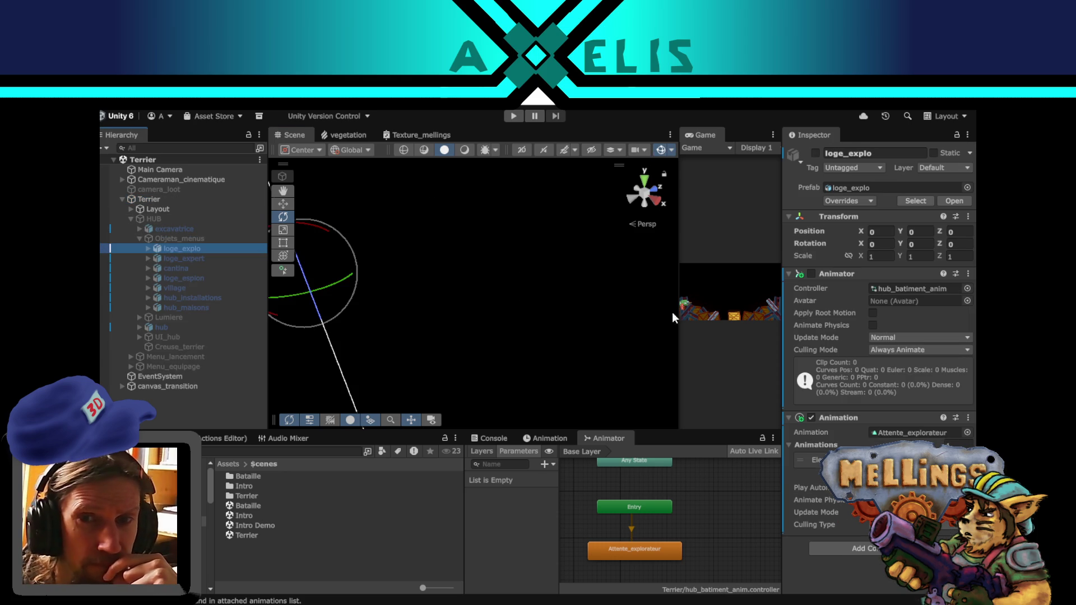
click(967, 418)
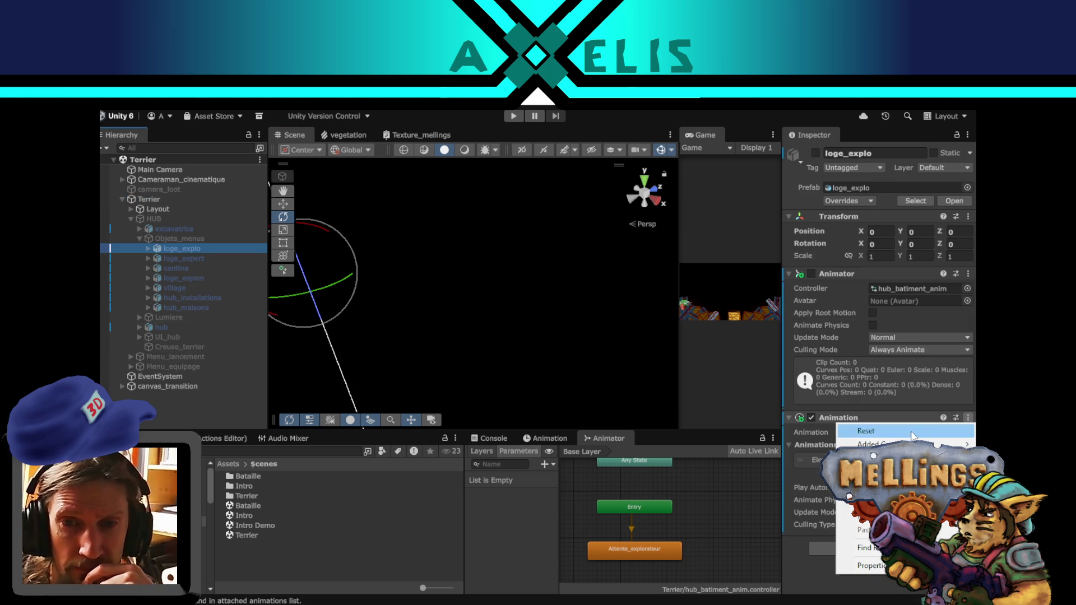
click(875, 462)
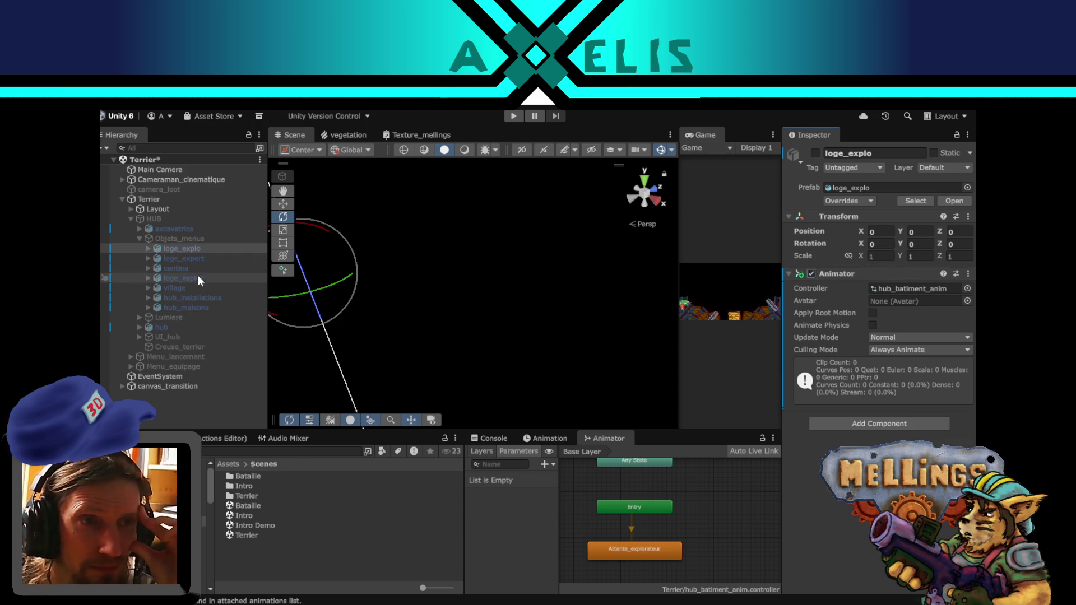
- Add an Animator to loge_expert using the hub_batiment_expert controller
click(204, 257)
click(878, 406)
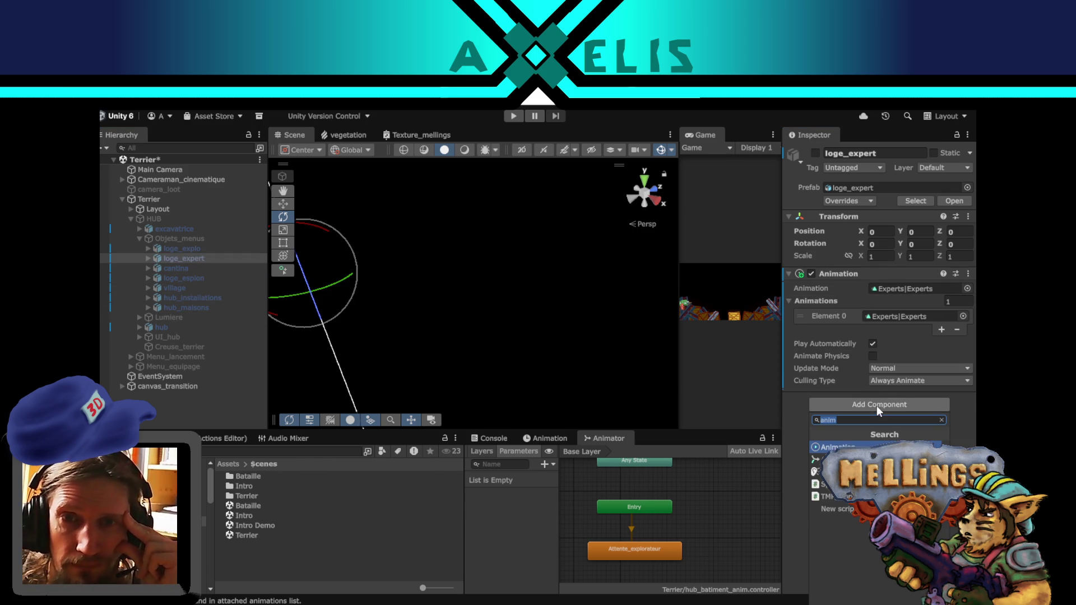
click(891, 421)
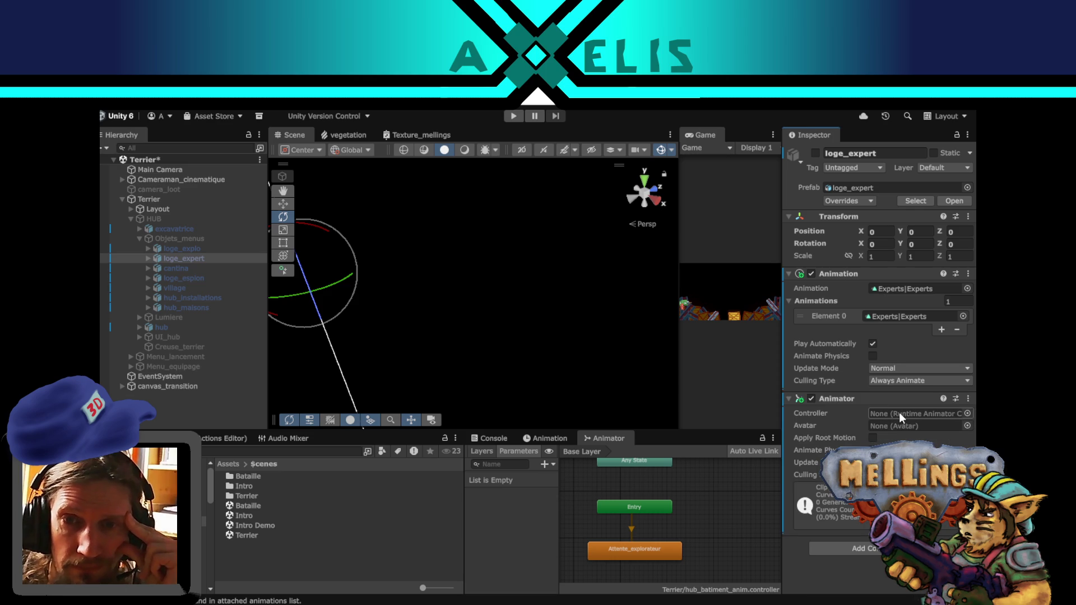
click(966, 414)
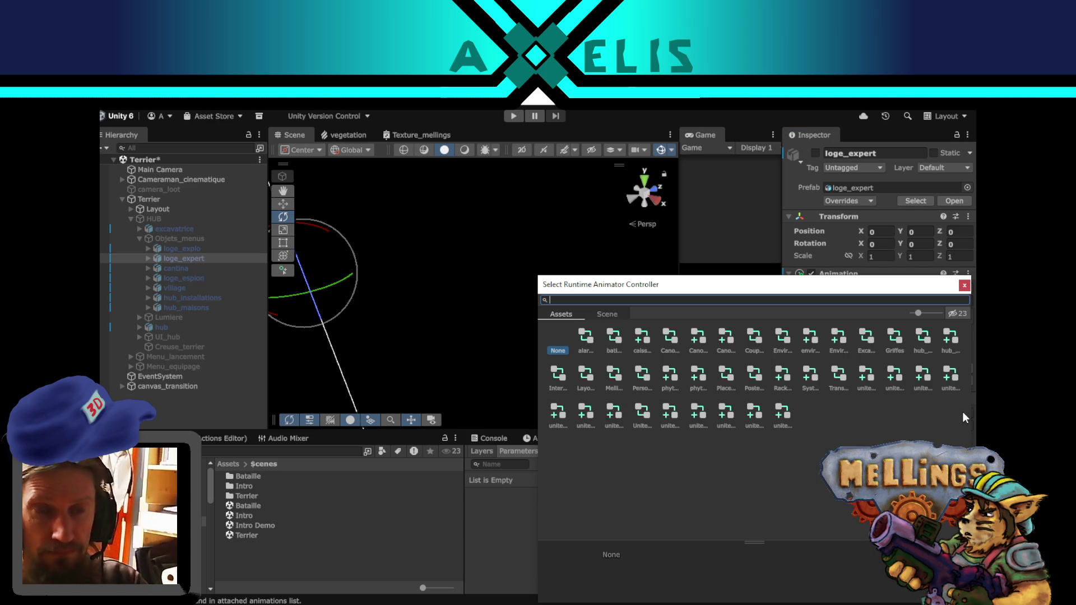
text(hub)
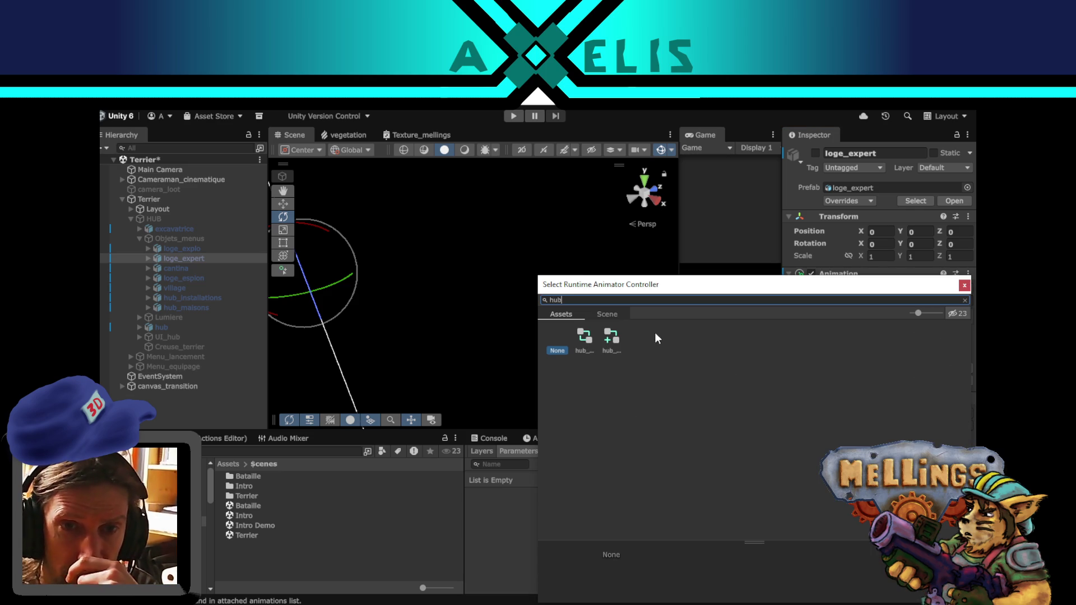
click(611, 342)
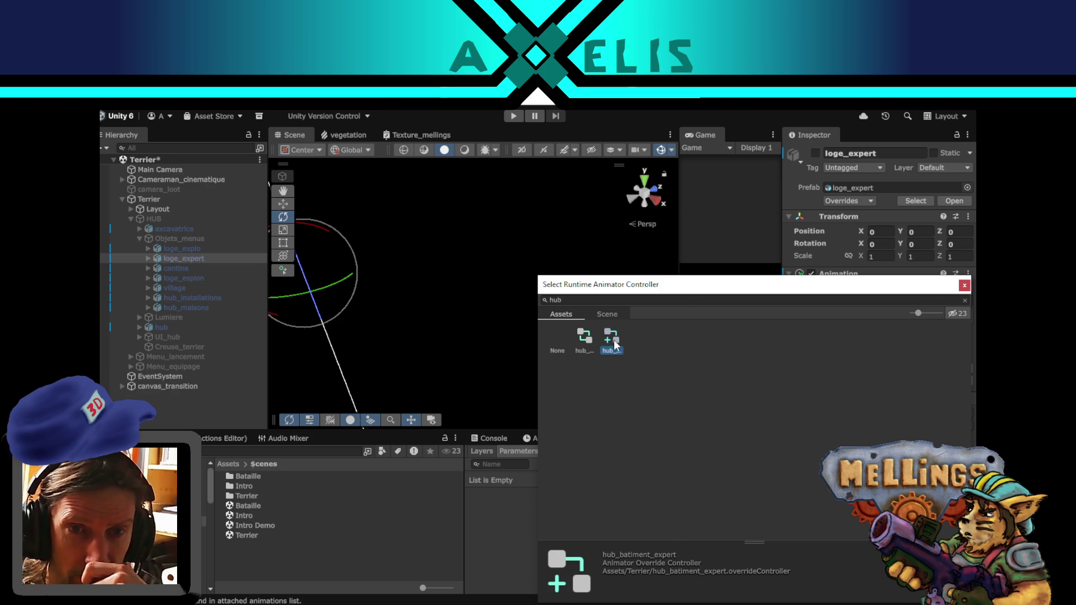
double_click(614, 340)
- Remove loge_expert's old Animation component and compare its setup with loge_explo's
click(968, 274)
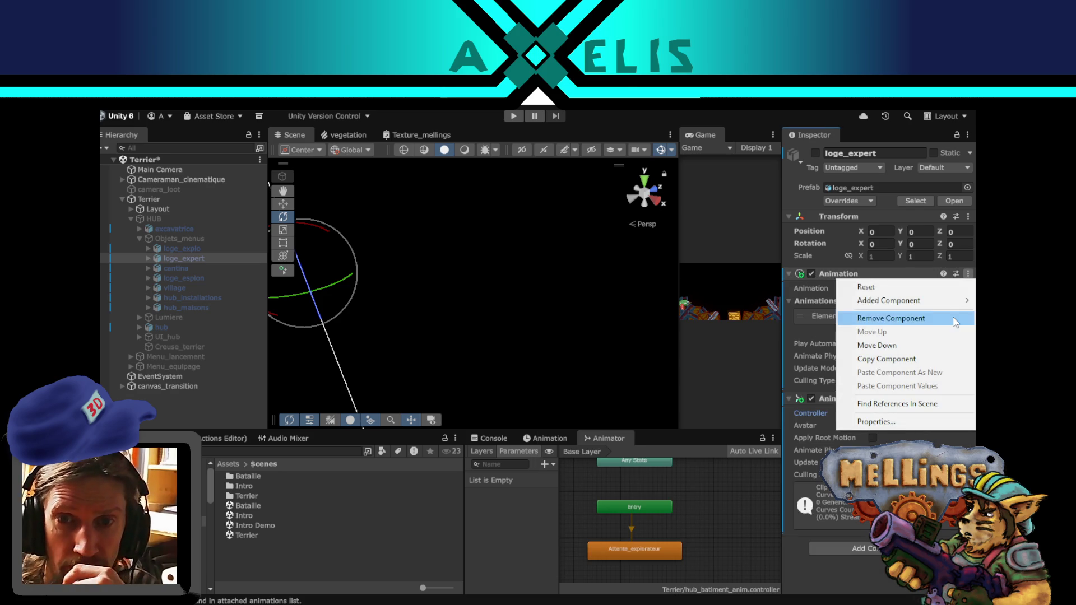
click(927, 317)
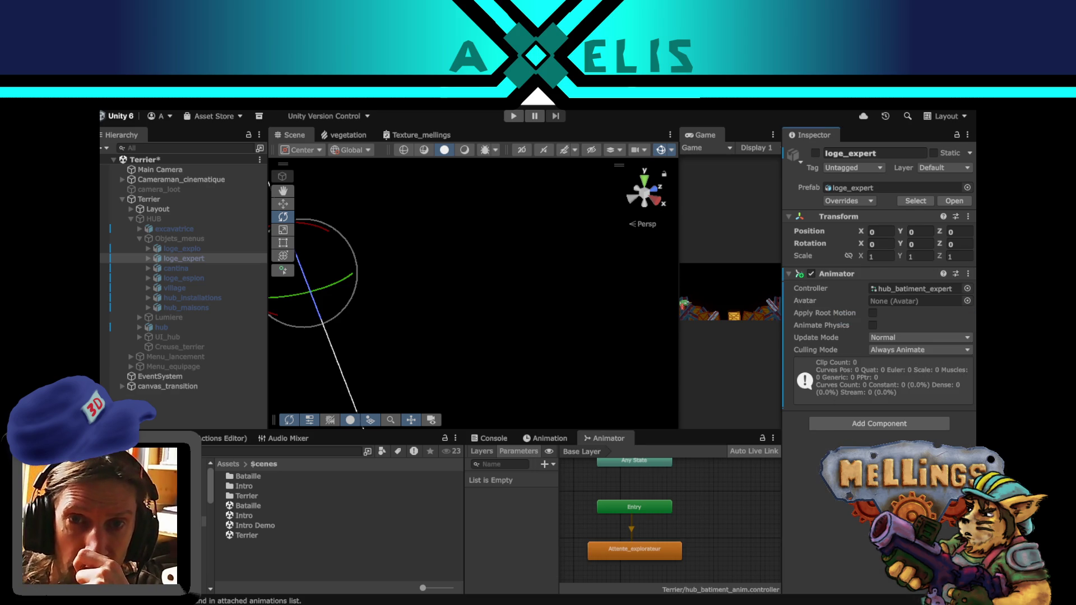
click(193, 247)
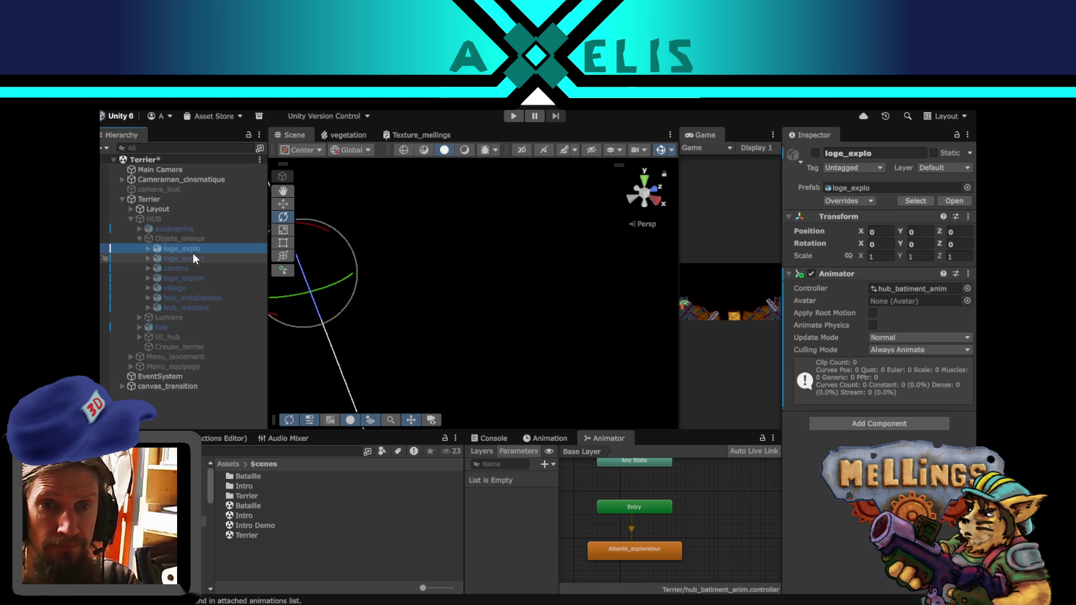
click(192, 256)
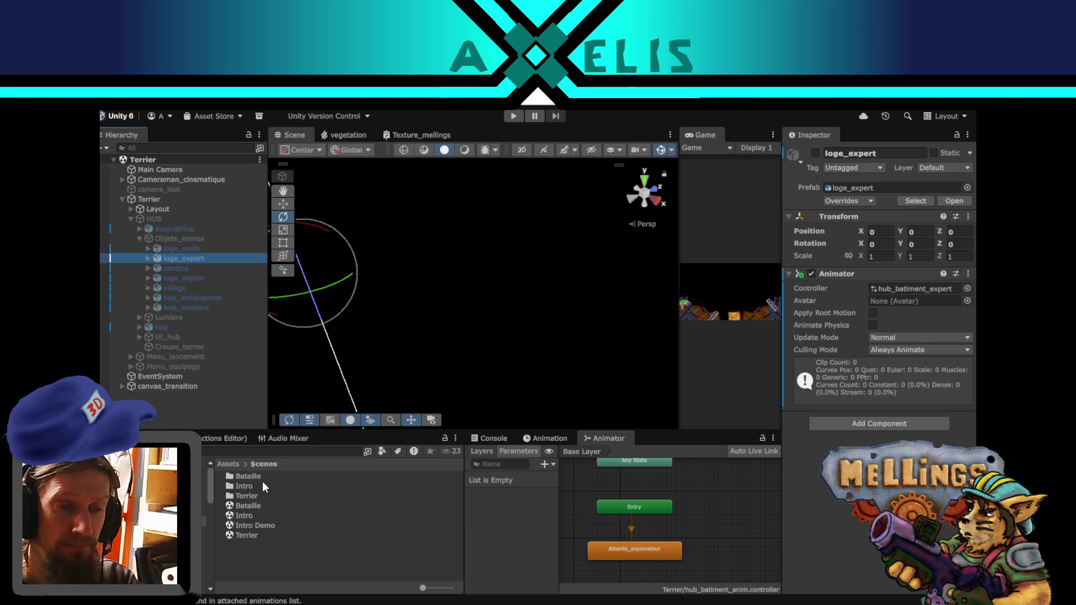
- Play from Intro into the hub, view the Loge d'Exploration menu, then open Loge des experts
double_click(248, 515)
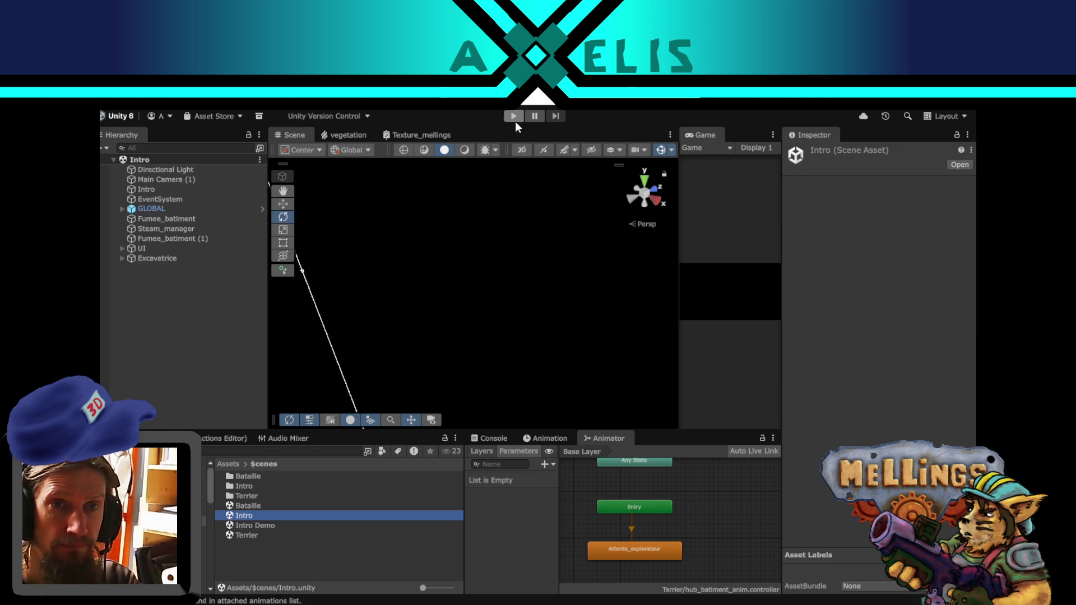
click(514, 116)
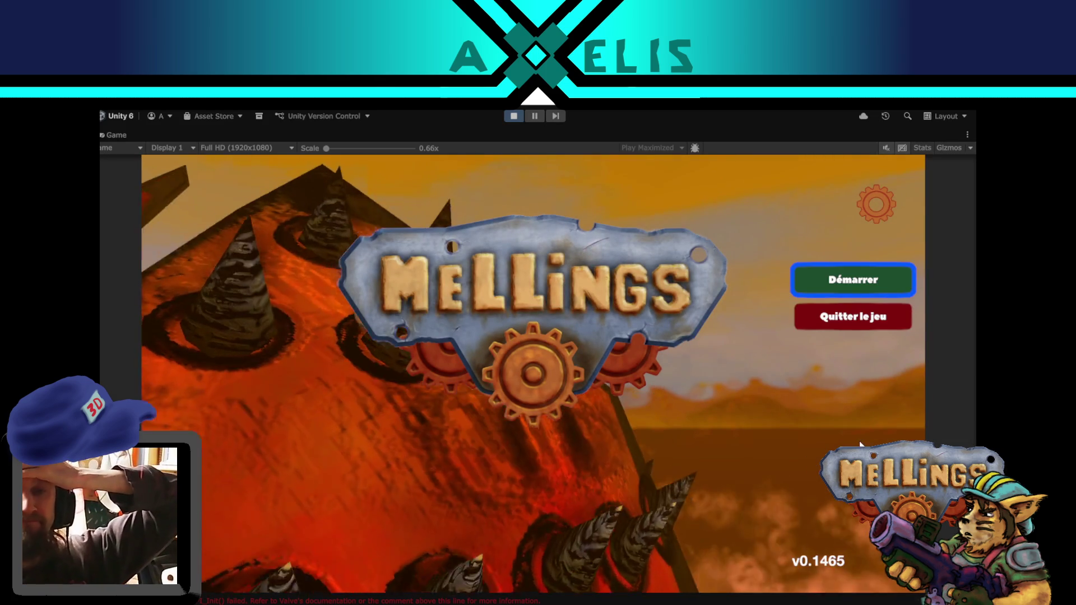
click(884, 270)
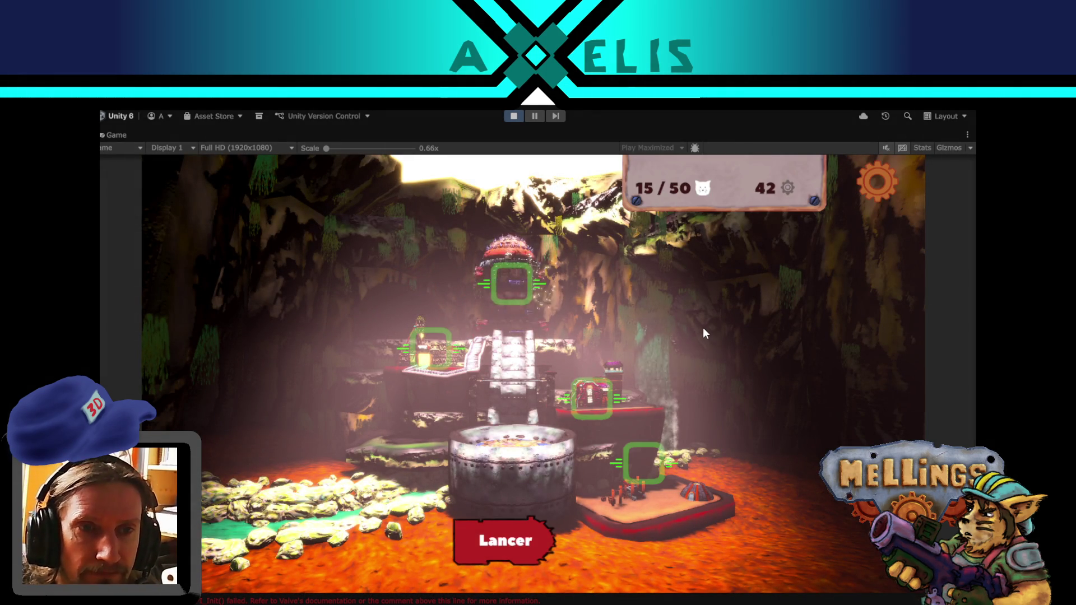
click(432, 347)
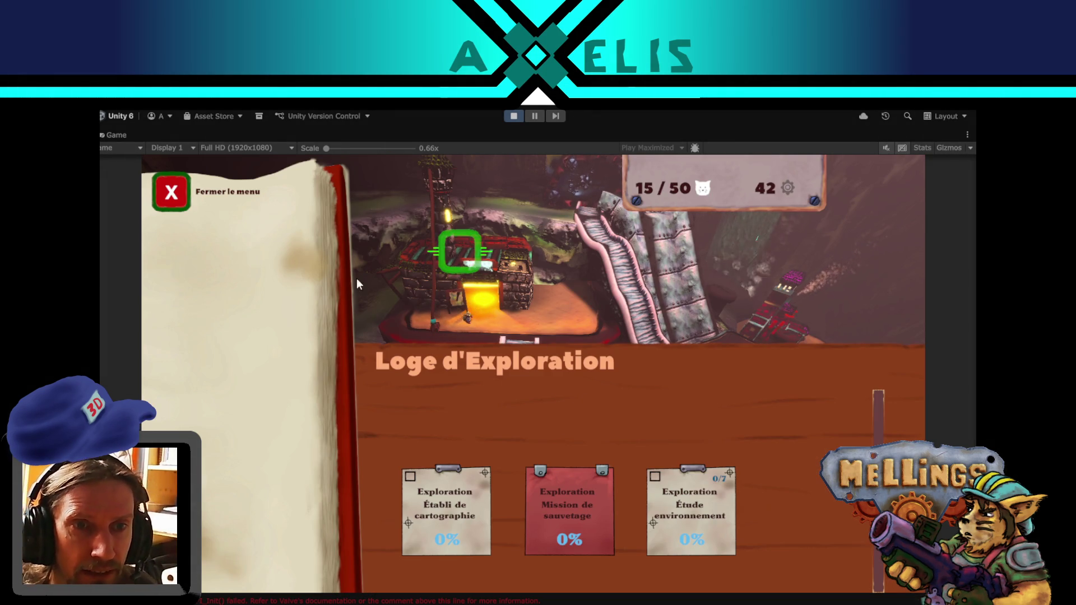
click(183, 193)
click(580, 441)
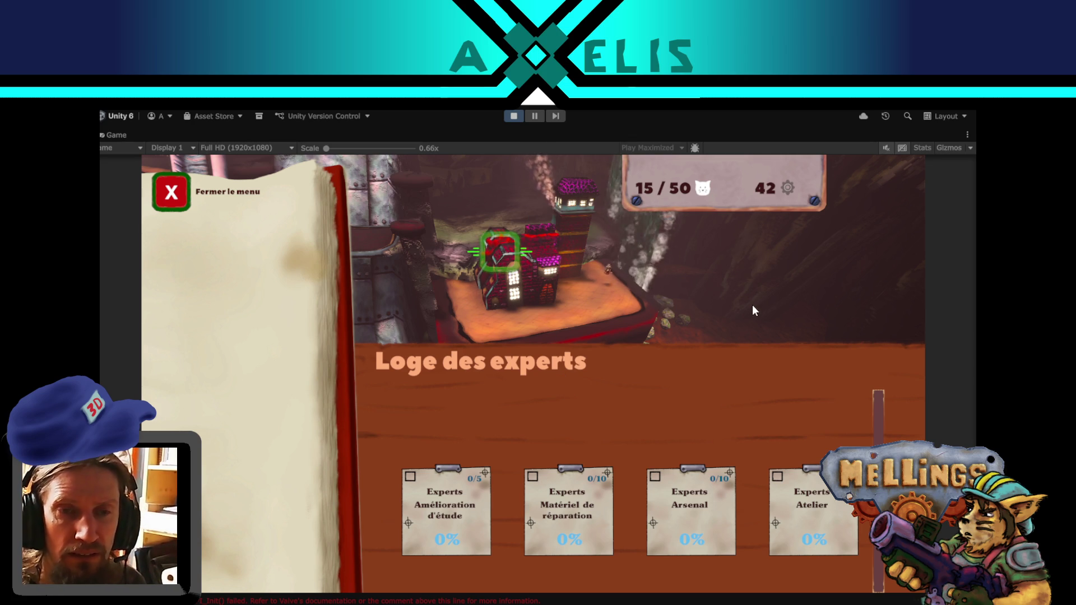
- Pause the game, frame loge_expert in the Scene view, and inspect its arsenal part
click(535, 115)
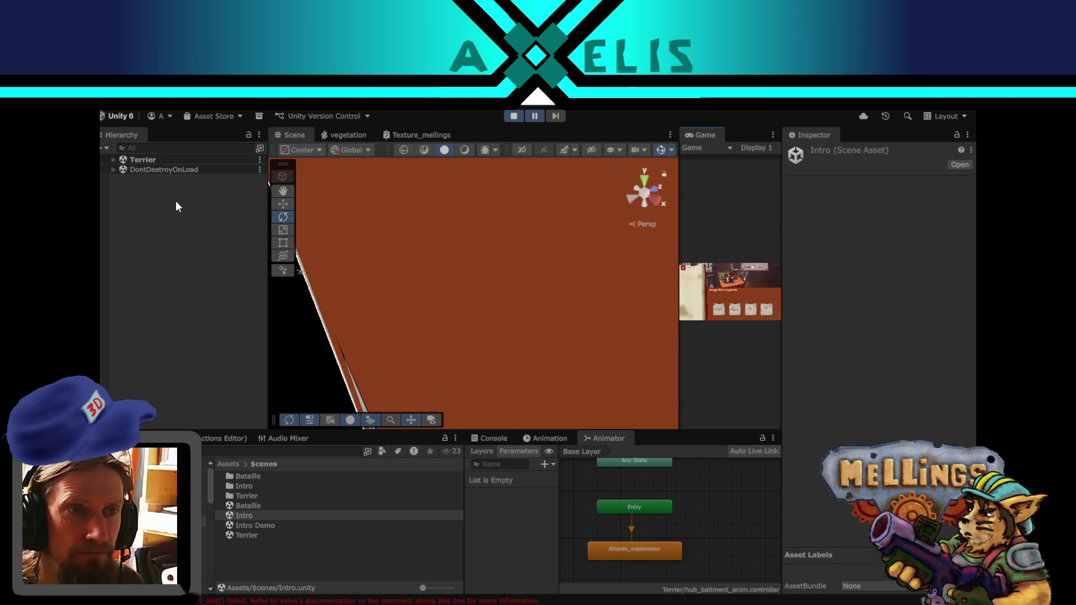
click(116, 160)
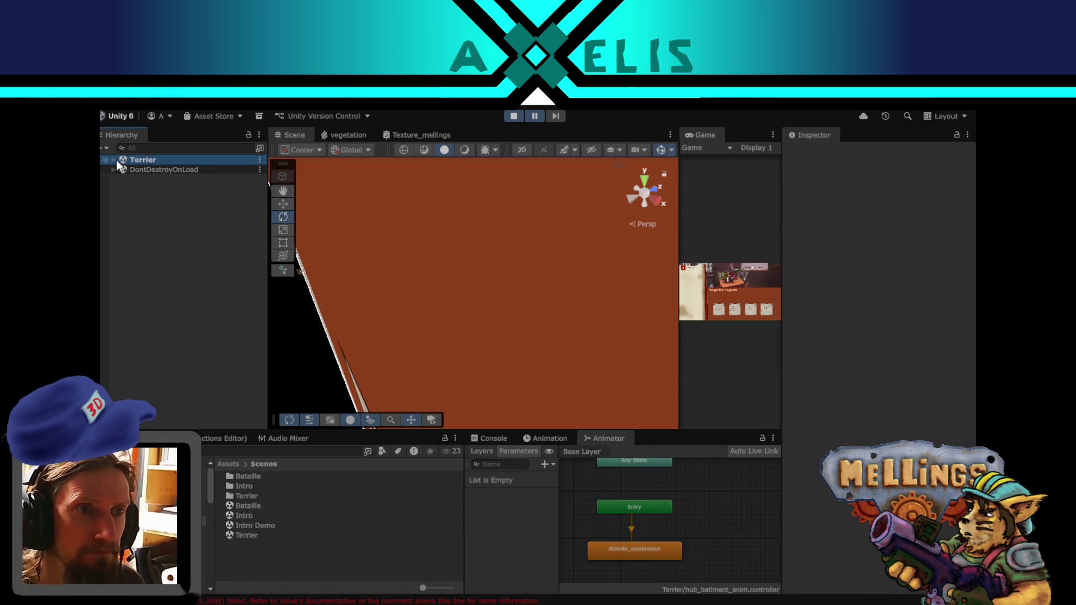
click(114, 159)
click(122, 199)
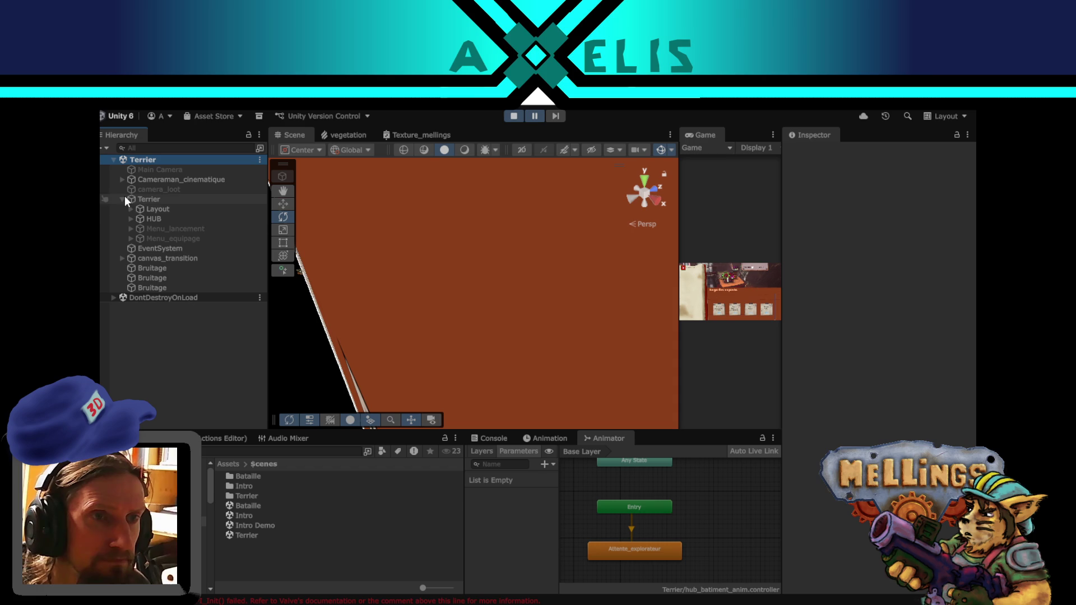
click(131, 218)
click(139, 238)
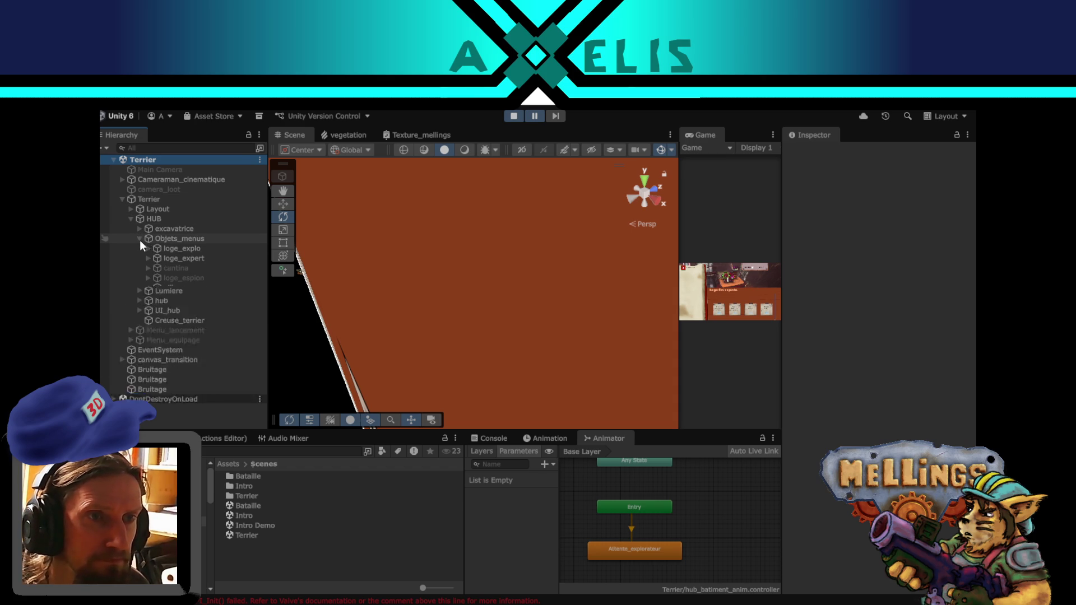
click(202, 257)
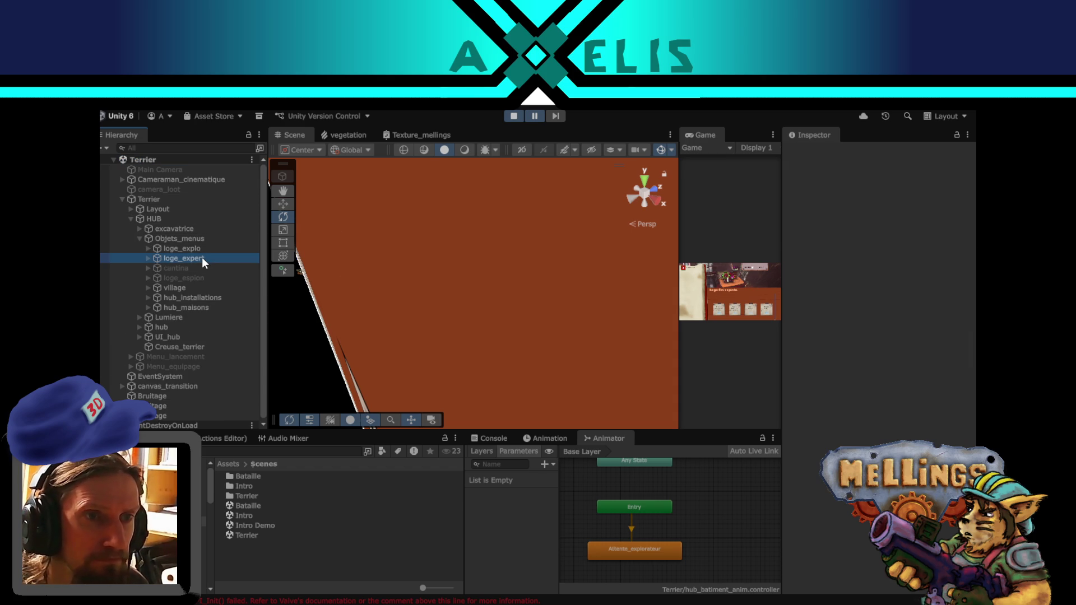
key(f)
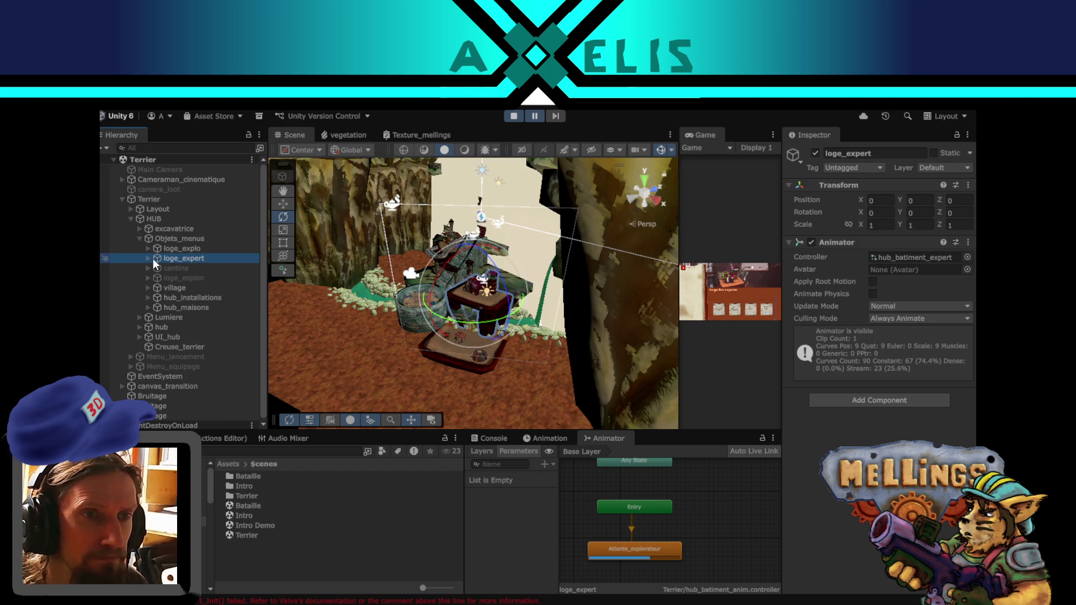
click(149, 258)
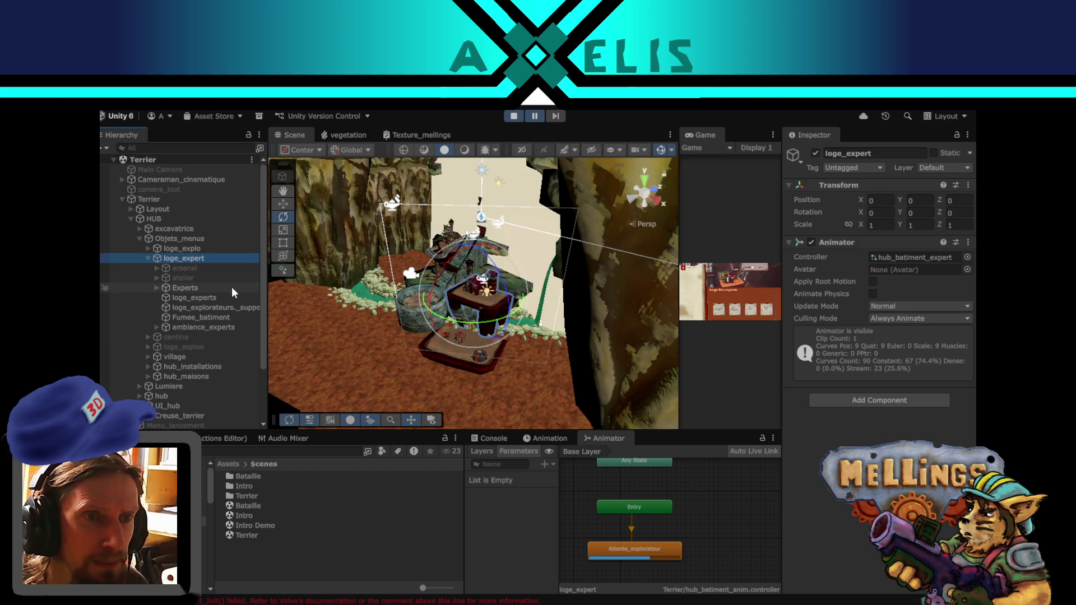
click(222, 269)
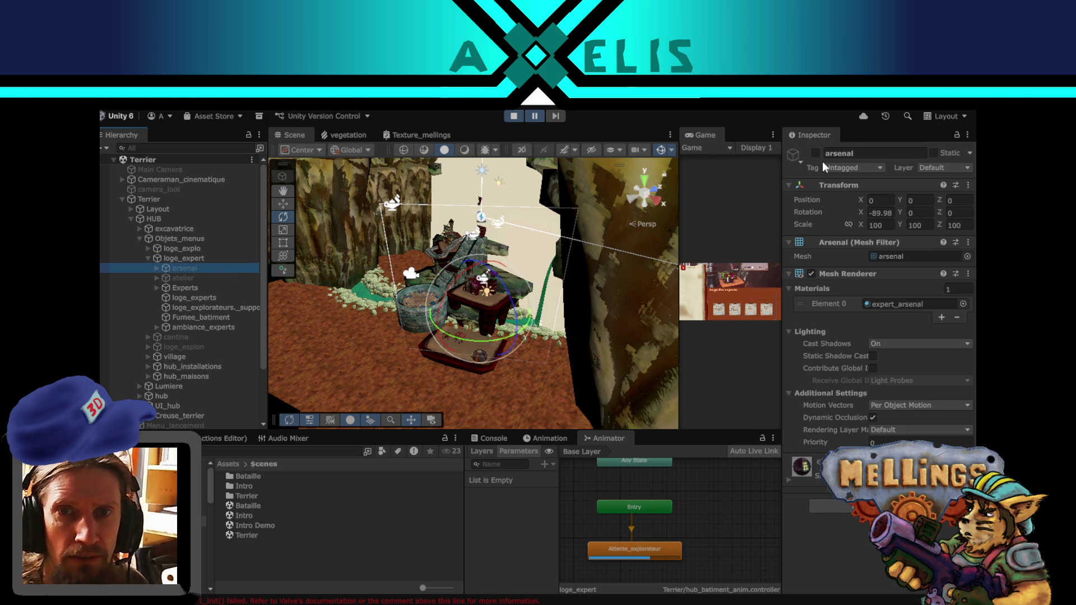
- Re-enable loge_expert's atelier part and resume the play test before switching to the stream
click(536, 119)
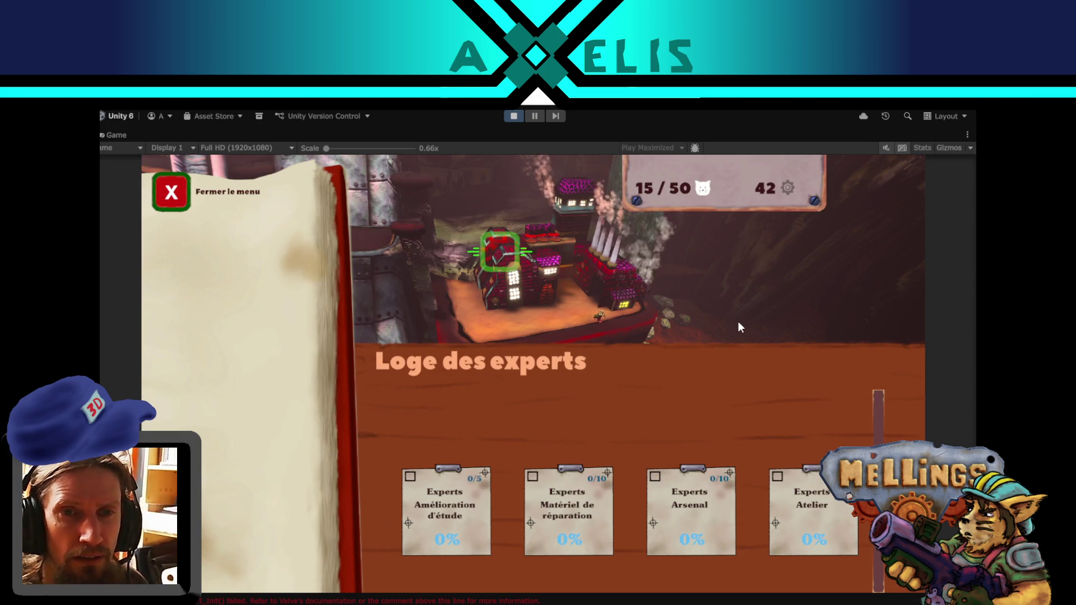
click(536, 117)
click(201, 278)
click(815, 154)
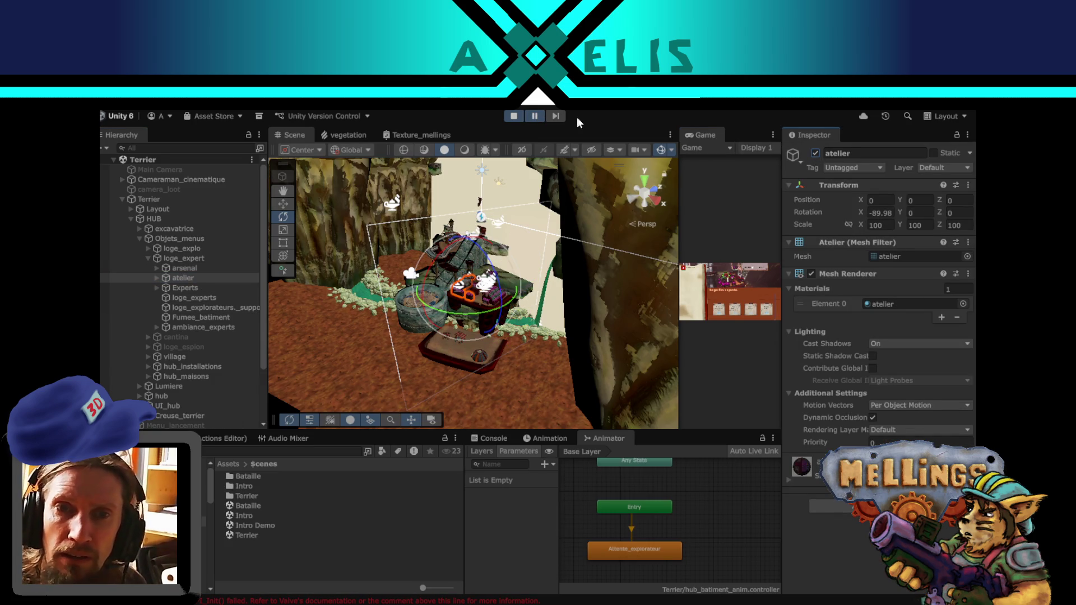
click(529, 116)
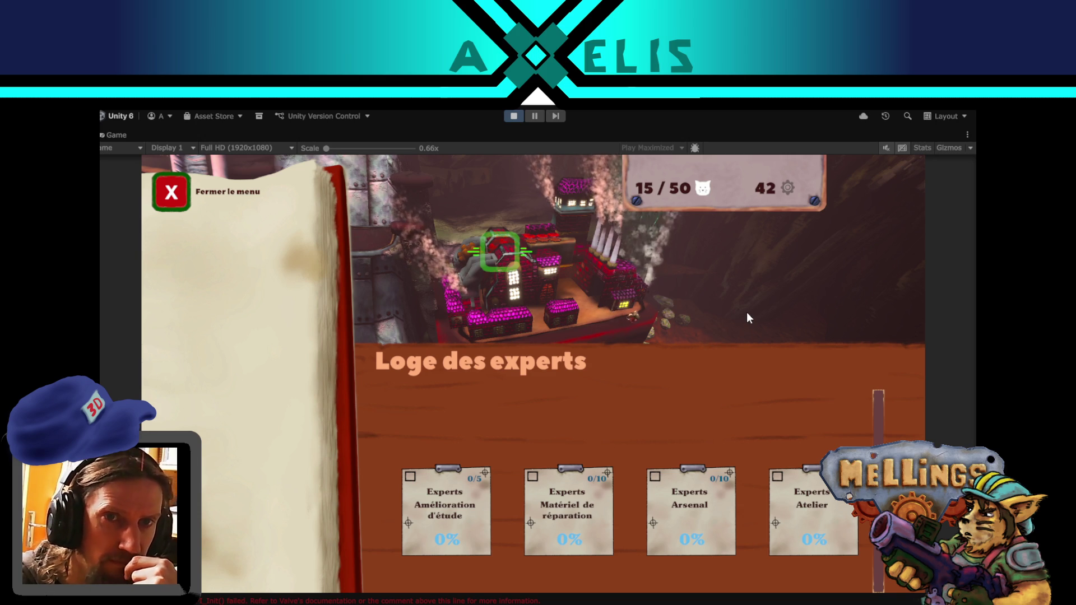
key(alt+Tab)
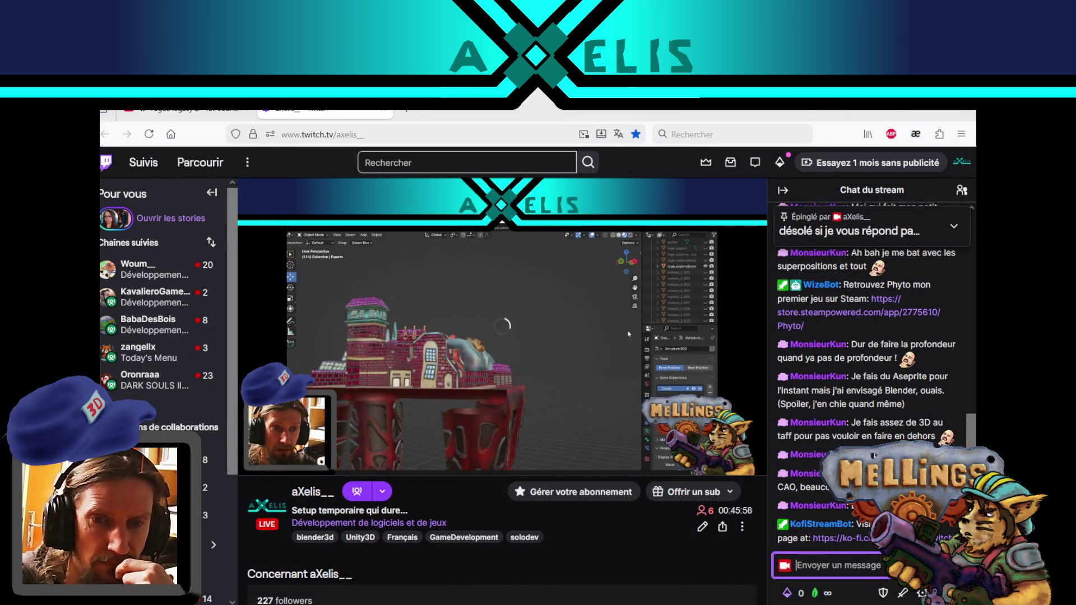
key(alt+Tab)
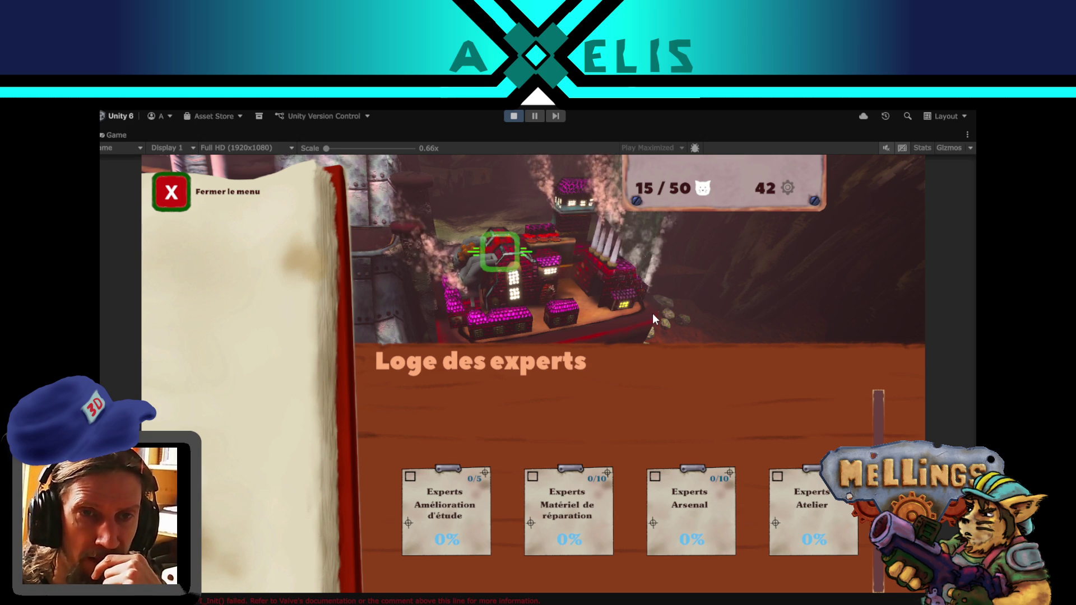
- Pause the game, widen the Game view, and switch it to Play Focused
click(536, 117)
drag(677, 214, 445, 218)
click(745, 153)
click(752, 163)
- Resume the game, widen the Scene view, and select camera_expert
click(534, 116)
drag(446, 291, 536, 298)
mouse_move(401, 301)
mouse_down()
mouse_move(488, 294)
mouse_move(443, 309)
mouse_move(378, 262)
mouse_move(362, 283)
mouse_up()
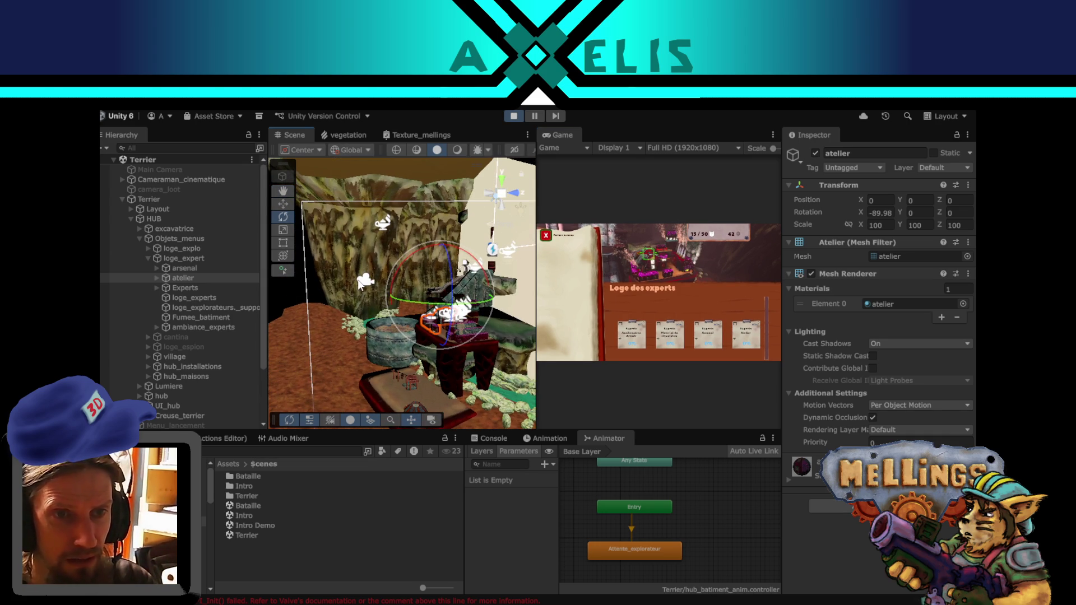
click(365, 280)
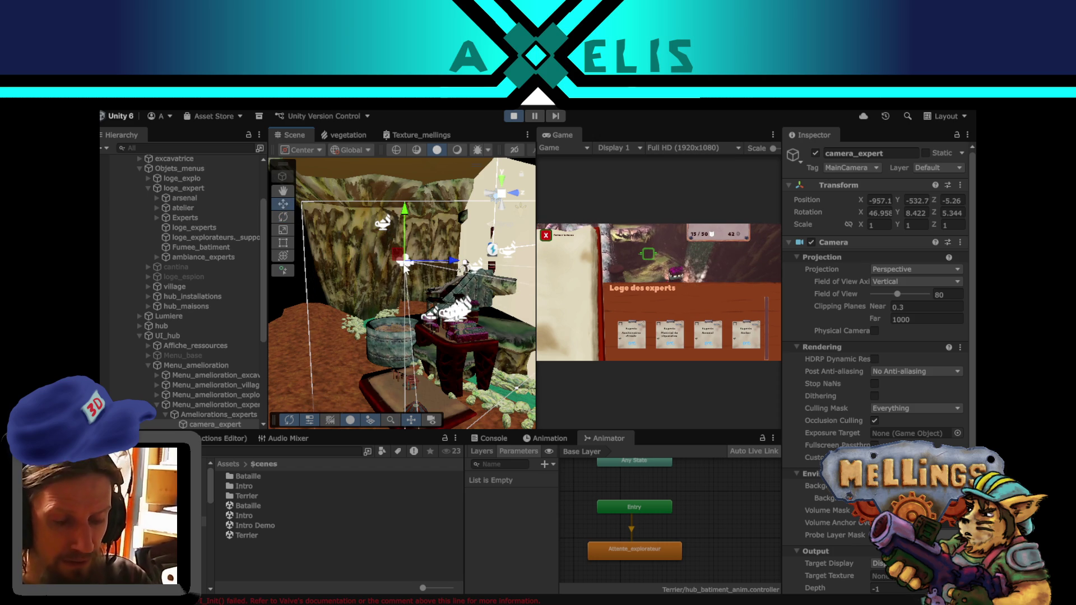
- Rotate camera_expert to reframe the workshop, then shift it slightly sideways
drag(379, 293, 438, 356)
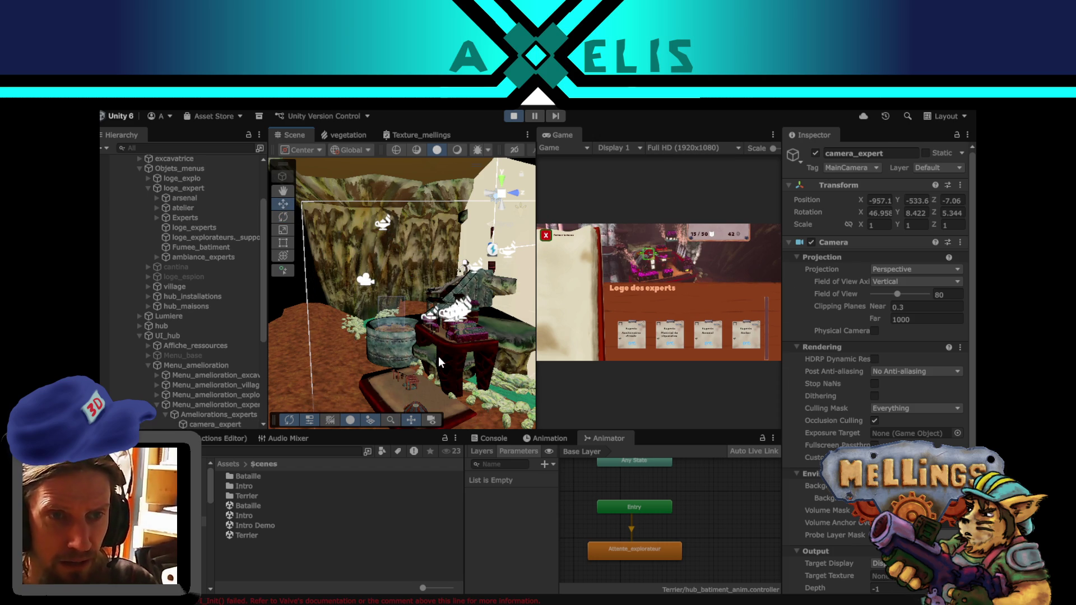
mouse_move(393, 300)
mouse_down()
mouse_move(405, 319)
mouse_move(297, 289)
mouse_move(324, 268)
mouse_move(303, 209)
mouse_up()
click(404, 318)
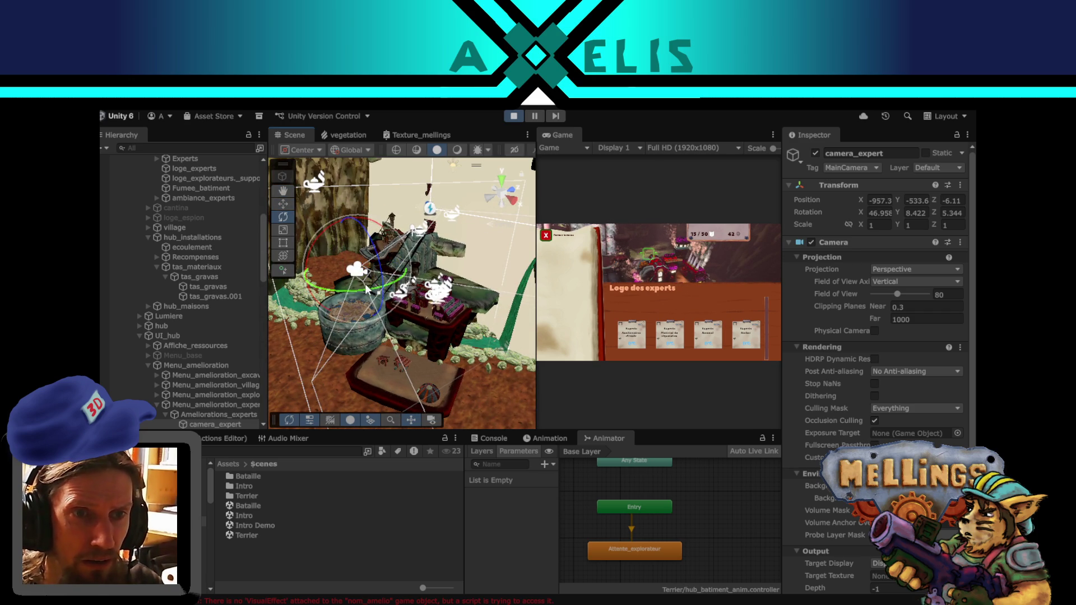
drag(370, 295, 378, 240)
click(287, 205)
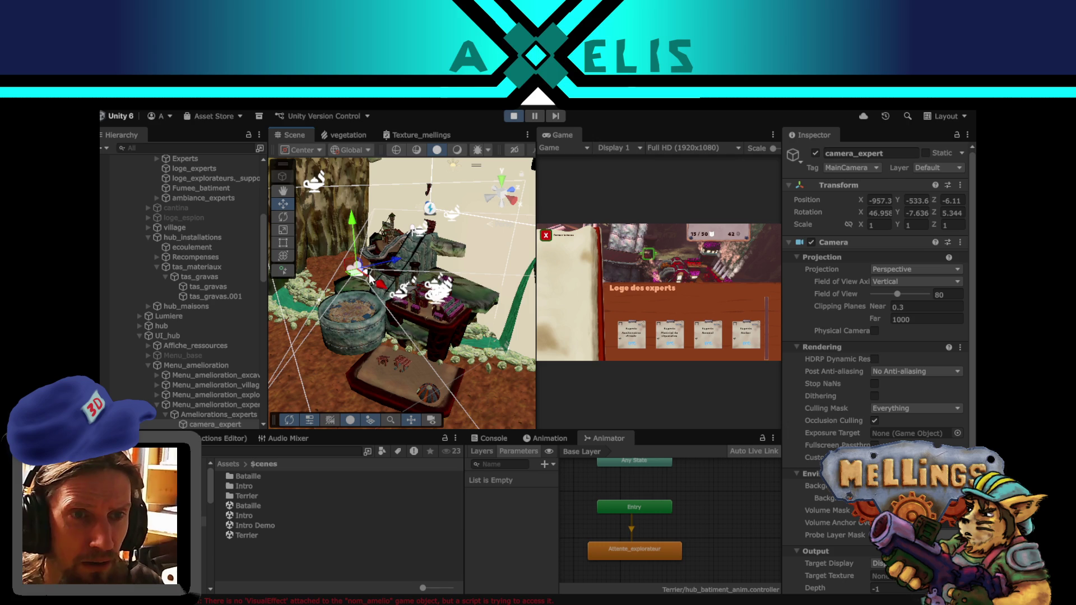
mouse_move(365, 268)
mouse_down()
mouse_move(382, 299)
mouse_move(375, 289)
mouse_move(356, 302)
mouse_up()
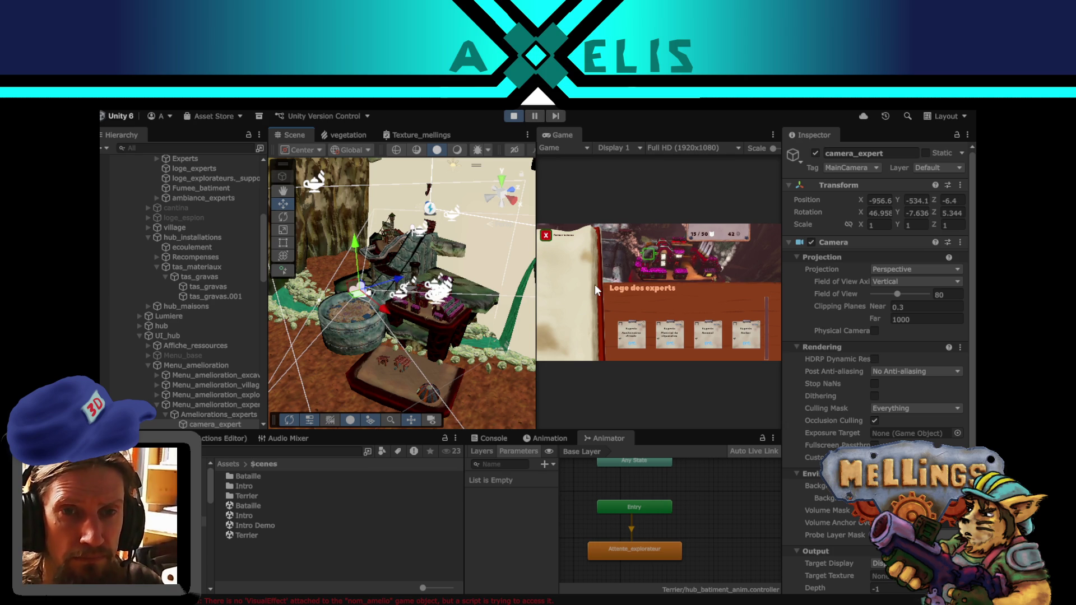
- Rebalance the Scene/Game split and nudge camera_expert to X -955.2, Y -533.6, Z -6
mouse_move(538, 316)
mouse_down()
mouse_move(337, 312)
mouse_move(353, 315)
mouse_up()
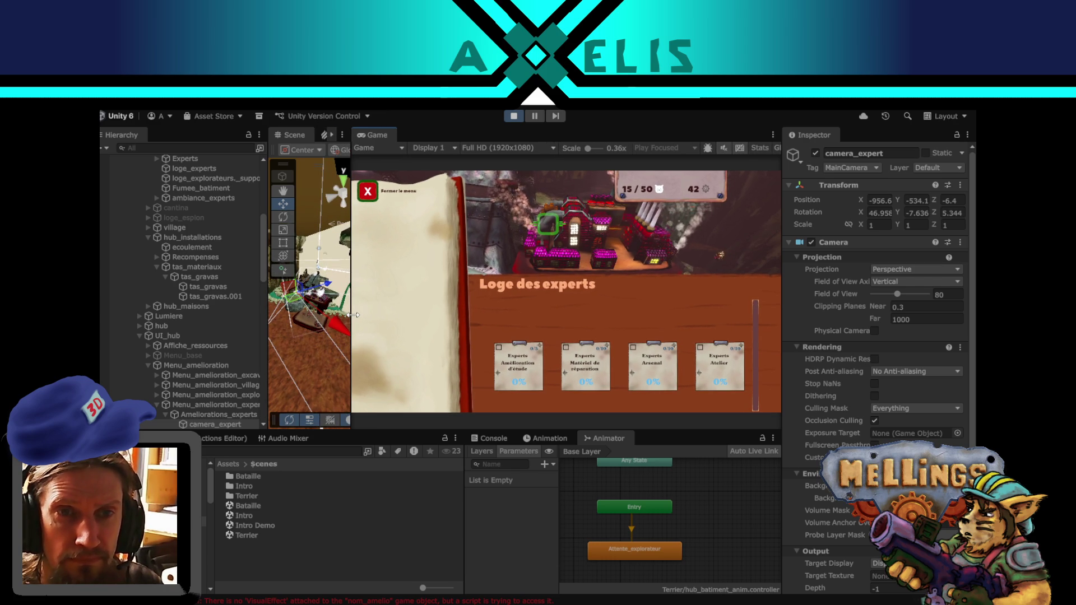
drag(353, 315, 458, 327)
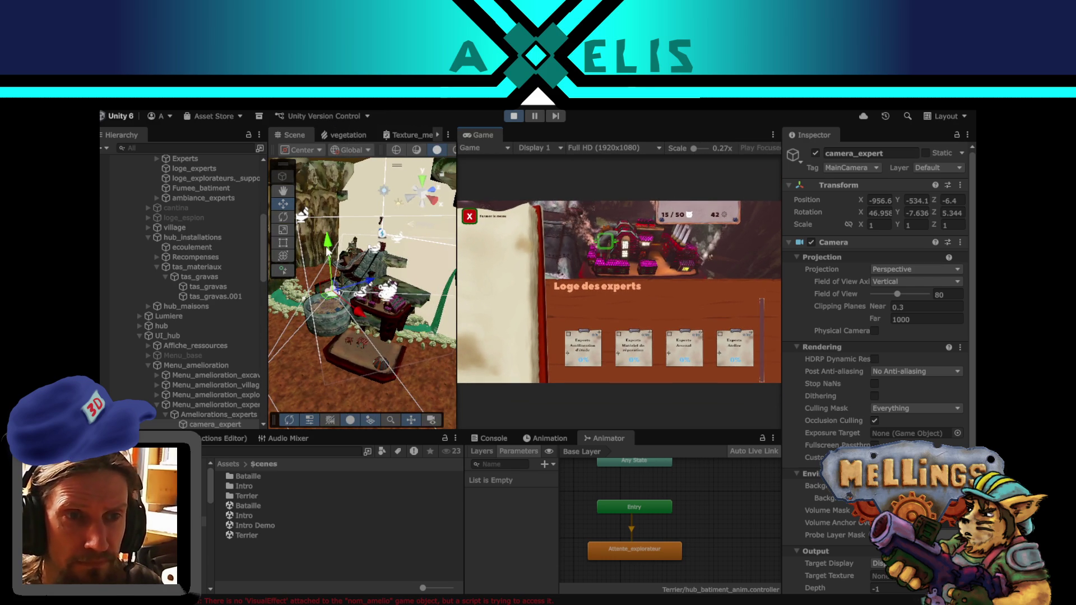
click(284, 218)
mouse_move(370, 298)
mouse_down()
mouse_move(313, 284)
mouse_move(318, 210)
mouse_up()
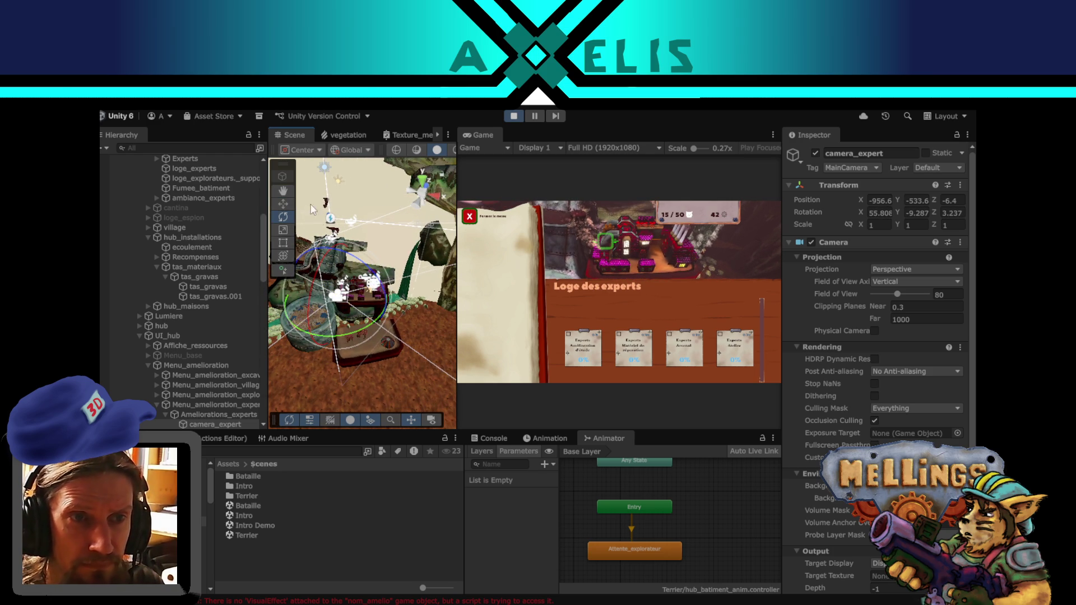
mouse_move(339, 305)
mouse_down()
mouse_move(381, 303)
mouse_move(292, 295)
mouse_move(365, 298)
mouse_move(398, 333)
mouse_move(434, 331)
mouse_up()
click(433, 332)
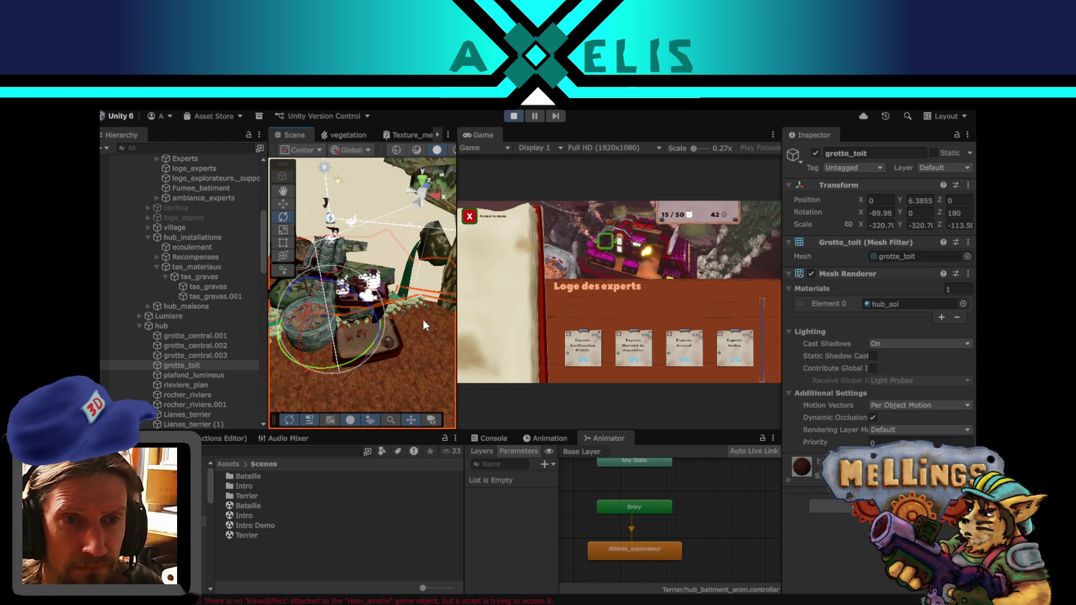
- Undo the accidental grotte_toit roof move and reselect camera_expert from a new angle
click(284, 204)
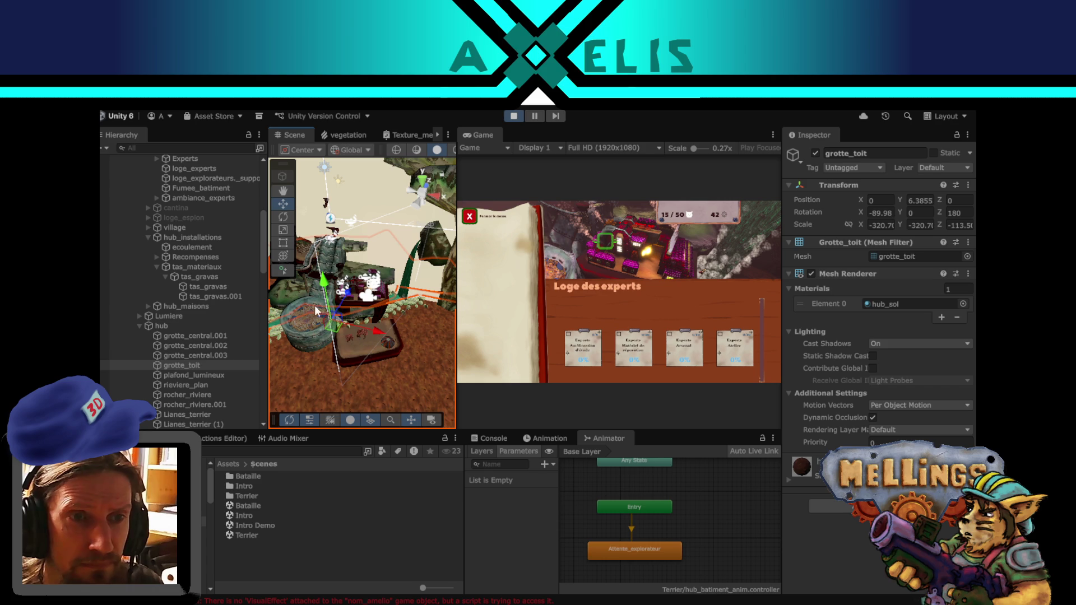
mouse_move(341, 324)
mouse_down()
mouse_move(337, 315)
mouse_move(351, 322)
mouse_move(345, 347)
mouse_up()
key(ctrl+z)
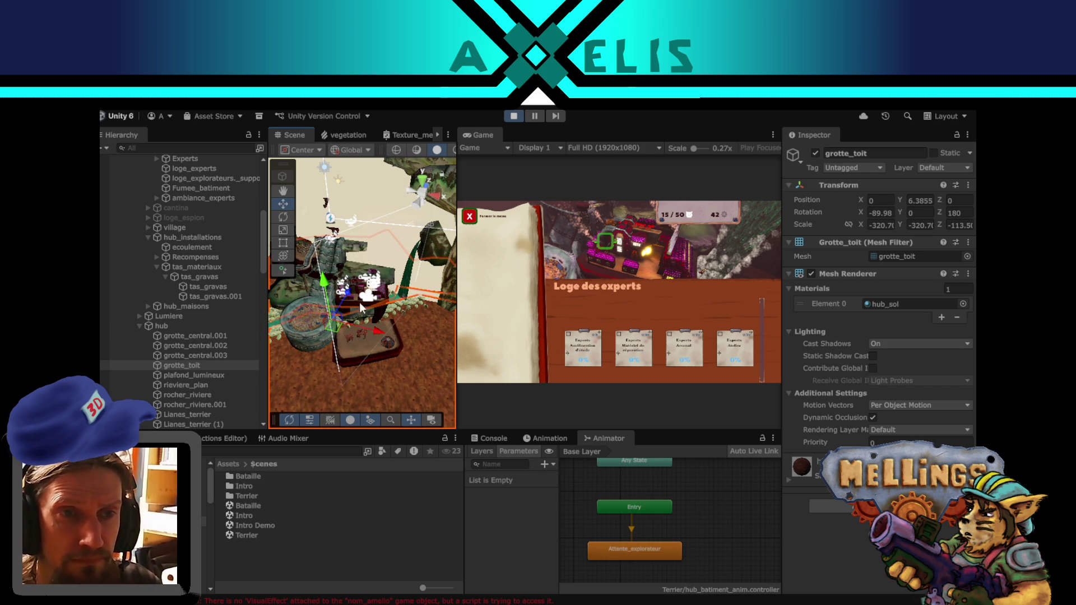
mouse_move(341, 263)
mouse_down()
mouse_move(391, 296)
mouse_move(367, 317)
mouse_move(326, 304)
mouse_move(381, 289)
mouse_move(371, 298)
mouse_up()
click(382, 296)
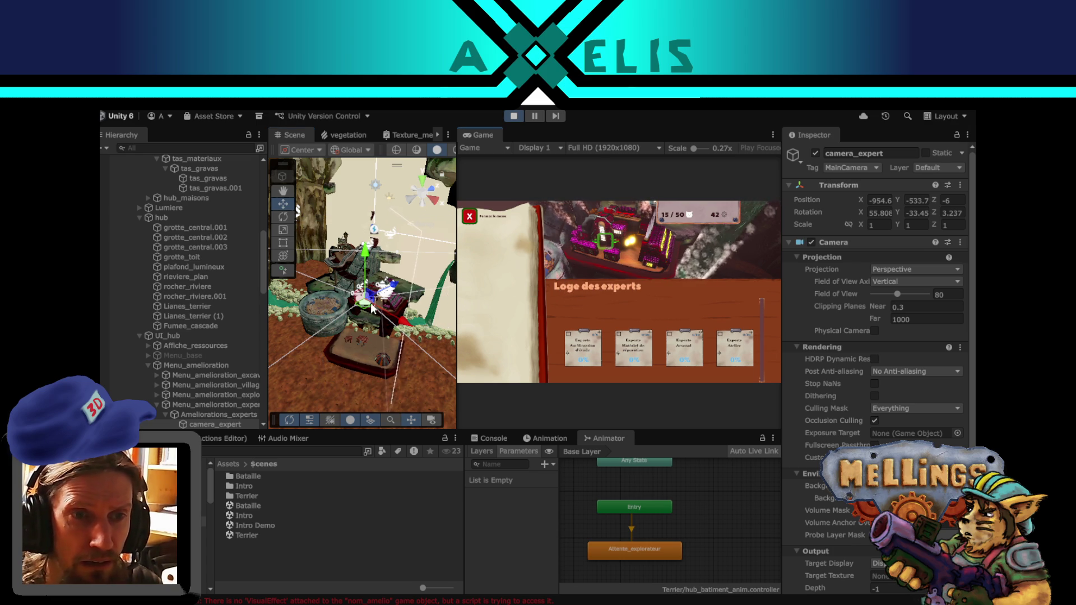
- Nudge camera_expert, then switch the Game view back to Play Maximized and resume play
drag(367, 307, 363, 301)
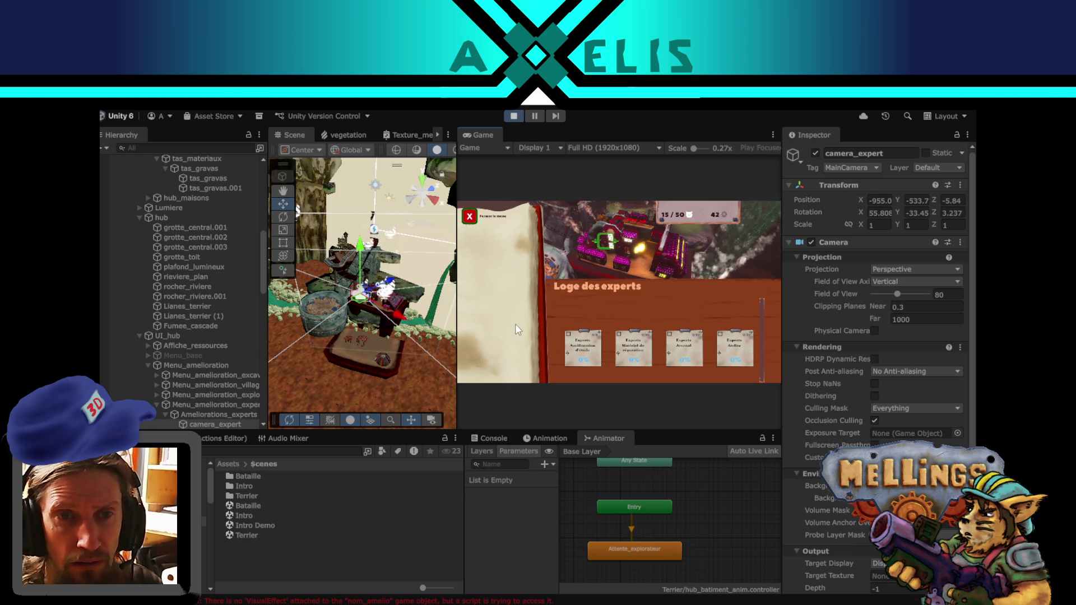
click(537, 117)
click(751, 148)
click(785, 175)
click(536, 117)
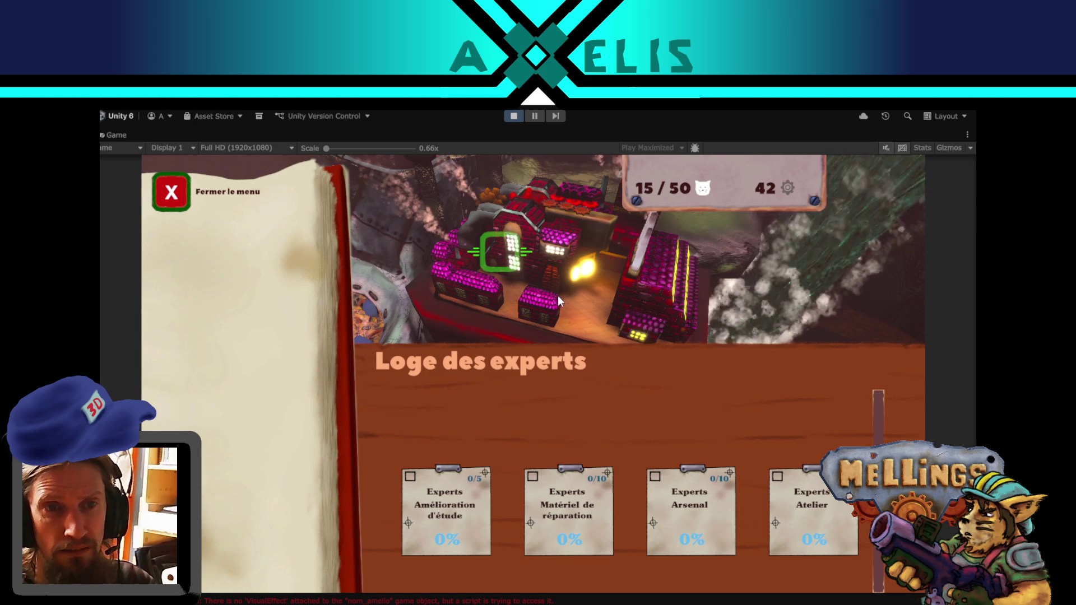
- Adjust camera_expert to Y rotation -48.65 and Z -5.302, then view the game full-size
click(535, 117)
mouse_move(354, 281)
mouse_down()
mouse_move(337, 272)
mouse_move(392, 253)
mouse_up()
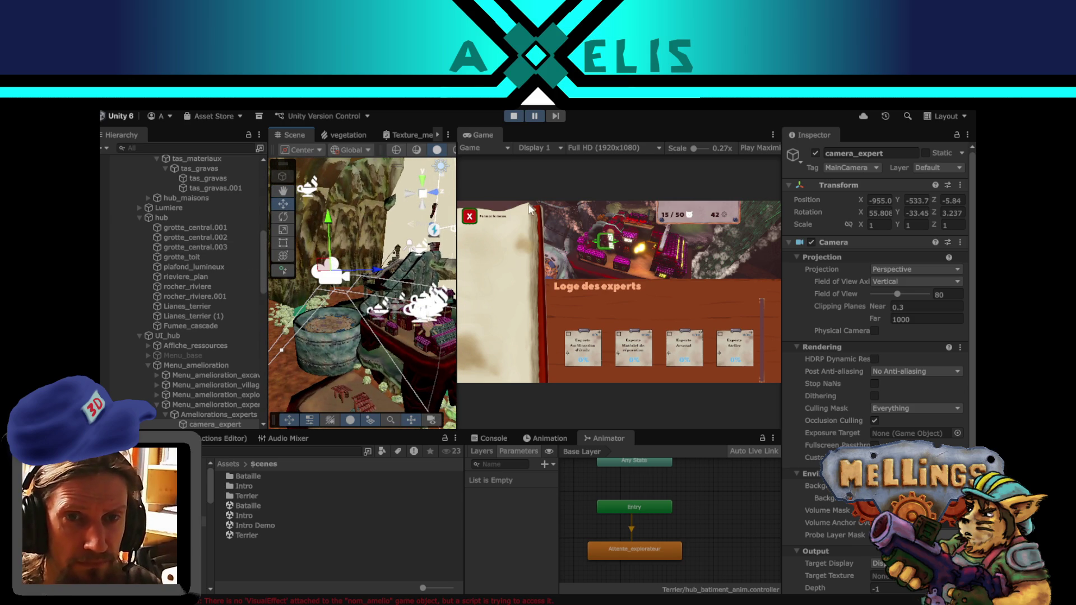
mouse_move(375, 308)
mouse_down()
mouse_move(345, 313)
mouse_move(338, 302)
mouse_move(368, 332)
mouse_move(386, 332)
mouse_move(363, 297)
mouse_move(377, 301)
mouse_up()
click(287, 203)
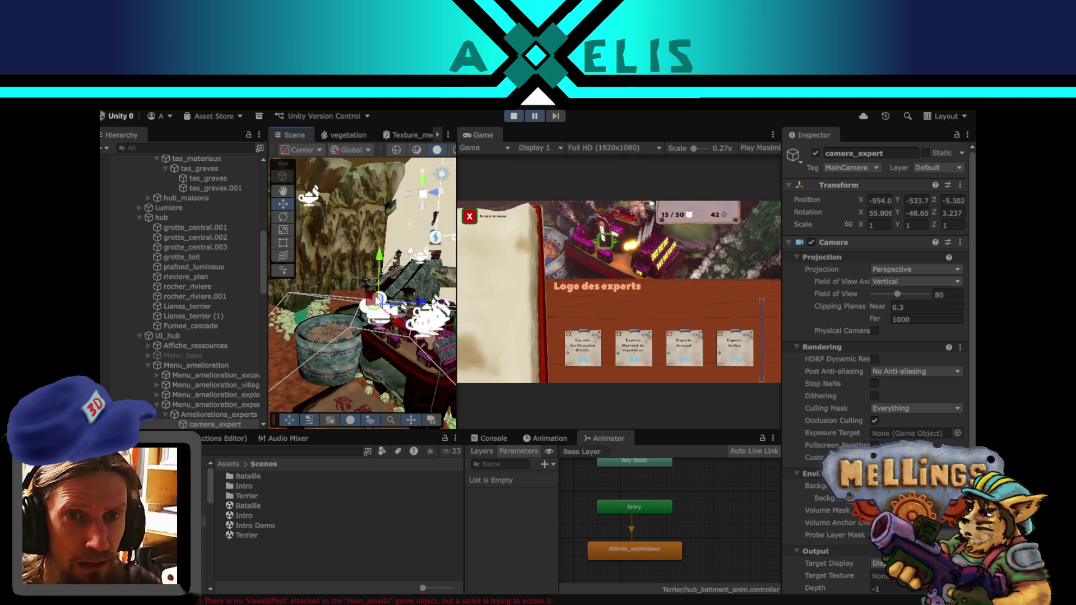
key(shift+space)
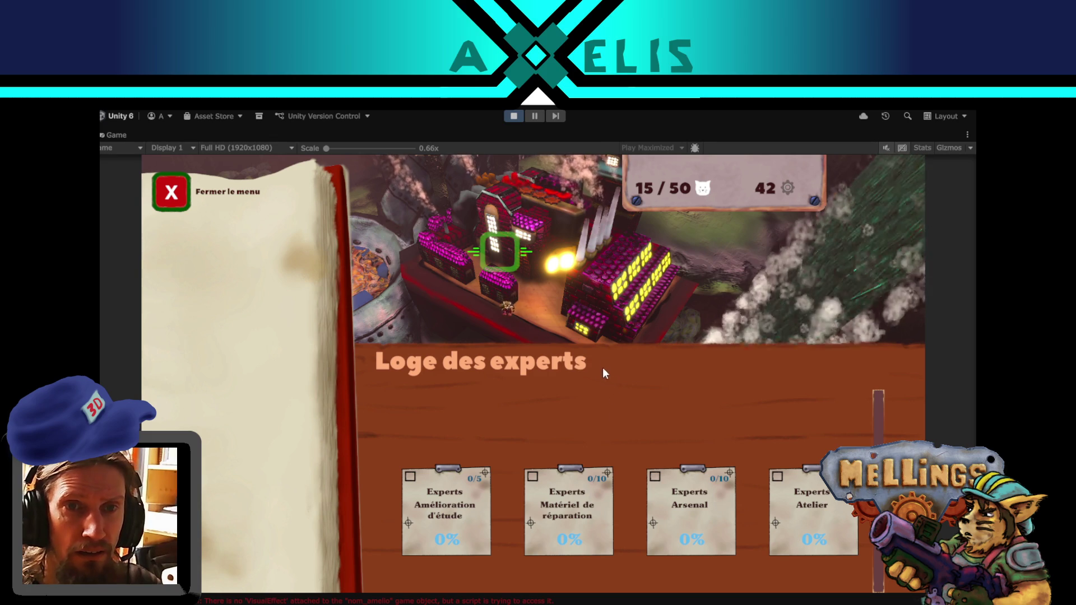
- Turn camera_expert back to Y rotation -32.41, replay full-size, then switch to the Twitch stream
click(535, 114)
mouse_move(343, 342)
mouse_down()
mouse_move(444, 263)
mouse_move(442, 306)
mouse_move(417, 349)
mouse_up()
mouse_move(441, 287)
mouse_down()
mouse_move(411, 277)
mouse_move(439, 291)
mouse_move(352, 343)
mouse_up()
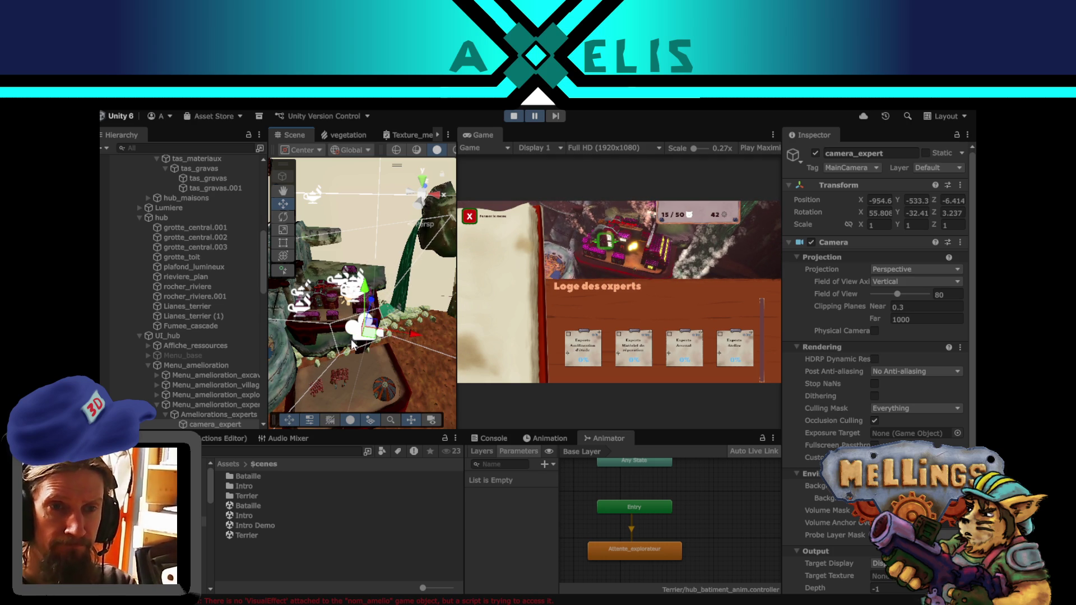
drag(368, 341, 371, 335)
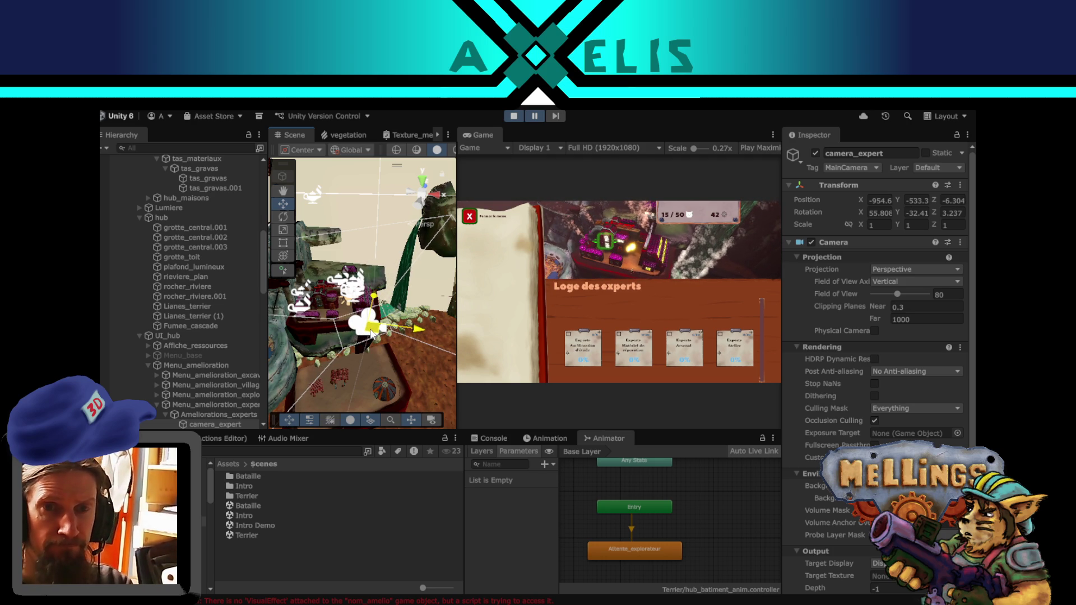
click(536, 117)
key(shift+space)
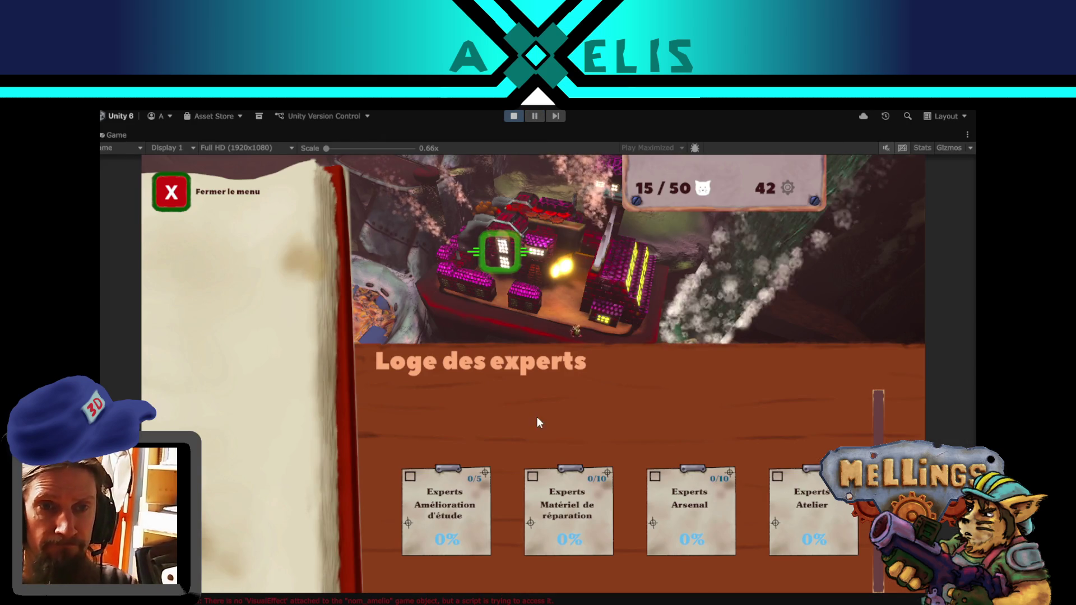
key(super+Tab)
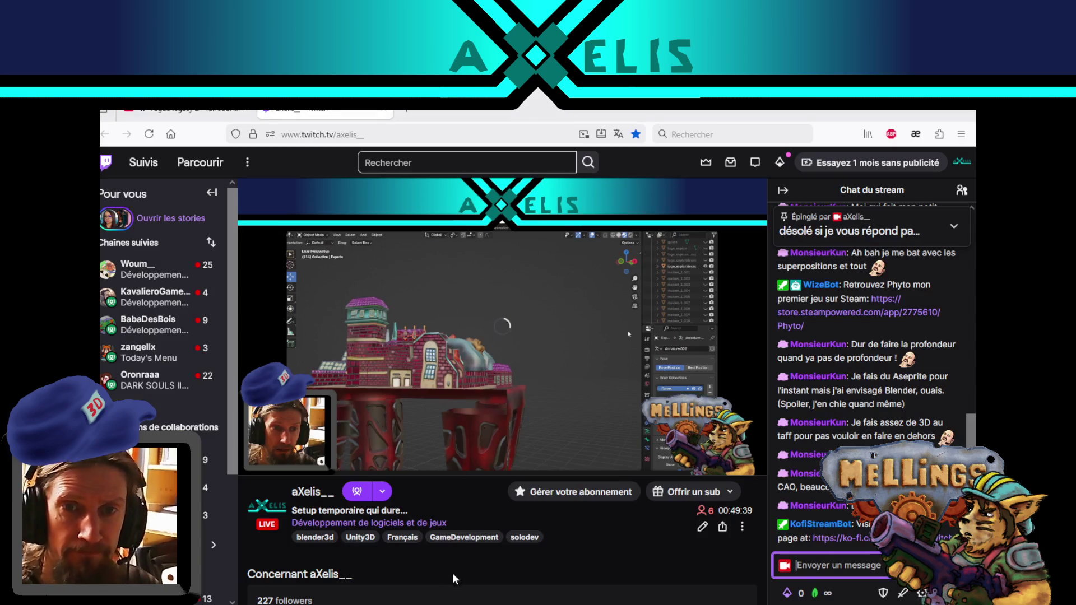
- Check the Experts animation in Blender, then return to the running Unity game
key(alt+Tab)
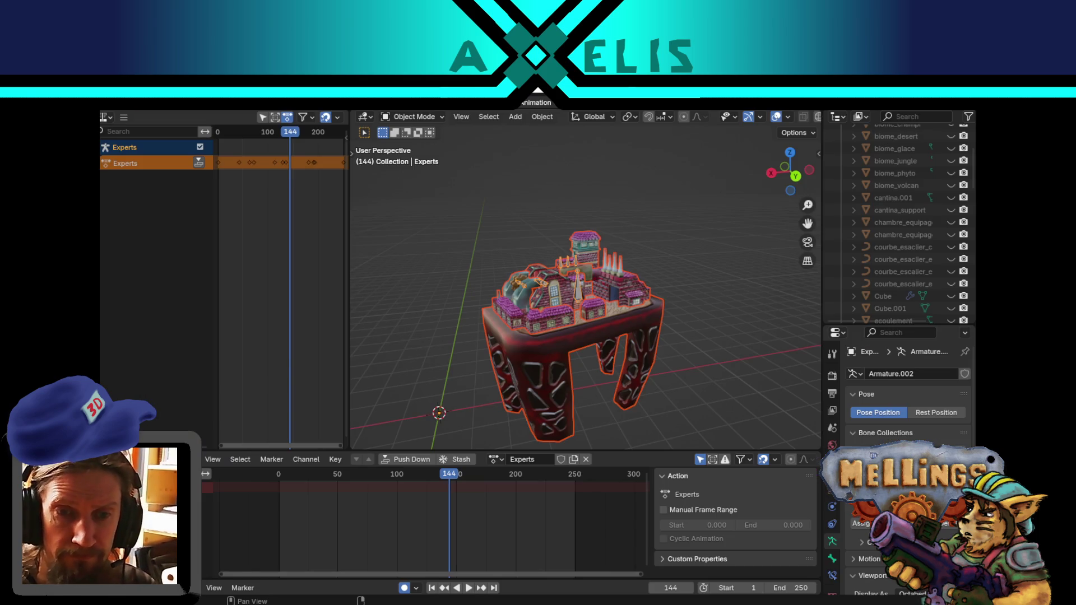
key(alt+Tab)
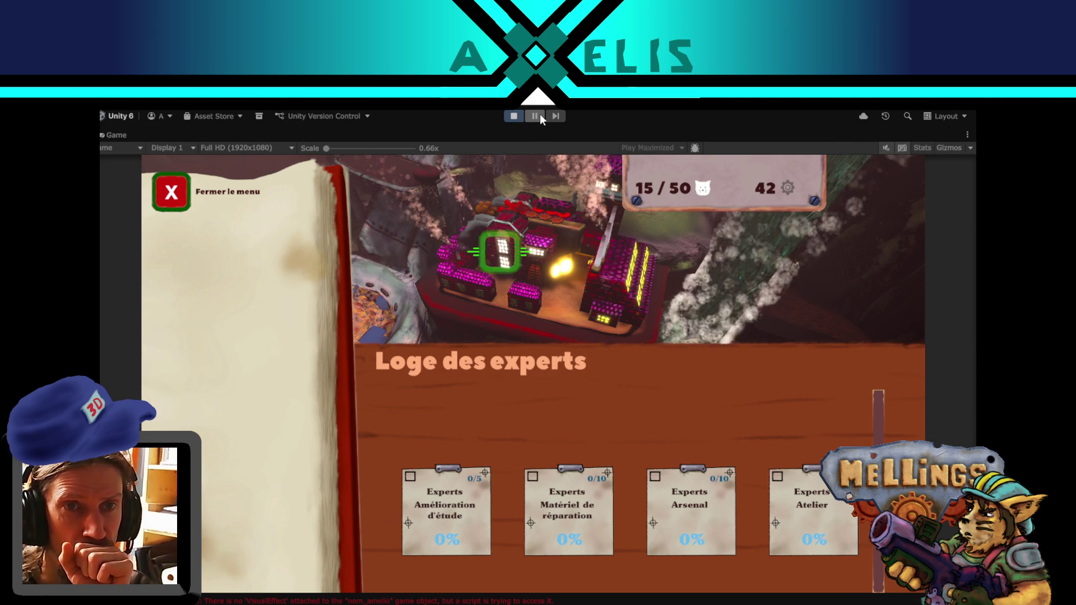
- Pause the game to restore the editor, with camera_expert at X -954.6, Y -533.3, Z -6.304
click(540, 116)
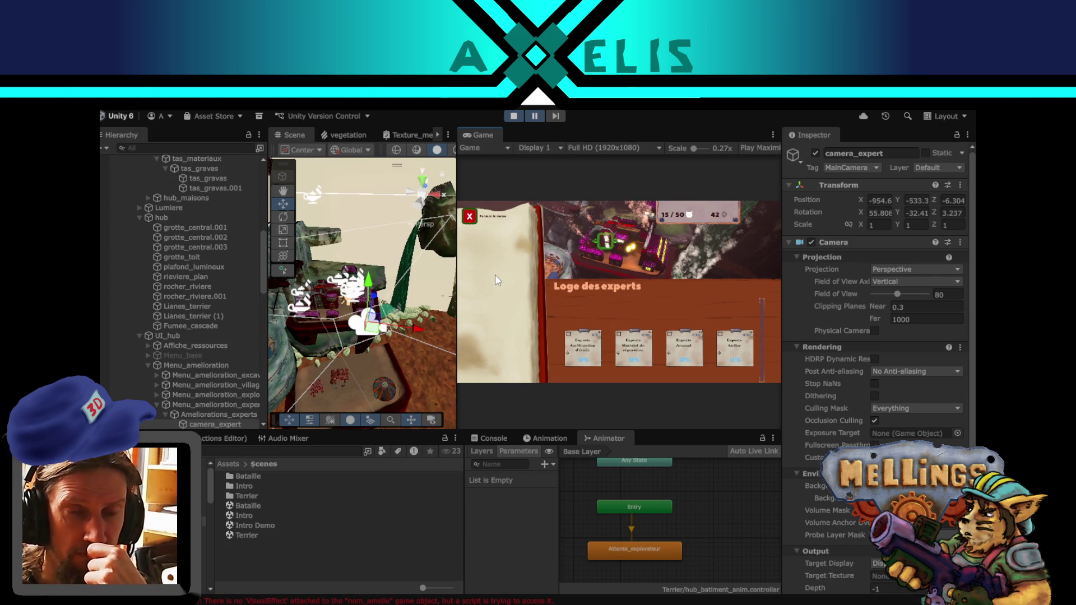
- Pick the building smoke effects and nearby atelier models in the Scene view
scroll(334, 293, down, 1)
scroll(335, 292, up, 5)
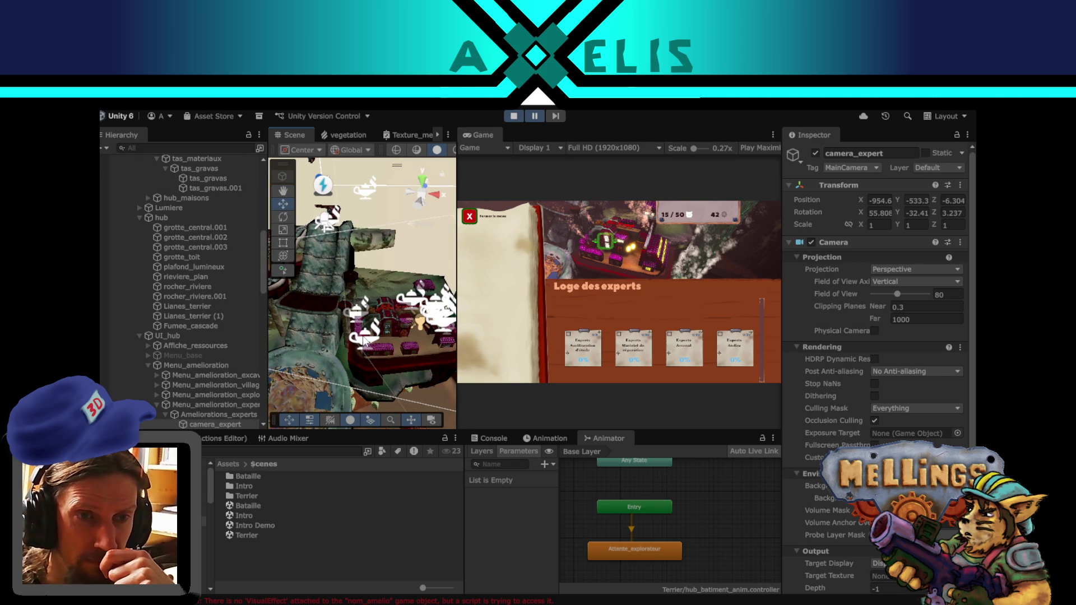
click(365, 340)
click(365, 341)
scroll(372, 341, up, 3)
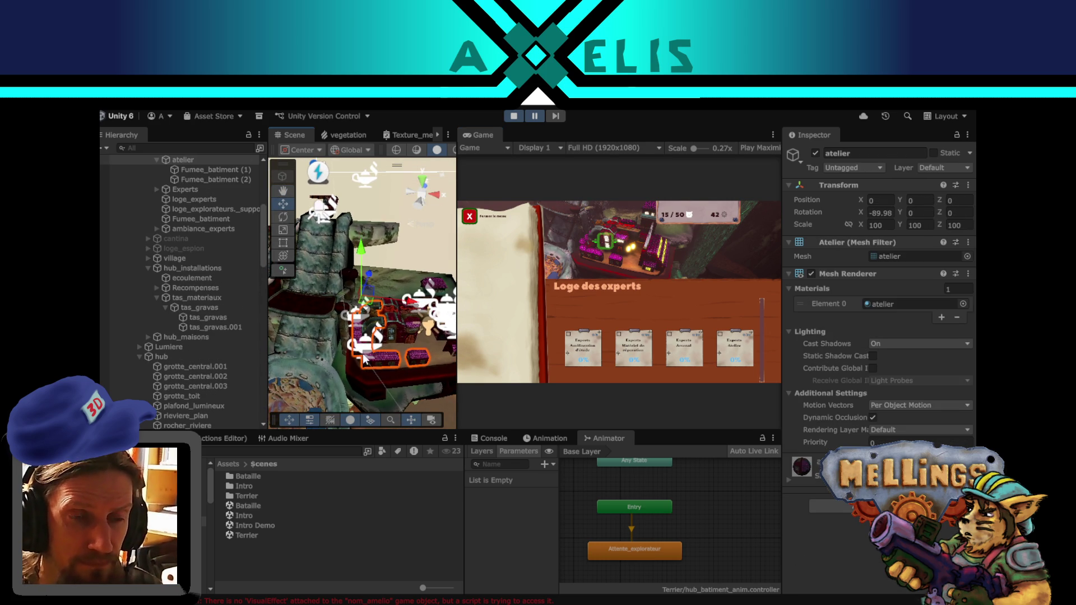
mouse_move(365, 358)
mouse_down()
mouse_move(373, 368)
mouse_move(451, 269)
mouse_up()
click(408, 330)
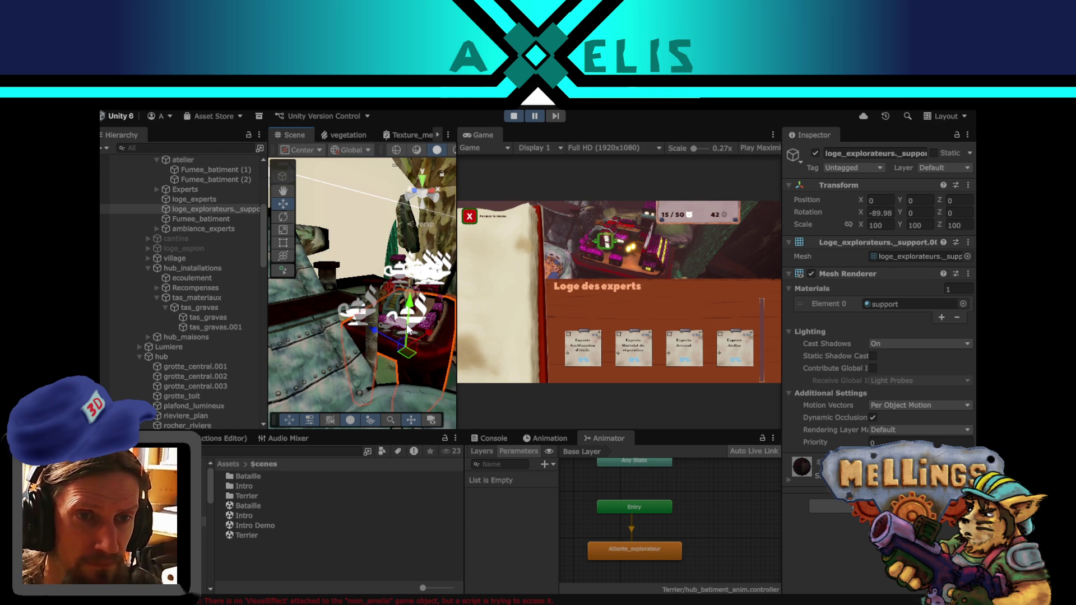
click(413, 323)
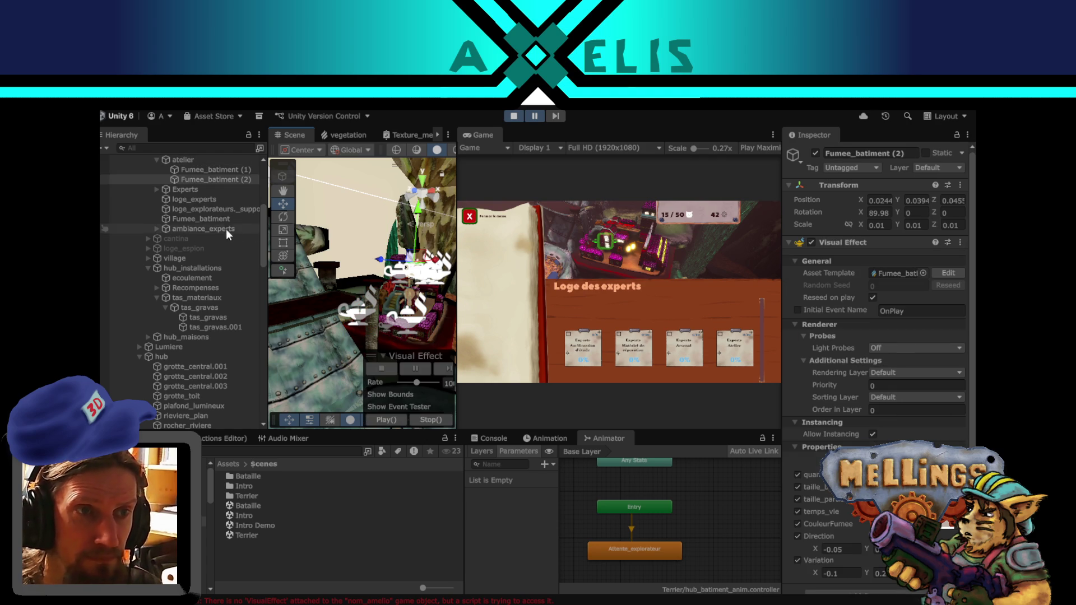
scroll(224, 224, up, 3)
click(203, 245)
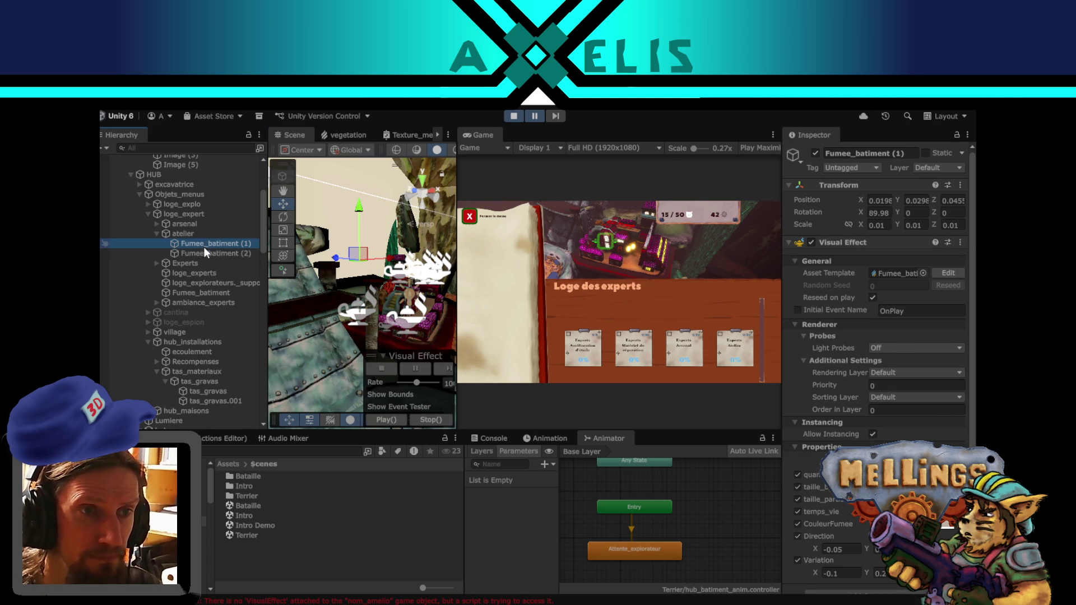
- Expand Experts and arsenal in the Hierarchy and multi-select every Fumee_batiment smoke effect
click(154, 264)
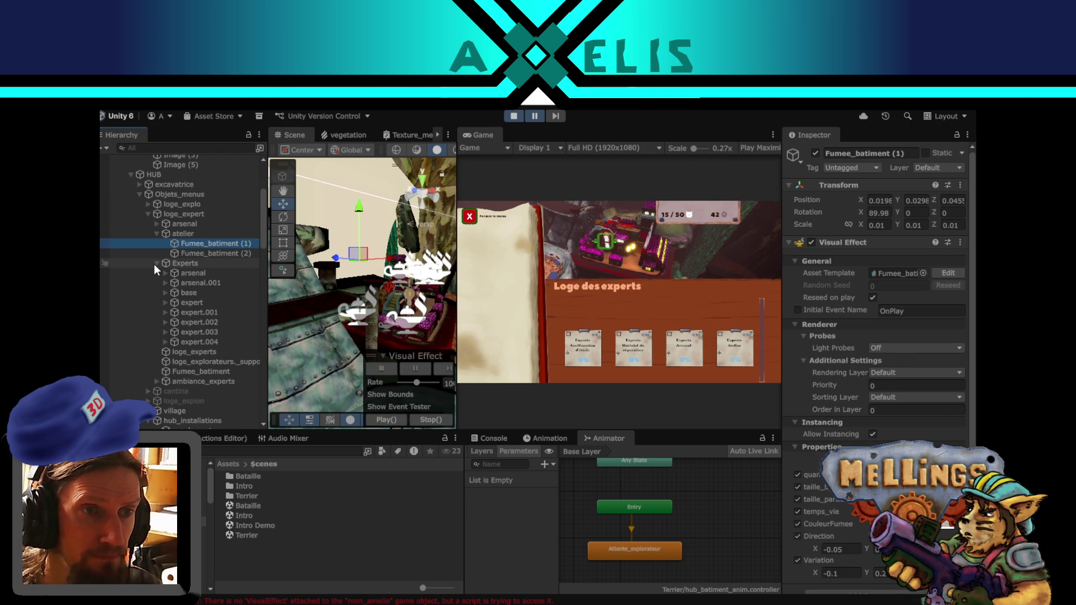
click(214, 254)
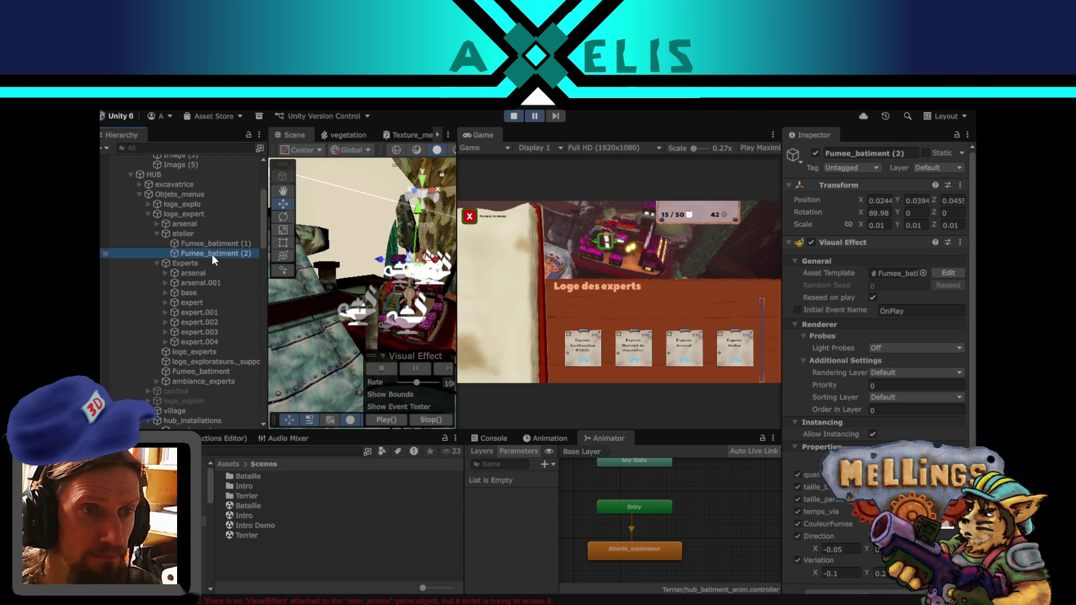
click(159, 224)
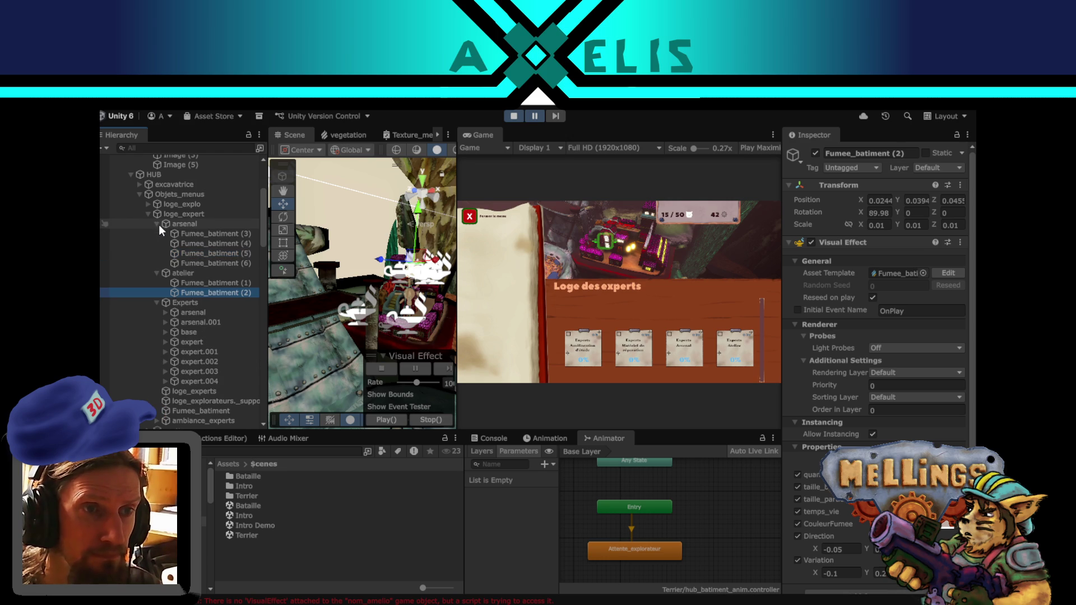
click(220, 234)
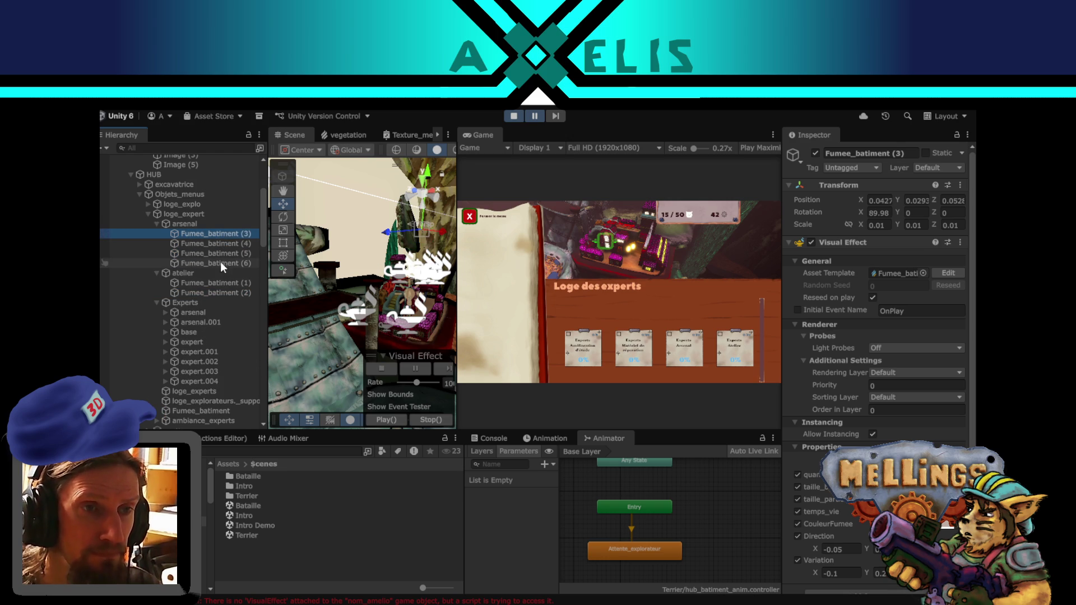
shift+click(220, 262)
ctrl+click(221, 283)
ctrl+click(221, 289)
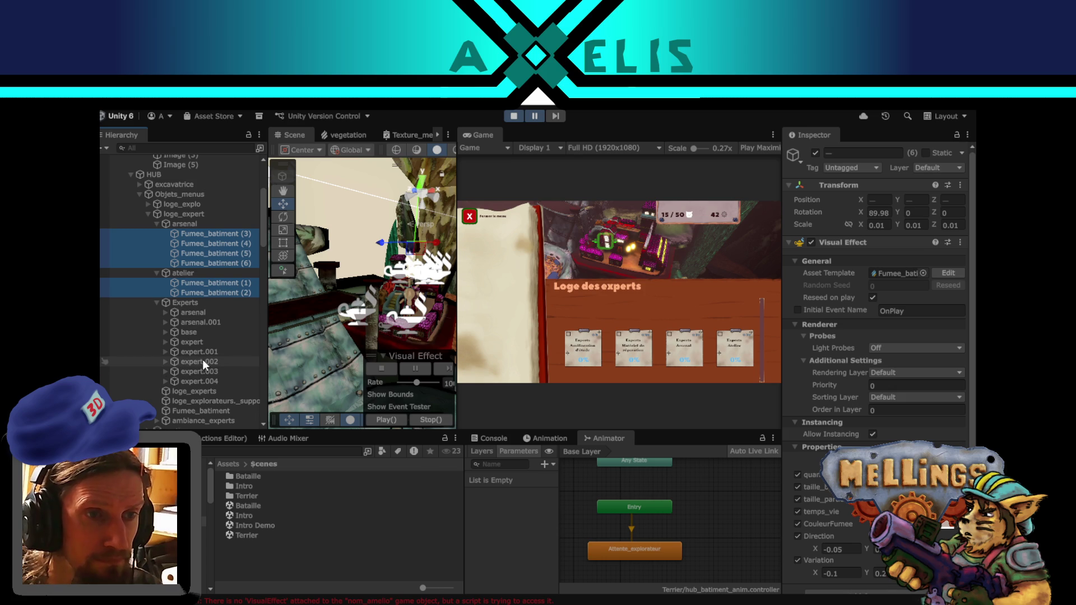
mouse_move(348, 303)
mouse_down()
mouse_move(377, 286)
mouse_move(215, 317)
mouse_up()
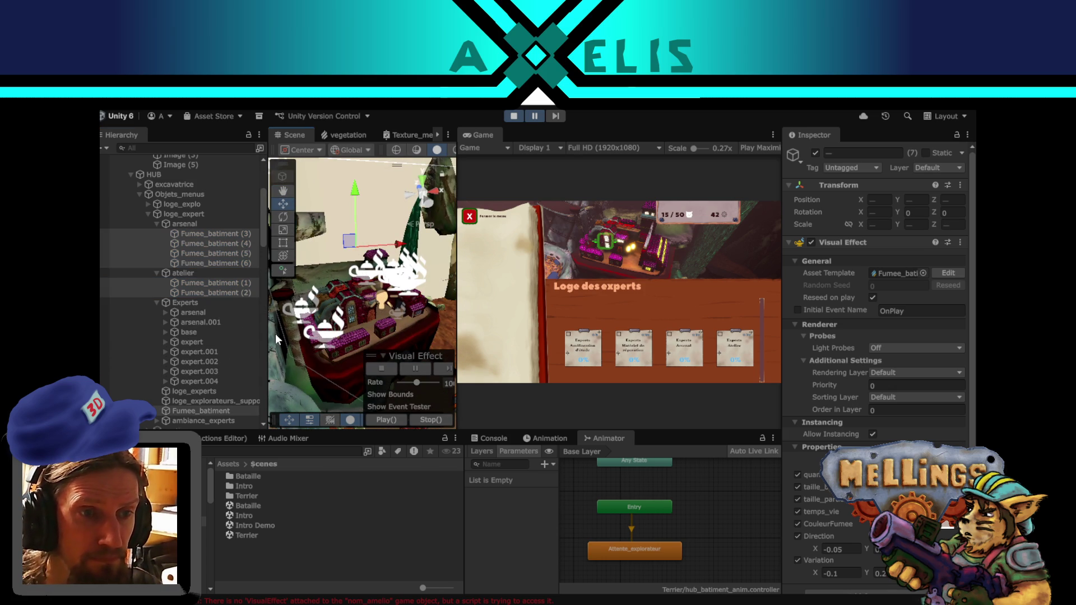
scroll(832, 425, down, 1)
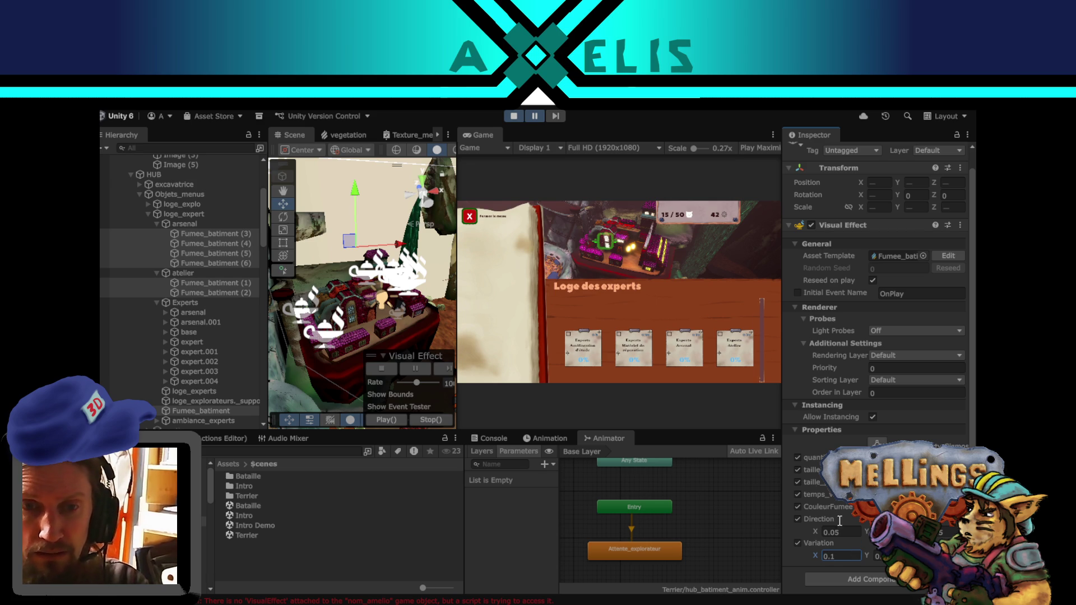
- Watch the adjusted smoke in the full-size running game, then pause back to the editor
key(shift+space)
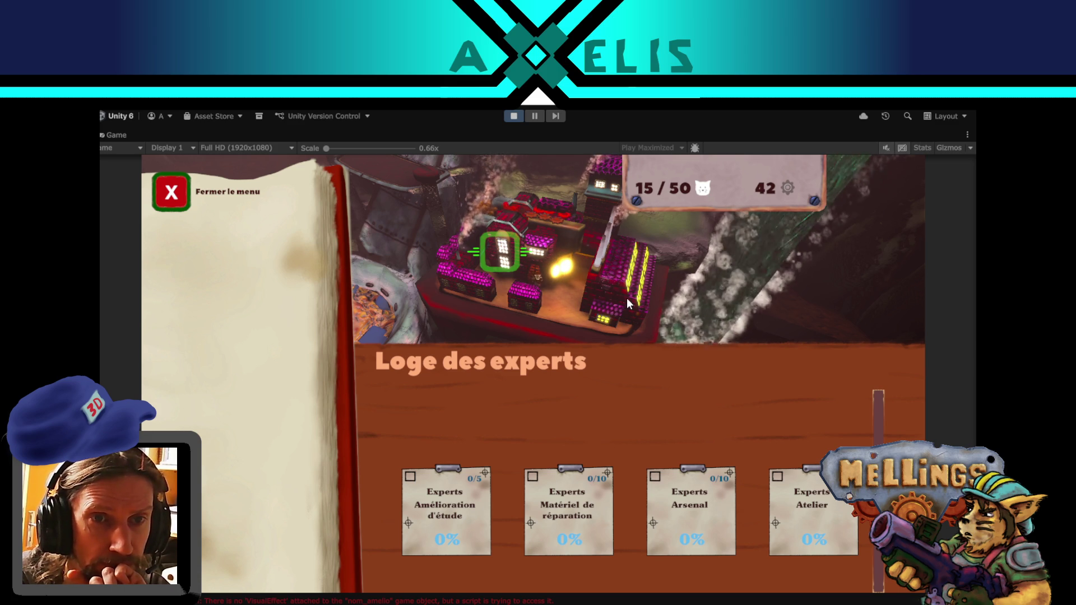
click(540, 119)
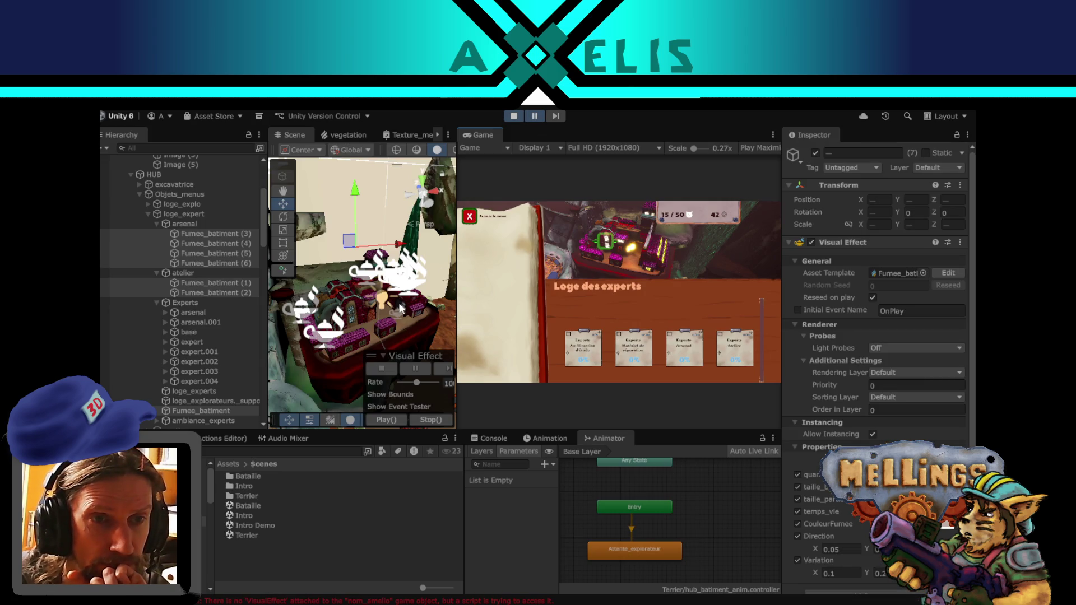
- Move the lumiere_explorateurs light up and further left inside the lodge, then resume the game
click(382, 302)
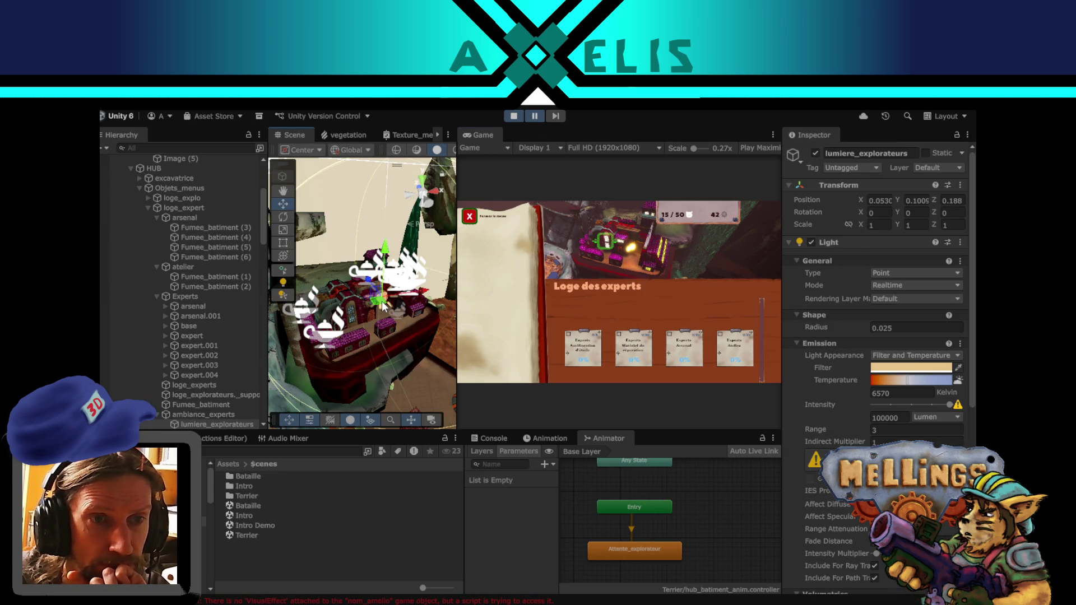
mouse_move(366, 304)
mouse_down()
mouse_move(389, 318)
mouse_move(358, 258)
mouse_move(369, 269)
mouse_up()
key(f)
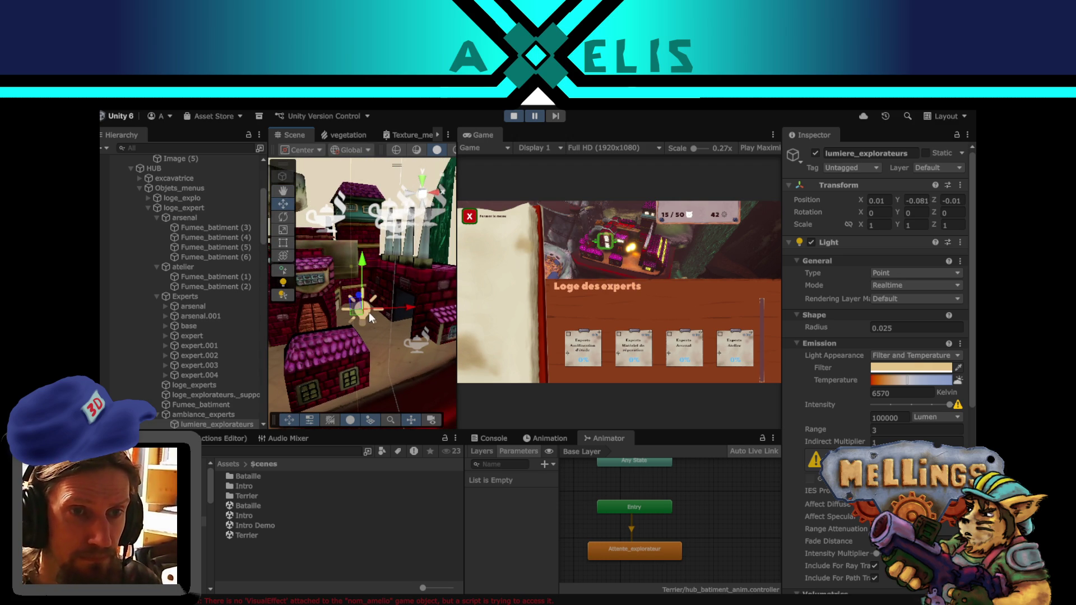
mouse_move(361, 317)
mouse_down()
mouse_move(338, 318)
mouse_move(345, 311)
mouse_move(322, 300)
mouse_move(315, 311)
mouse_move(335, 316)
mouse_up()
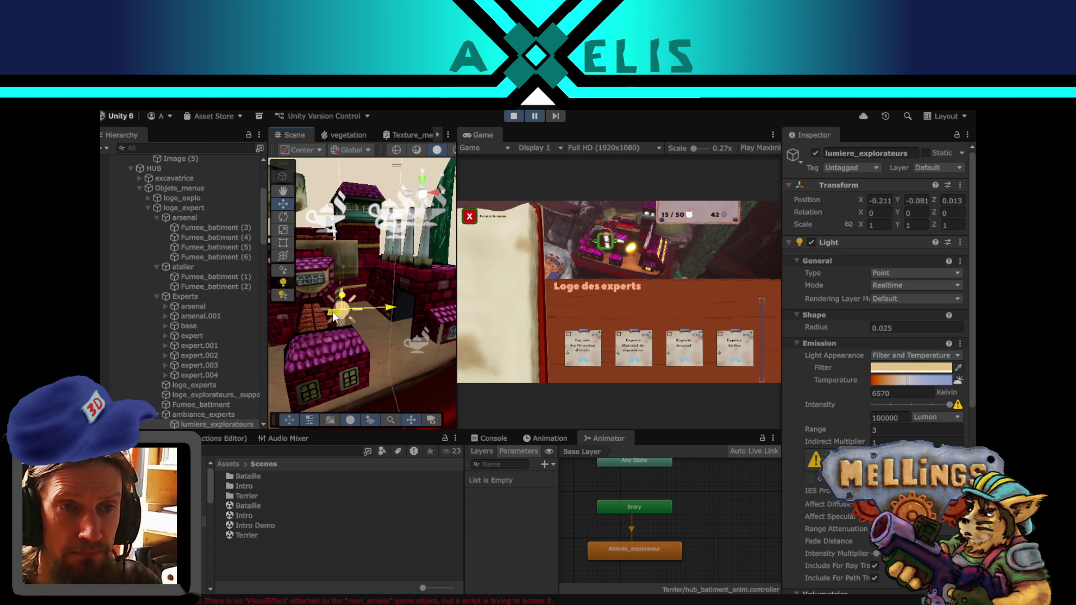
drag(410, 338, 351, 314)
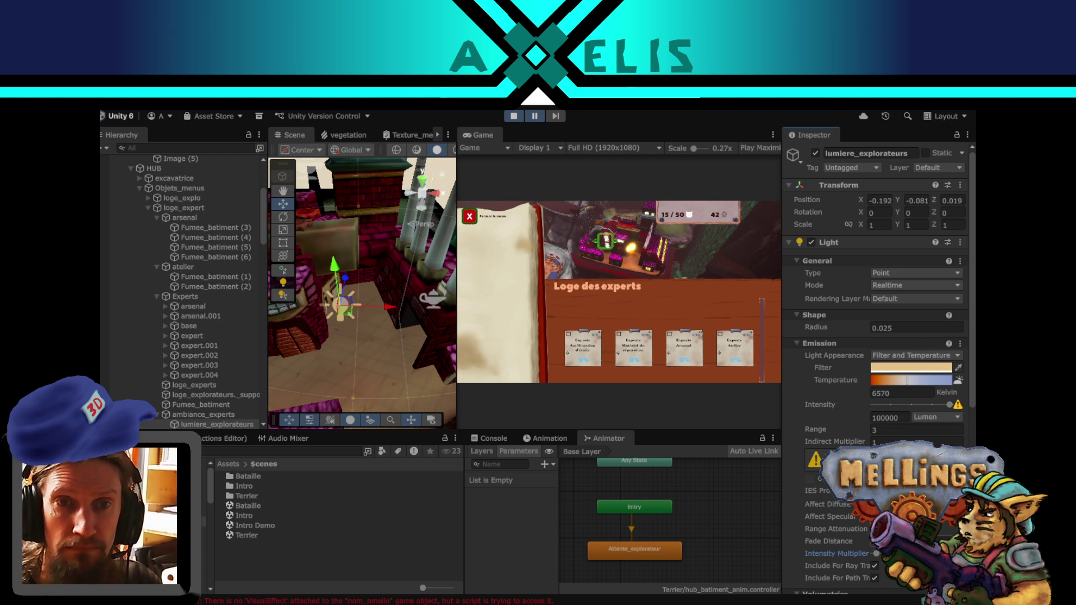
click(533, 116)
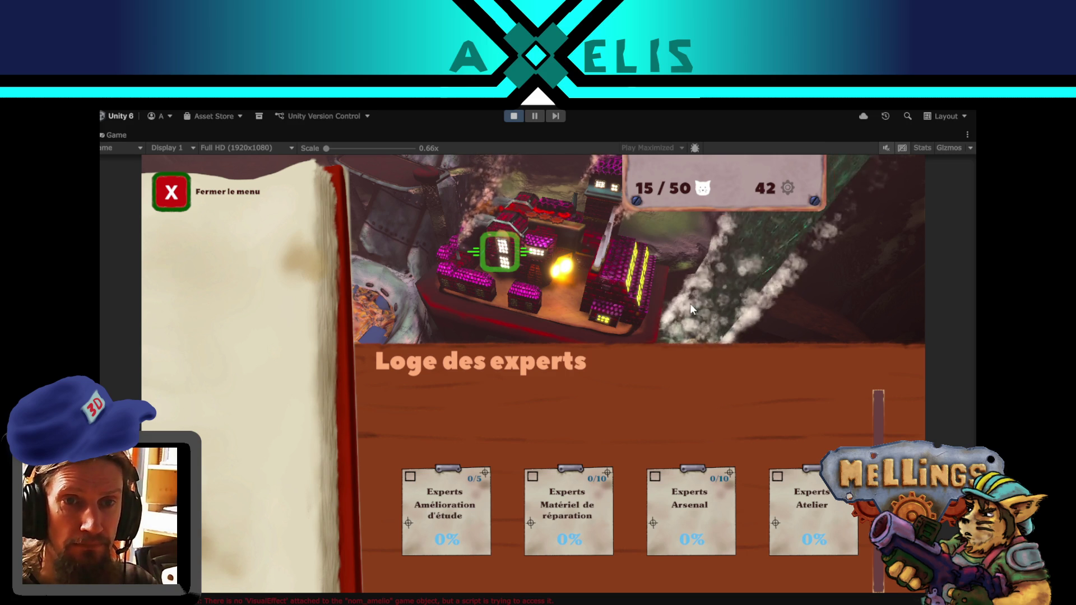
- Select loge_experts and show its material's intensite_lumiere setting, then run the game briefly and pause
click(536, 116)
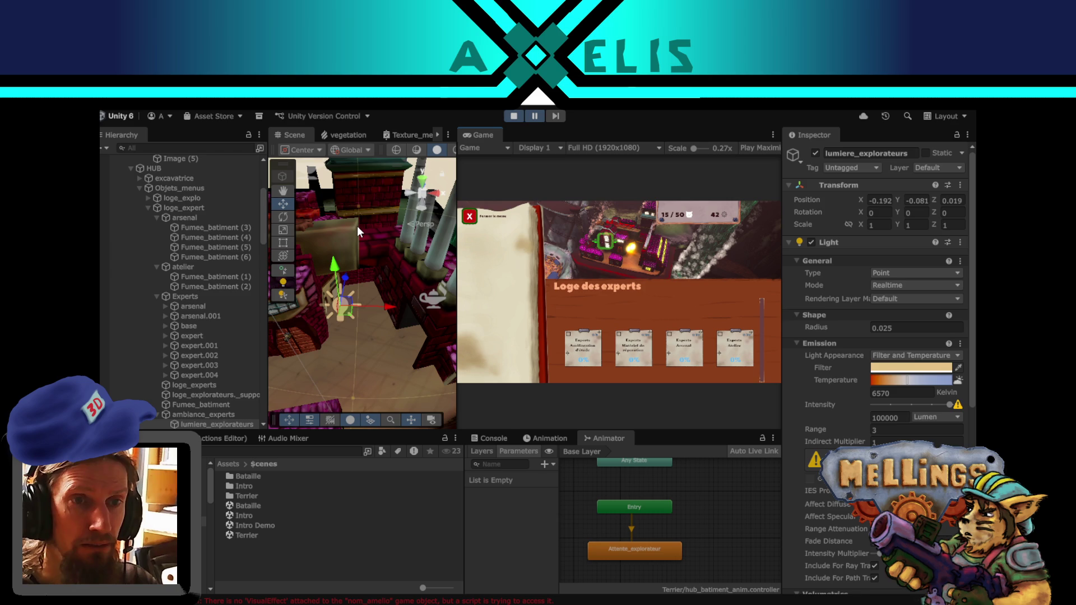
click(358, 227)
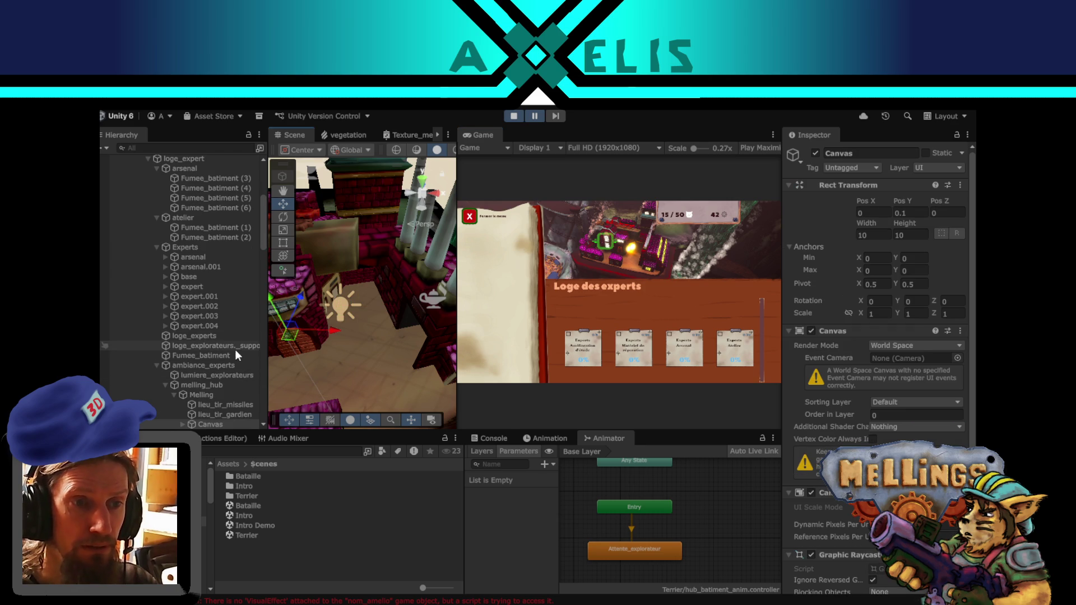
click(368, 240)
click(366, 208)
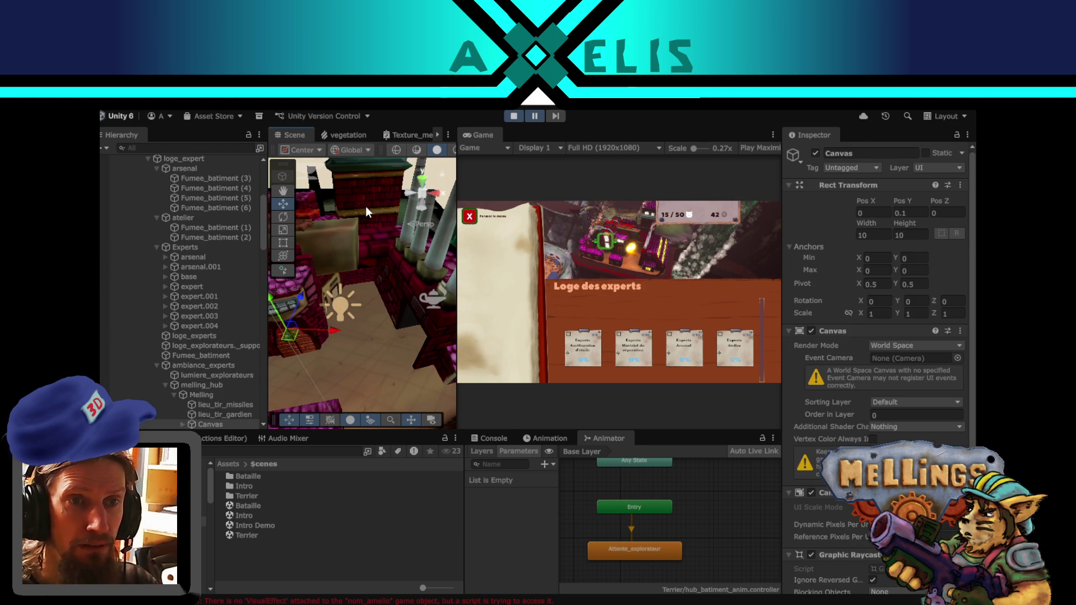
click(789, 470)
scroll(860, 361, down, 10)
scroll(860, 372, down, 3)
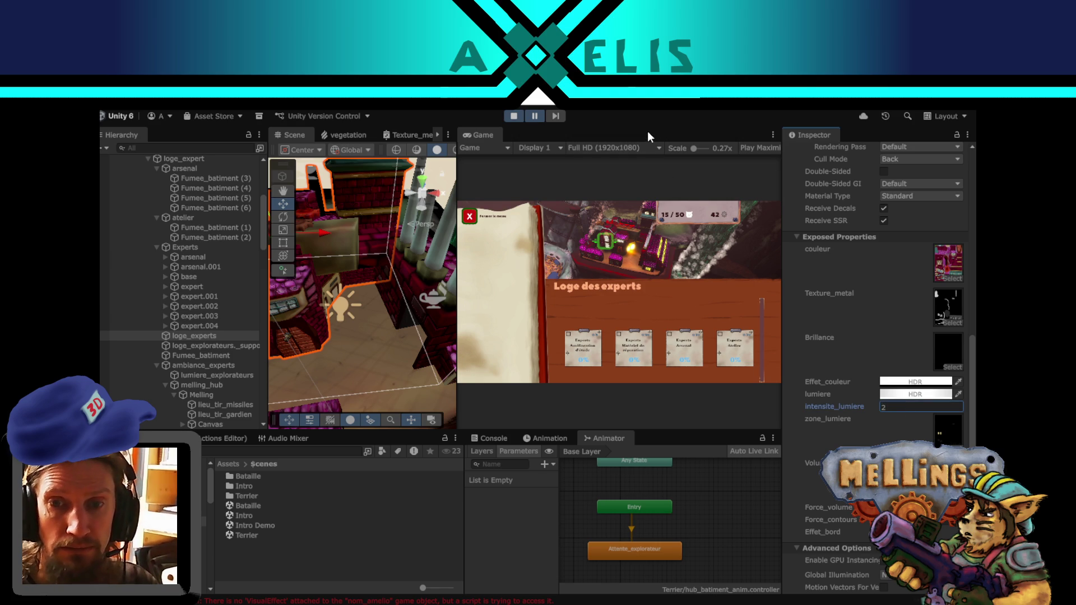
click(535, 116)
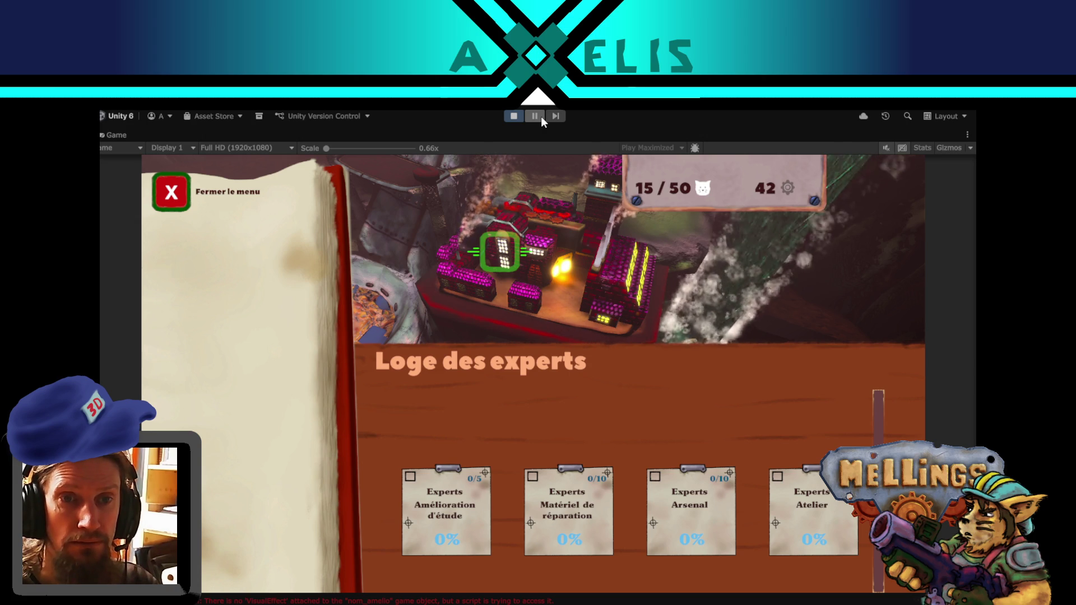
click(541, 117)
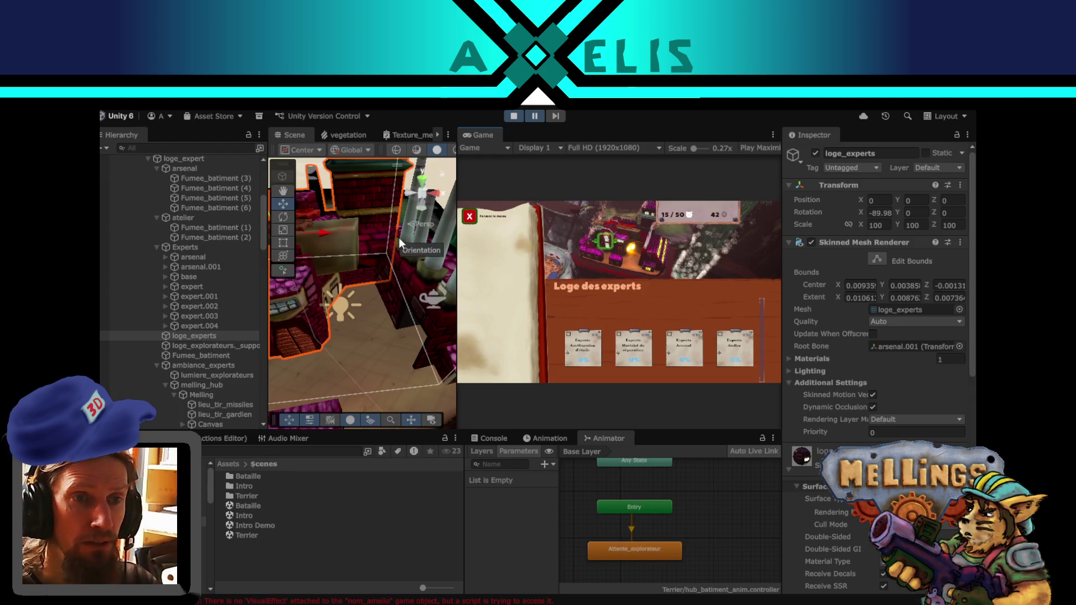
- Deactivate the arsenal and atelier buildings and run the game full-size without them
scroll(342, 281, down, 5)
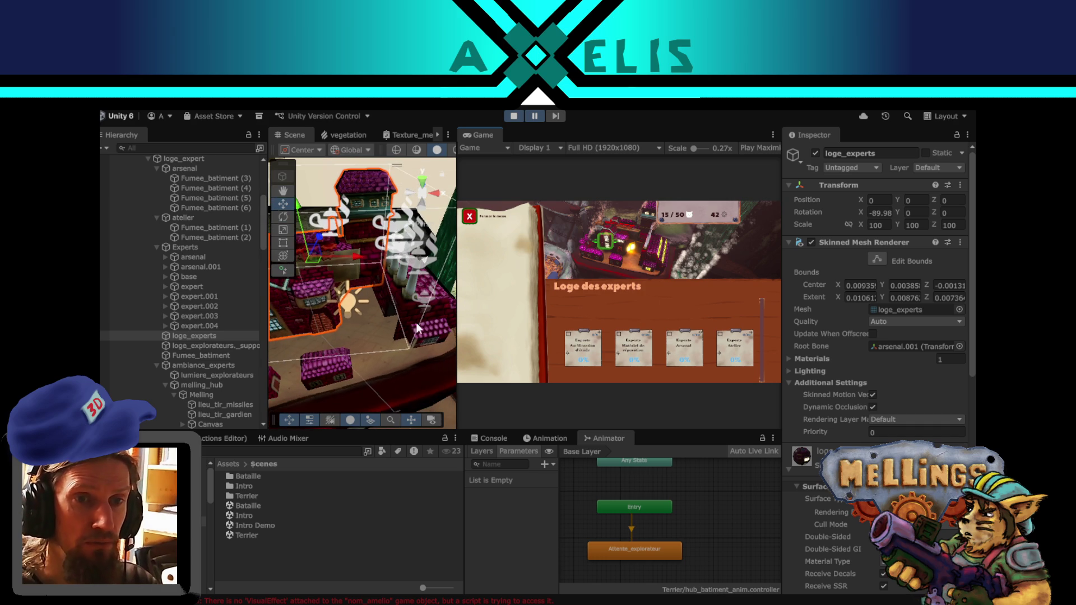
click(442, 332)
click(816, 153)
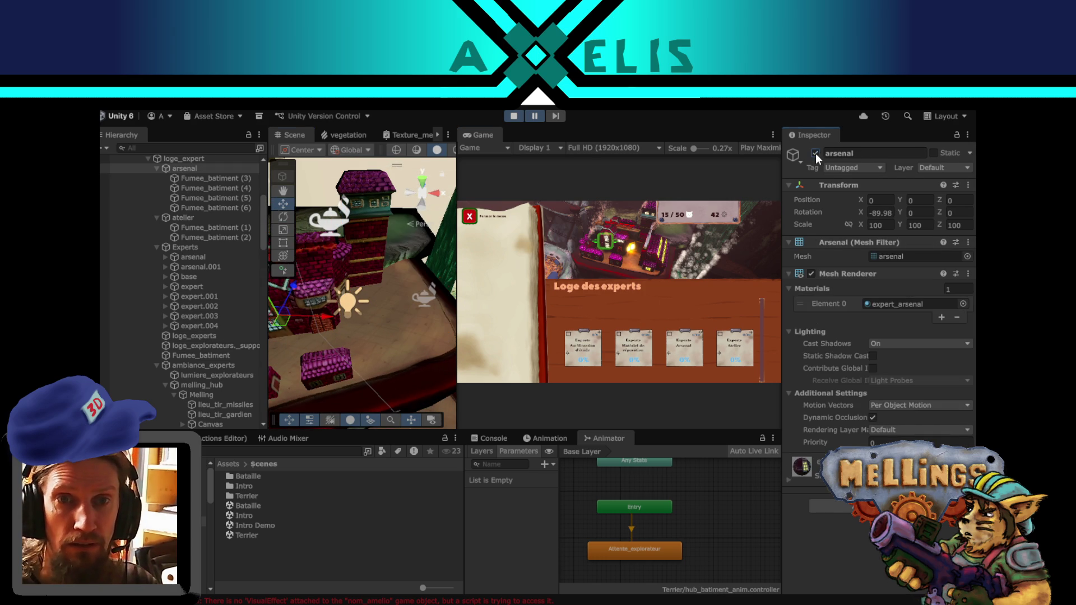
mouse_move(379, 291)
mouse_down()
mouse_move(465, 310)
mouse_move(404, 384)
mouse_up()
click(401, 393)
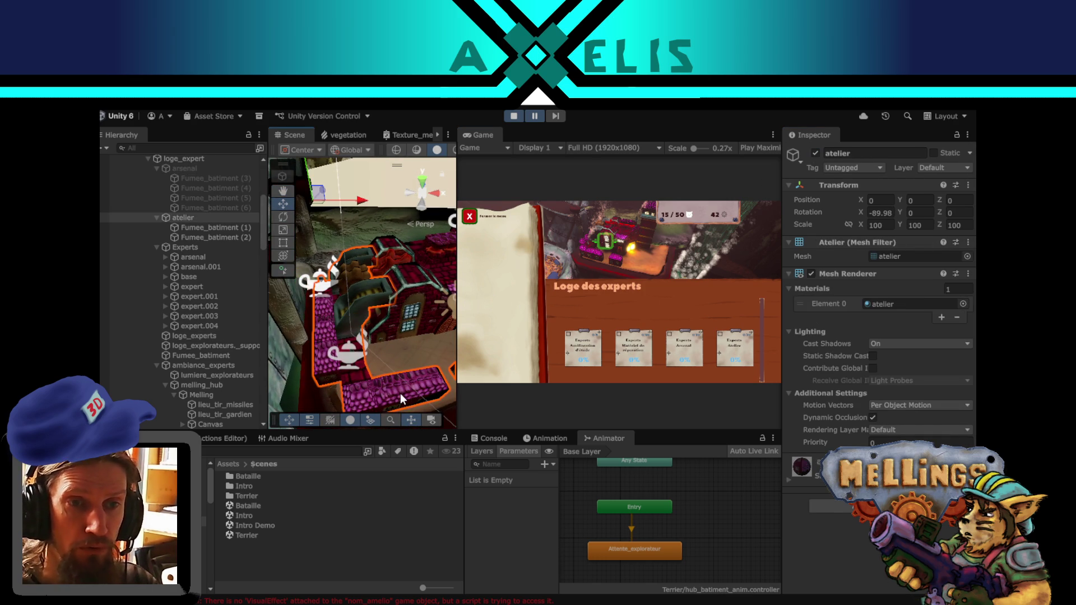
click(815, 153)
key(shift+space)
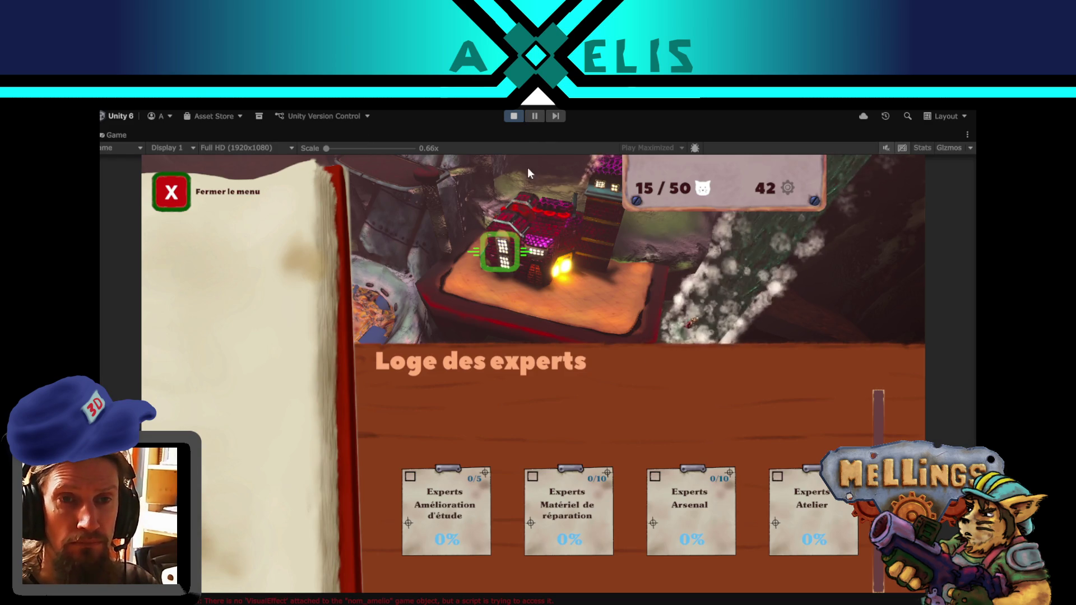
click(536, 116)
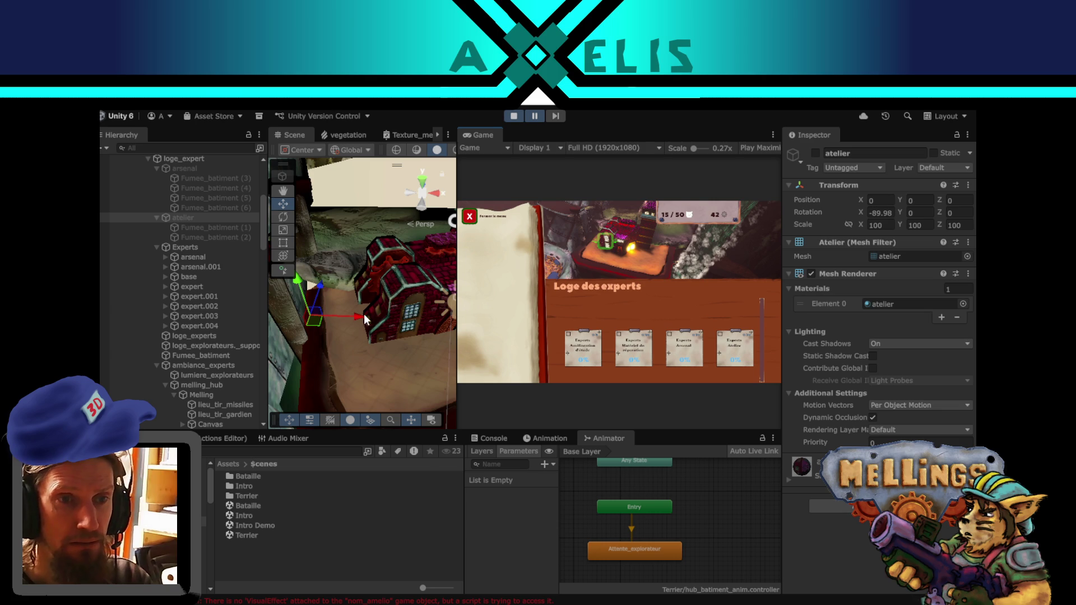
- Reactivate the atelier, frame the arsenal building, and select the camera_expert camera
key(alt+shift+a)
key(ctrl+z)
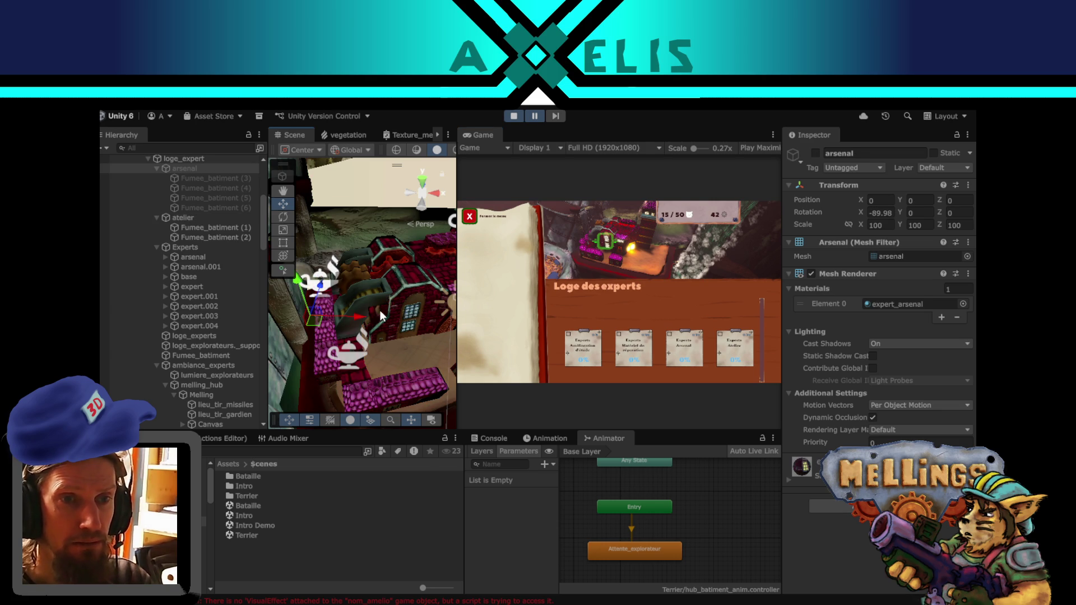
key(f)
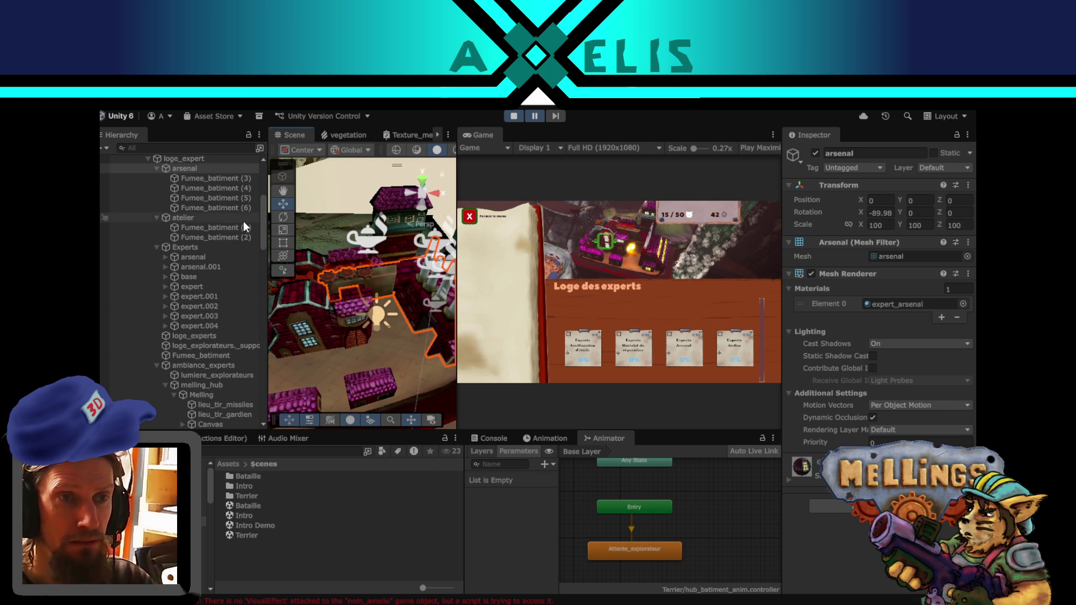
scroll(321, 233, down, 5)
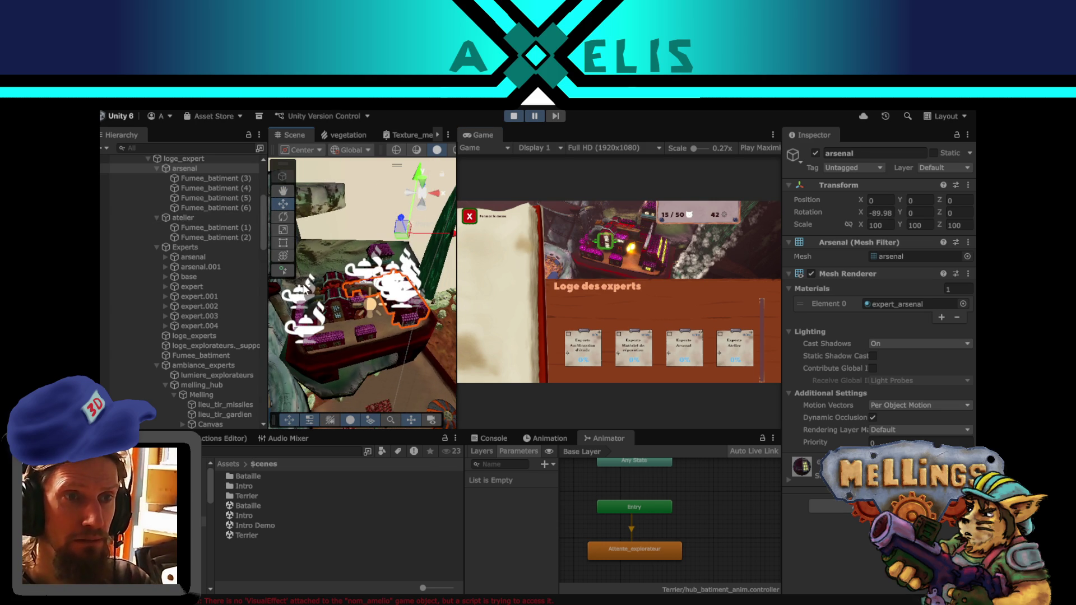
mouse_move(337, 235)
mouse_down()
mouse_move(372, 240)
mouse_move(427, 317)
mouse_move(395, 280)
mouse_move(406, 276)
mouse_up()
click(426, 324)
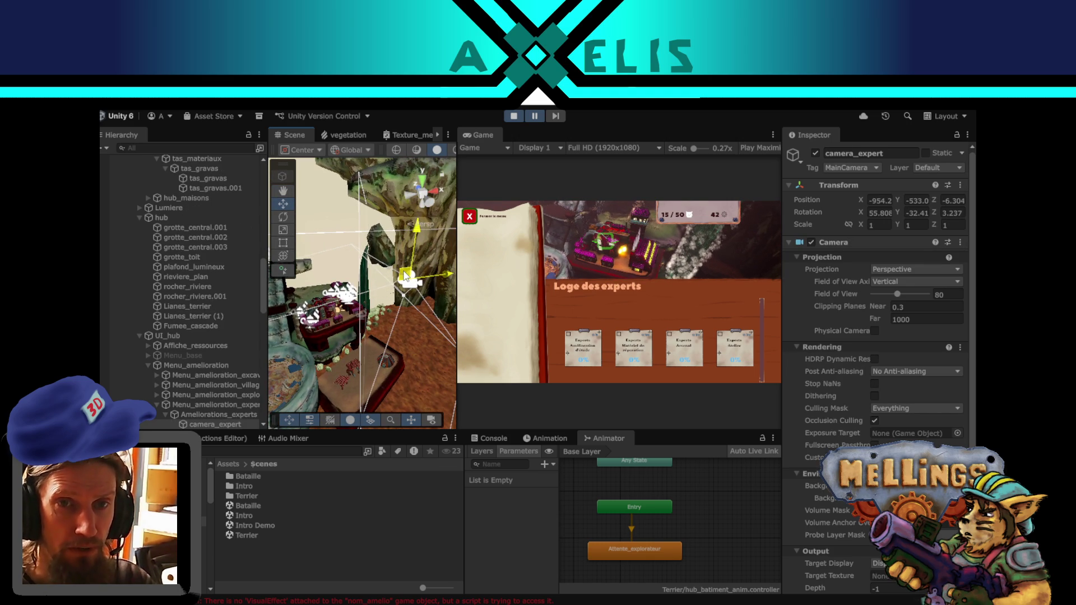
- Pause the maximized game, deactivate two selected hub buildings, and resume it full-size
key(shift+space)
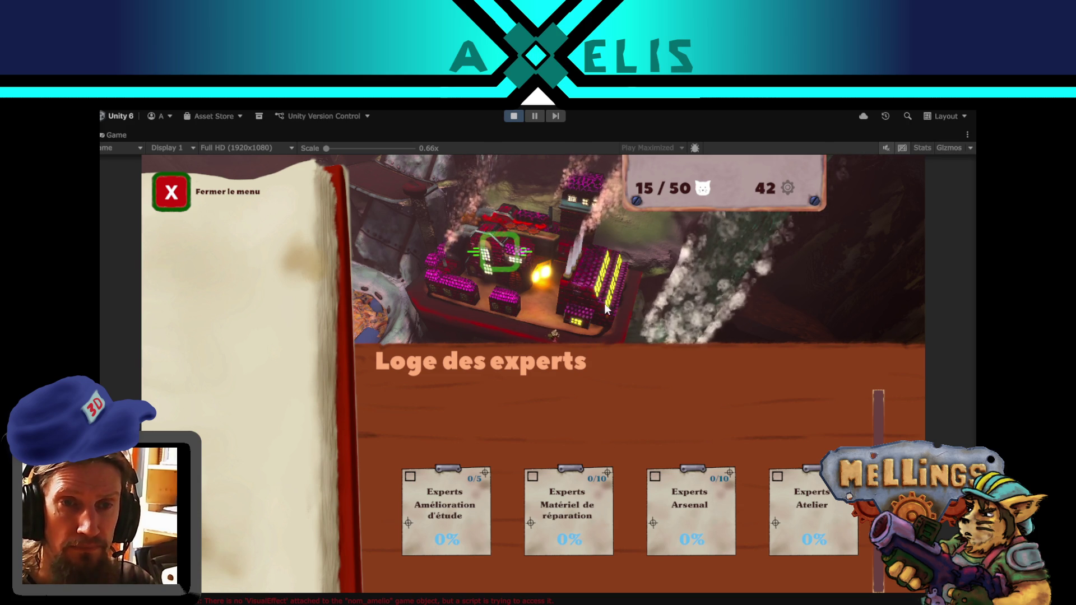
click(534, 115)
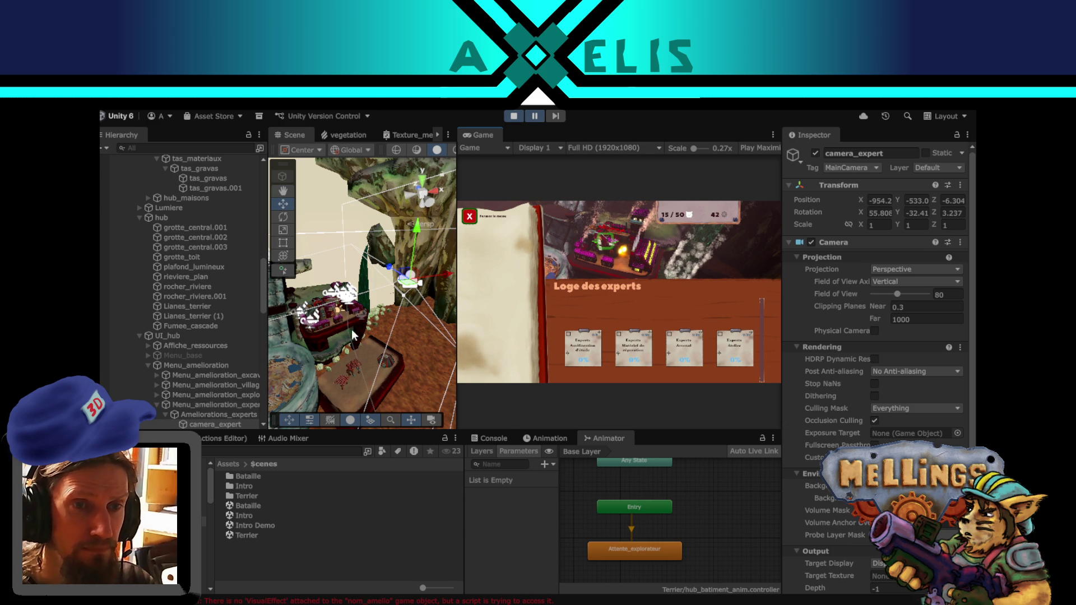
click(358, 311)
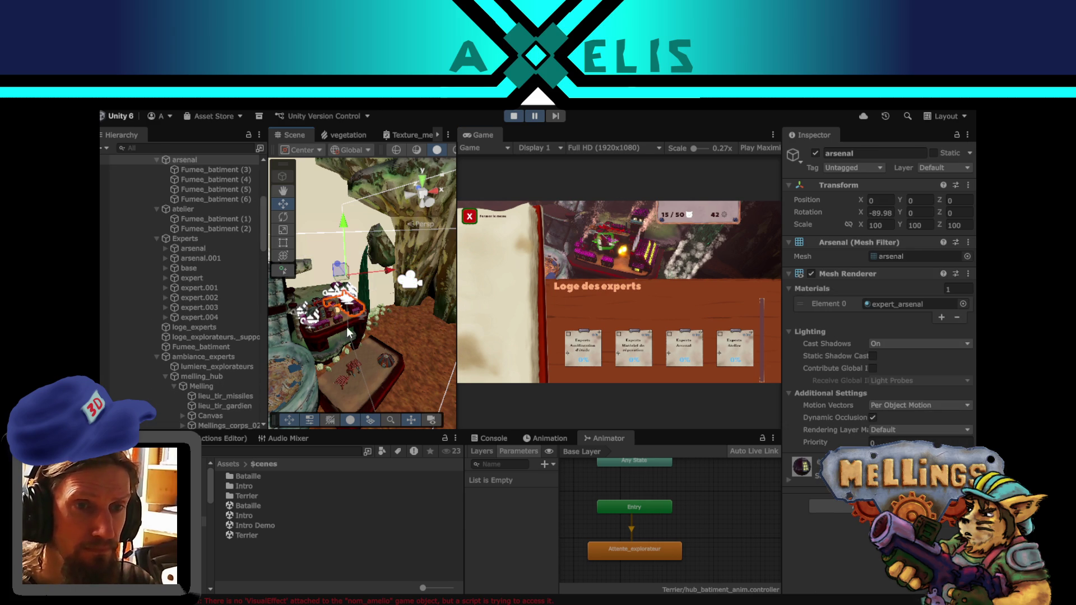
shift+click(325, 326)
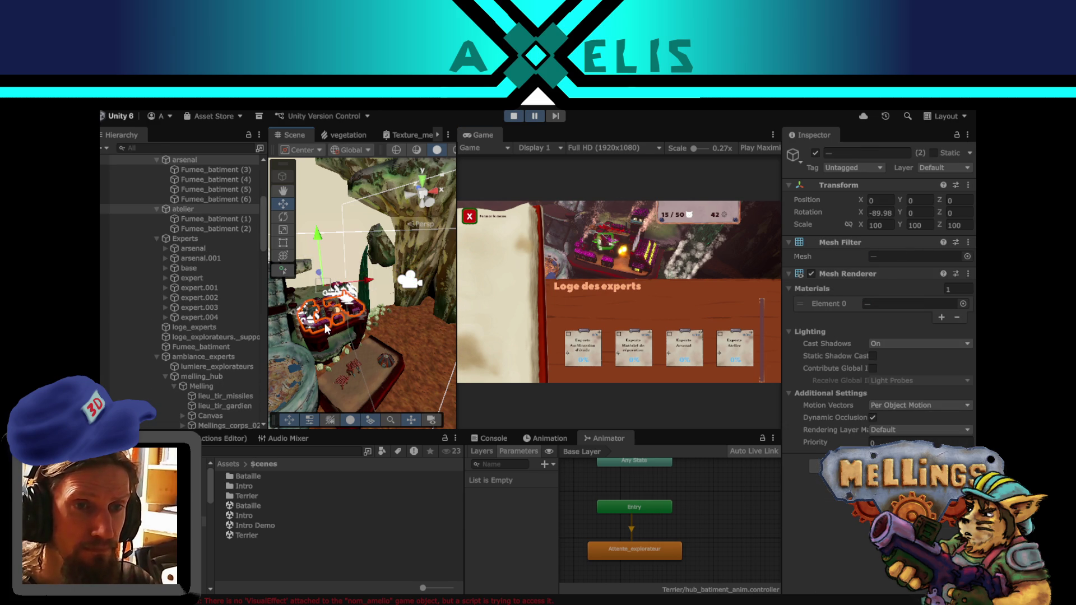
click(815, 153)
click(534, 116)
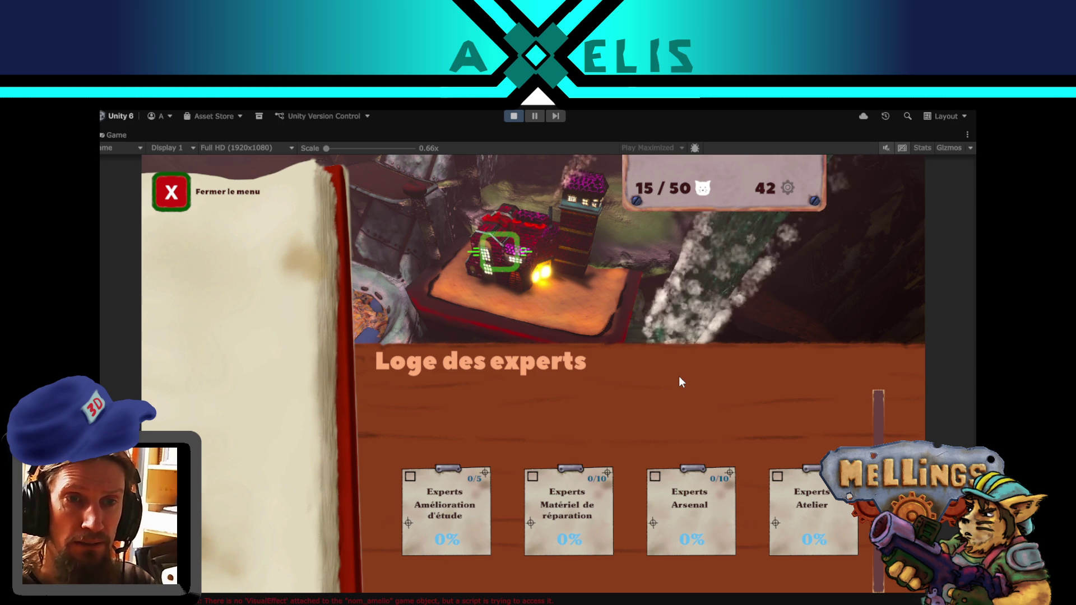
- Copy camera_expert's world transform while the game is paused
click(536, 115)
mouse_move(390, 255)
mouse_down()
mouse_move(391, 243)
mouse_move(404, 269)
mouse_up()
click(397, 286)
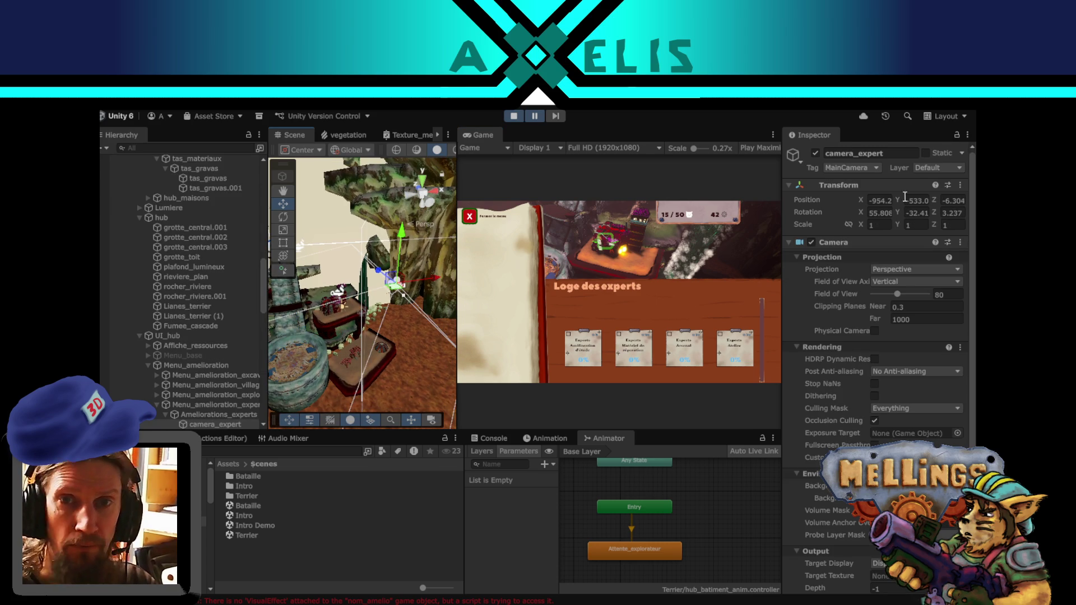
click(961, 184)
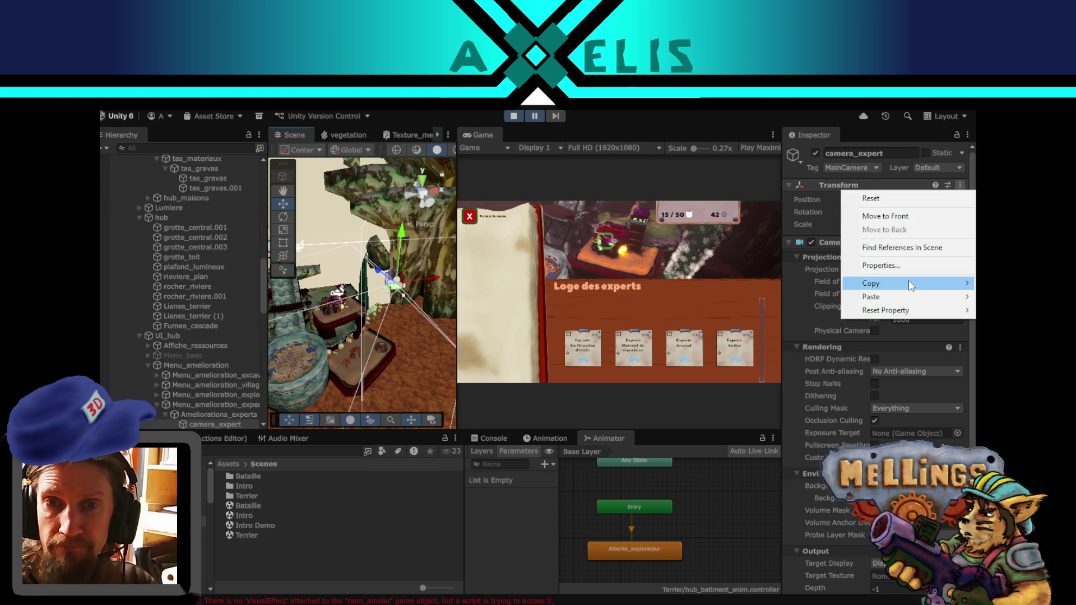
mouse_move(856, 287)
click(810, 328)
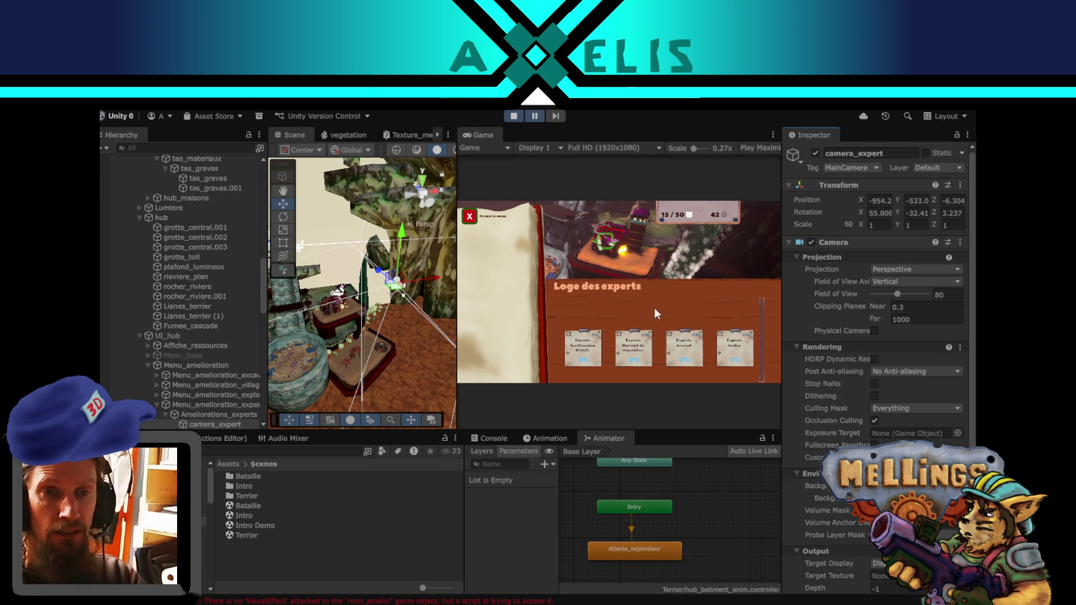
- Stop play, open the Terrier scene, and paste the transform onto its camera_expert
click(512, 116)
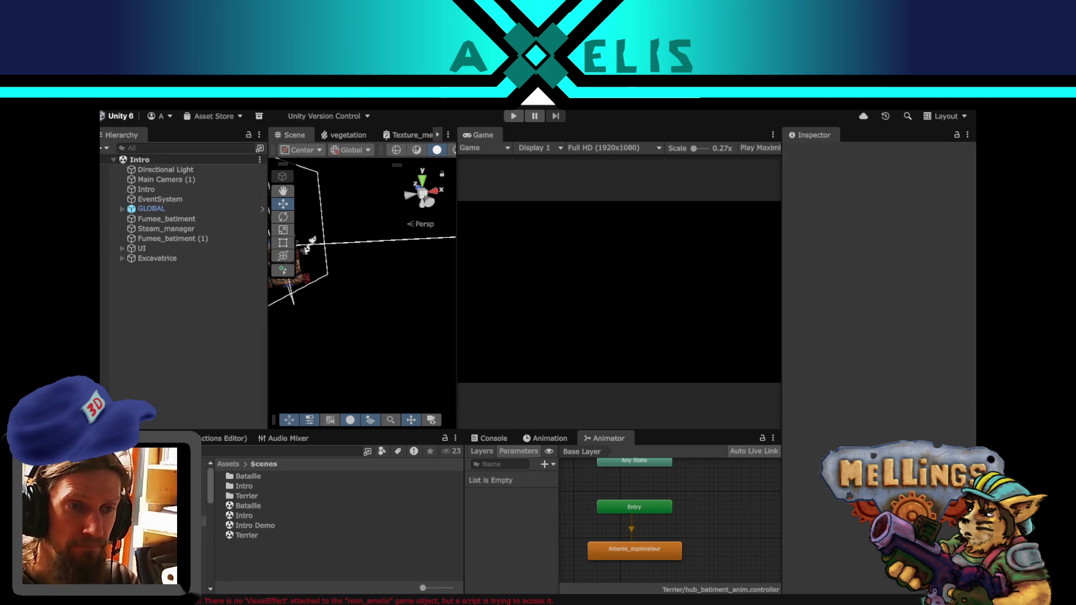
double_click(250, 536)
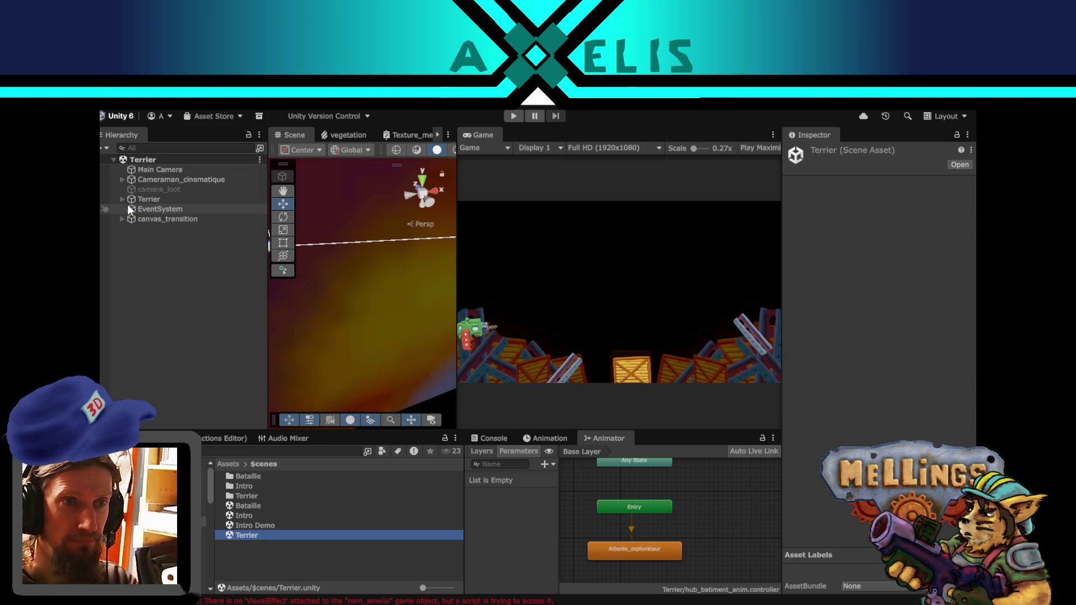
click(122, 197)
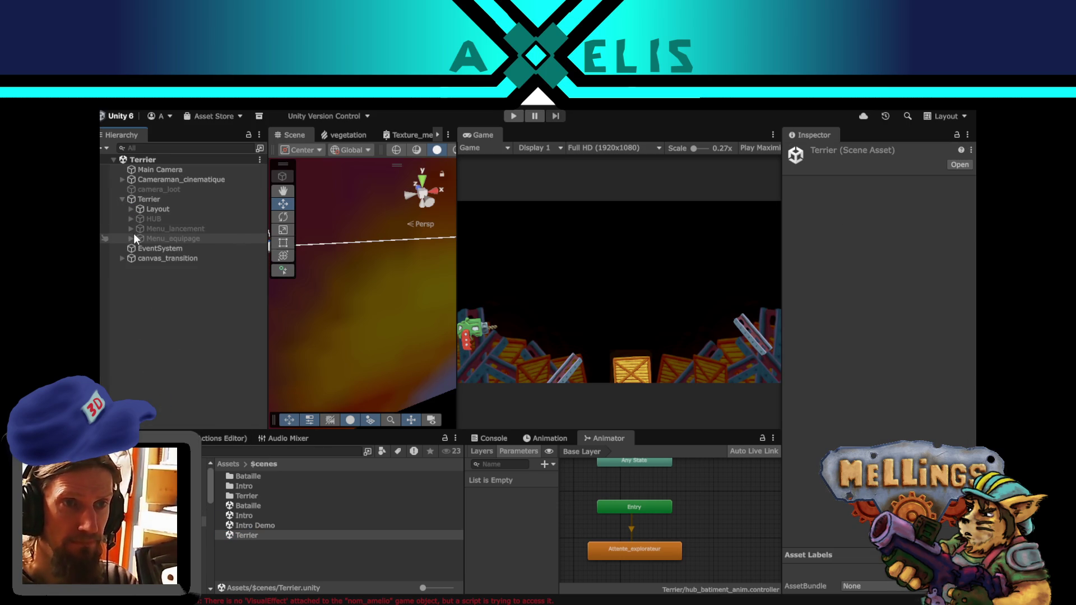
text(camera_expe)
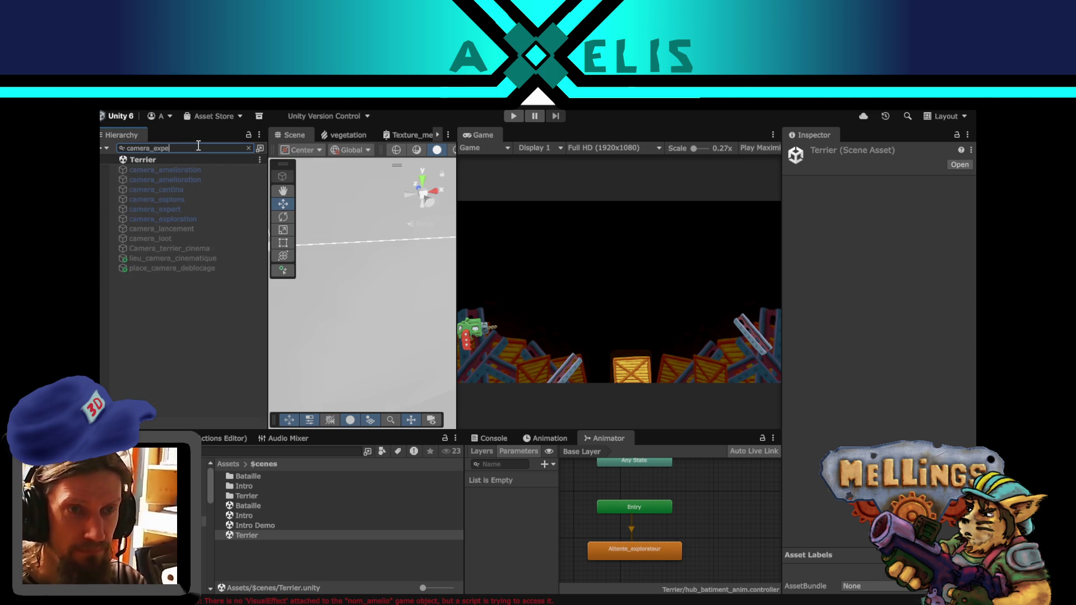
text(r)
click(160, 168)
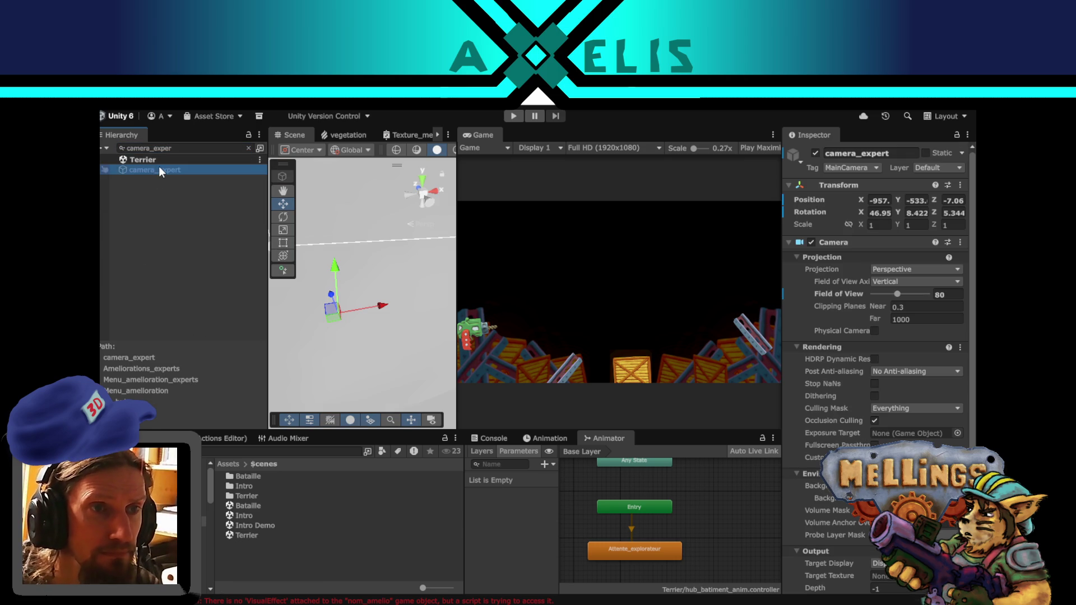
click(960, 185)
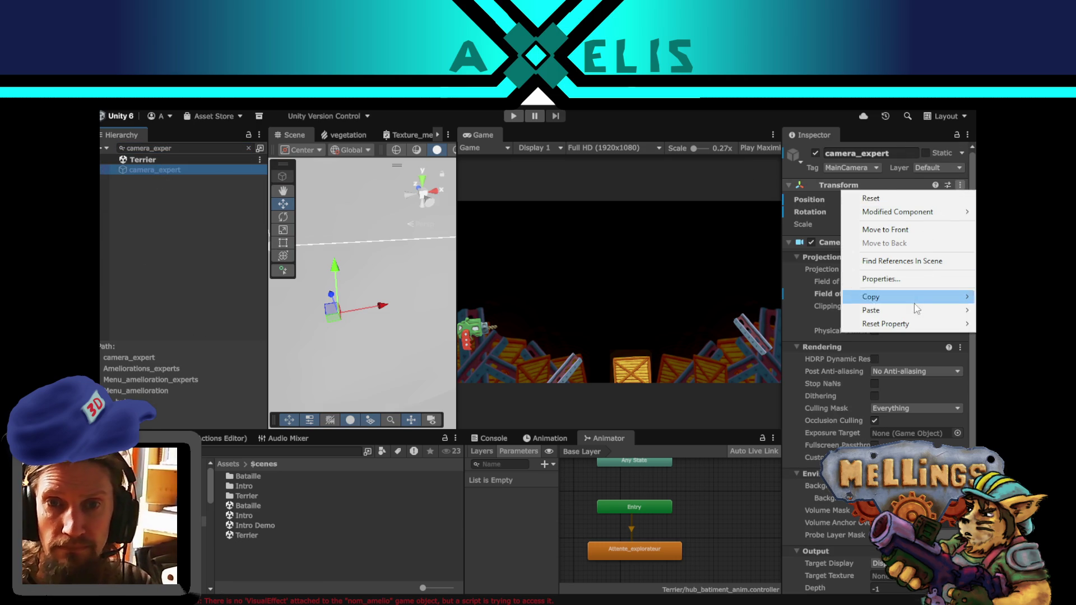
mouse_move(914, 311)
click(792, 351)
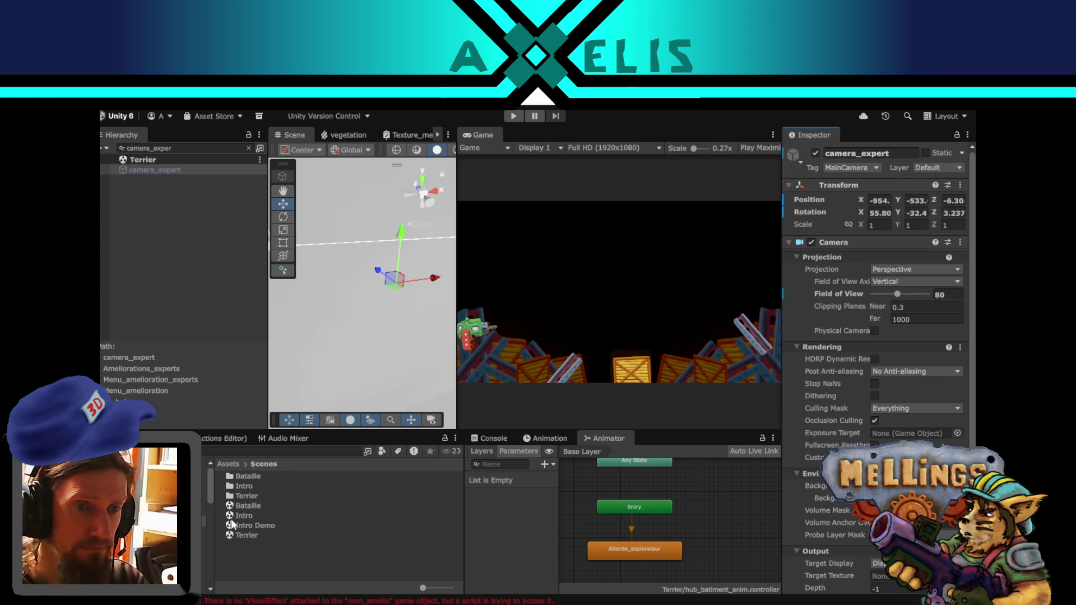
- Open the Intro scene, start the game, and switch to the Twitch stream page
double_click(252, 515)
click(514, 117)
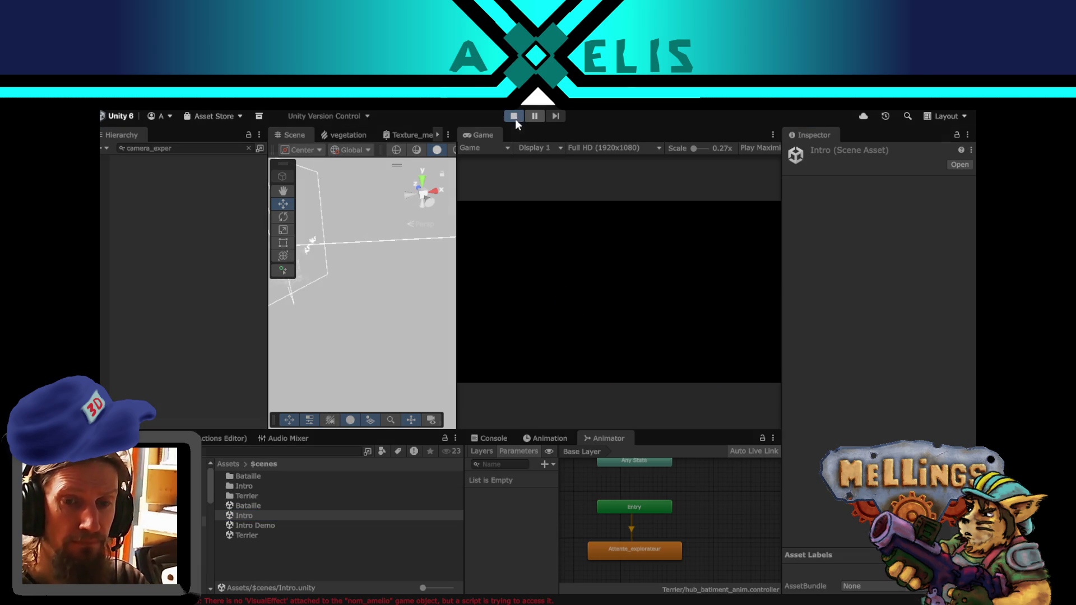
key(alt+Tab)
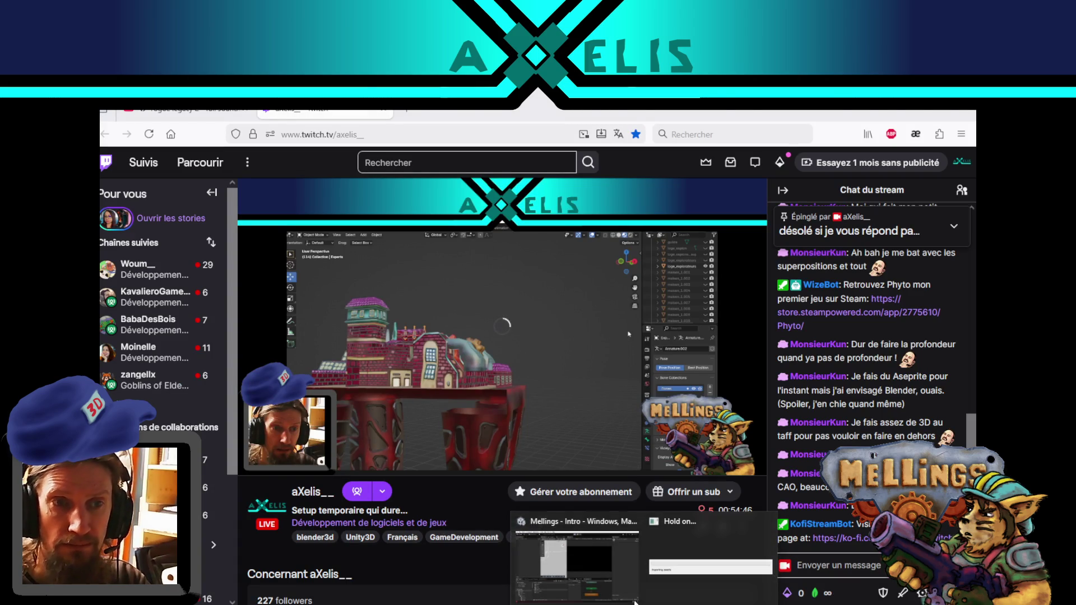
- Glance over the Twitch live stream and chat, then return to the running game
click(644, 543)
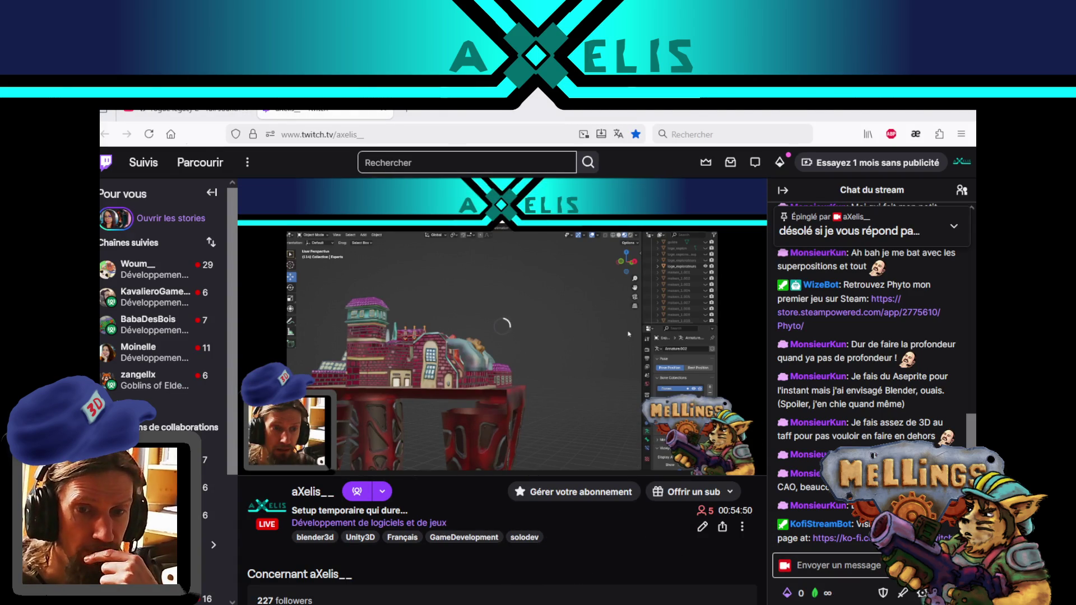
key(alt+Tab)
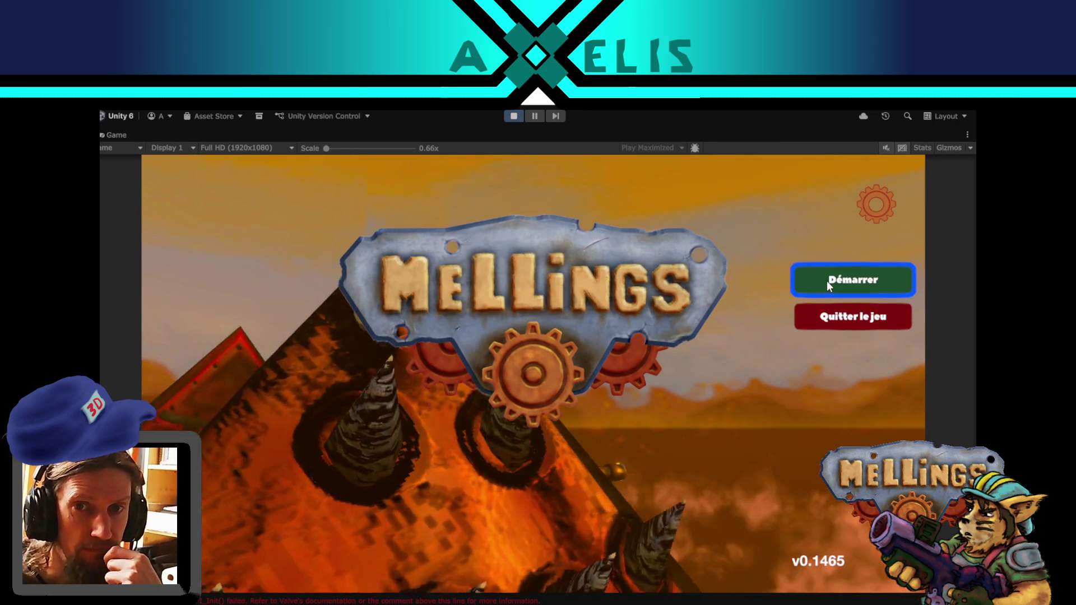
- Start the game with Démarrer, open the Loge des experts menu, pause, and select the Canvas
click(828, 283)
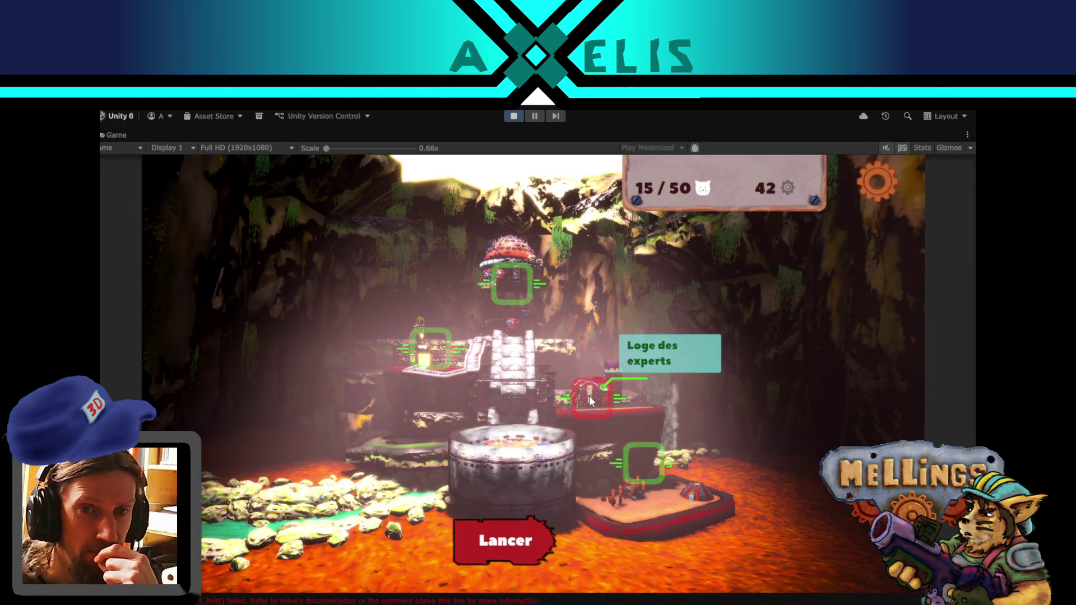
click(610, 396)
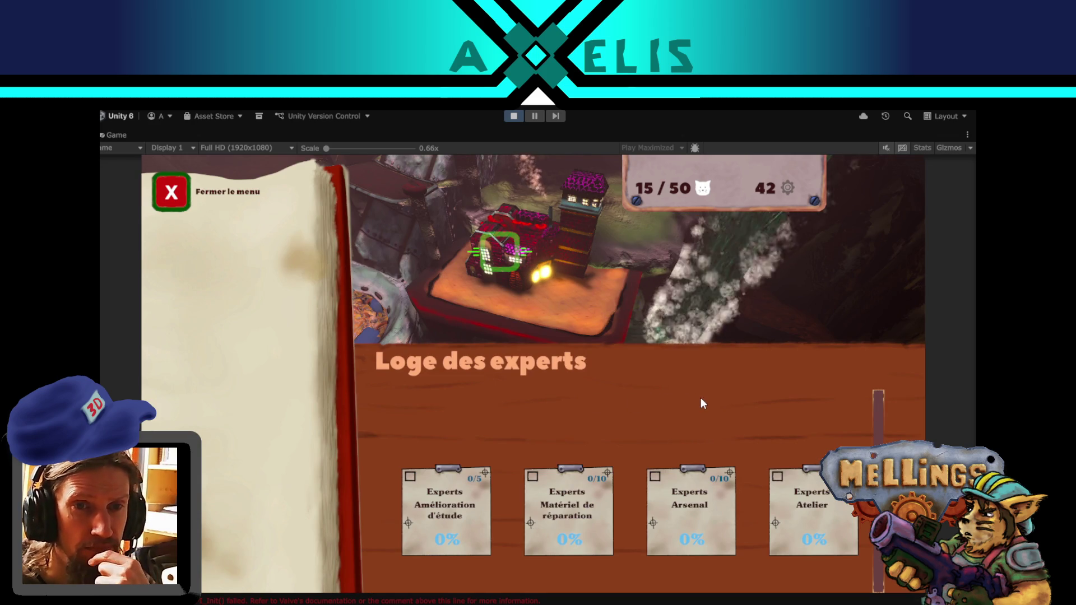
click(533, 116)
click(338, 307)
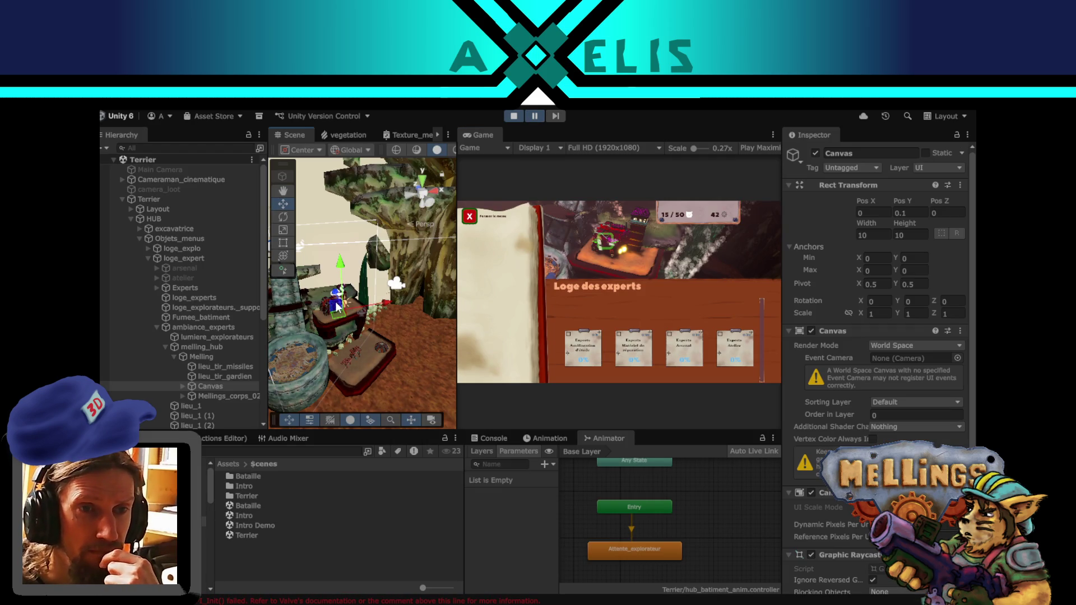
- Inspect the loge_experts building and lumiere_explorateurs light, then maximise the running Game view
click(324, 304)
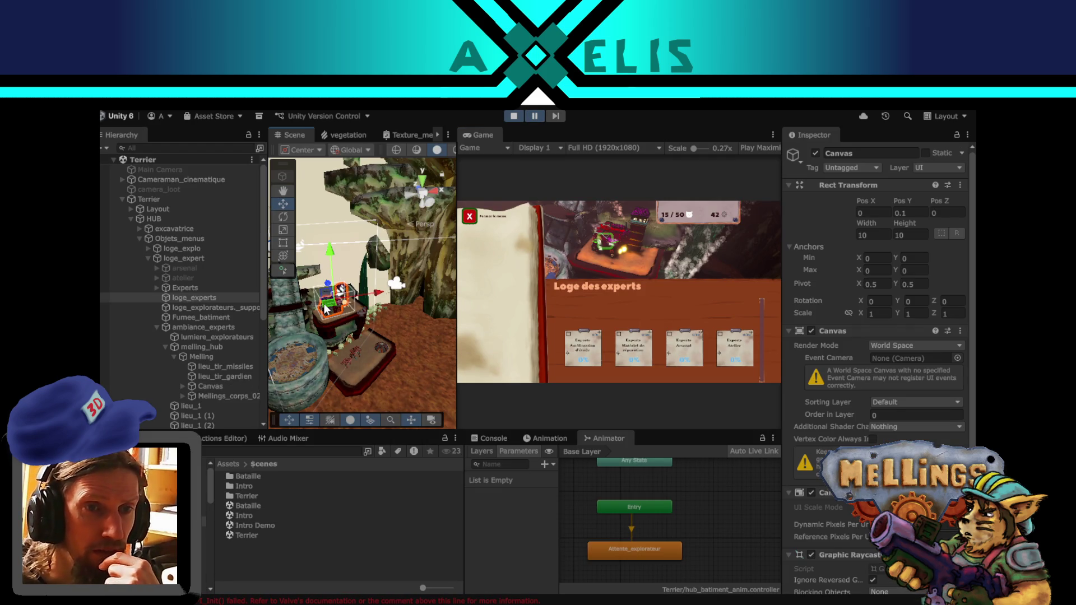
scroll(821, 395, down, 8)
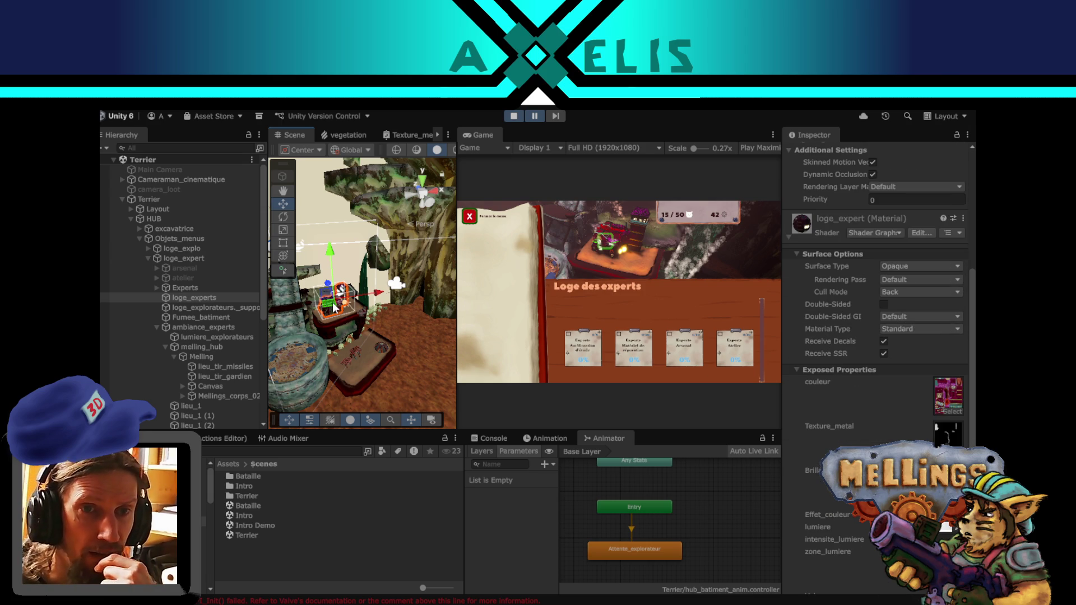
scroll(333, 307, up, 3)
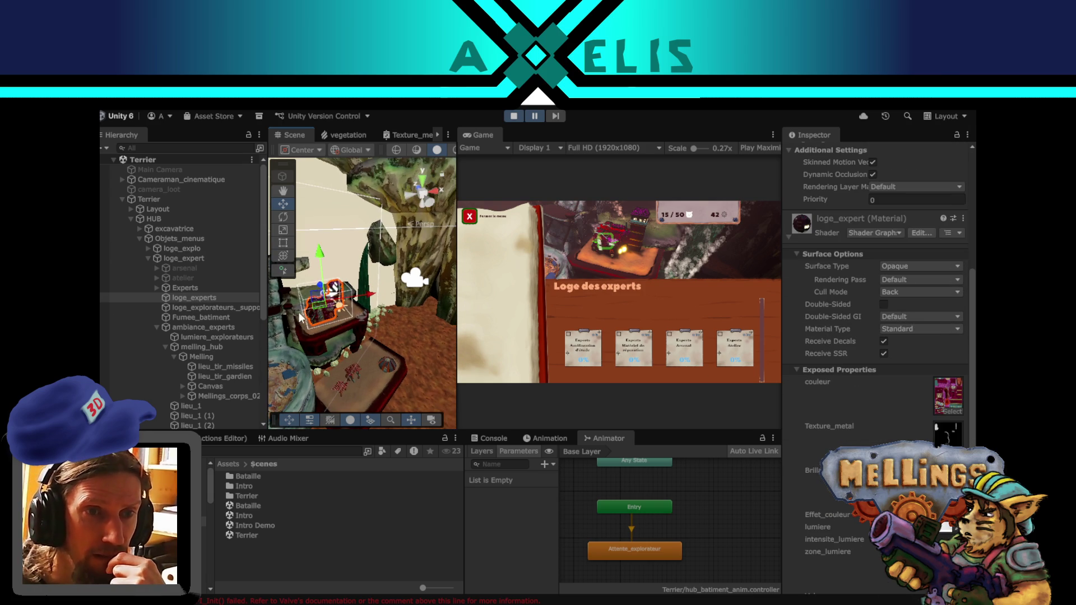
scroll(314, 319, up, 3)
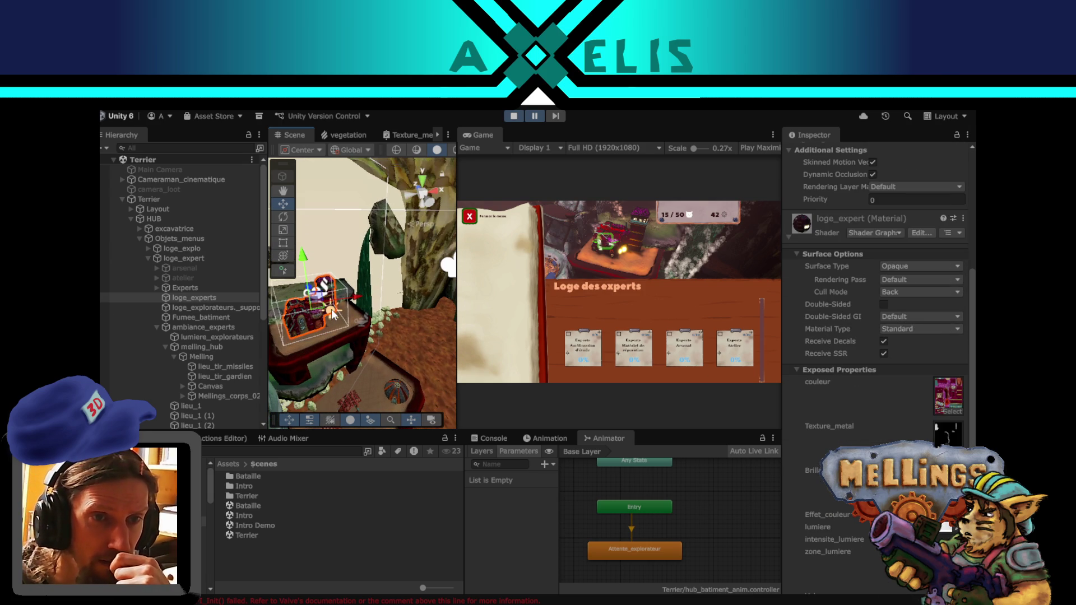
click(331, 308)
scroll(866, 398, down, 3)
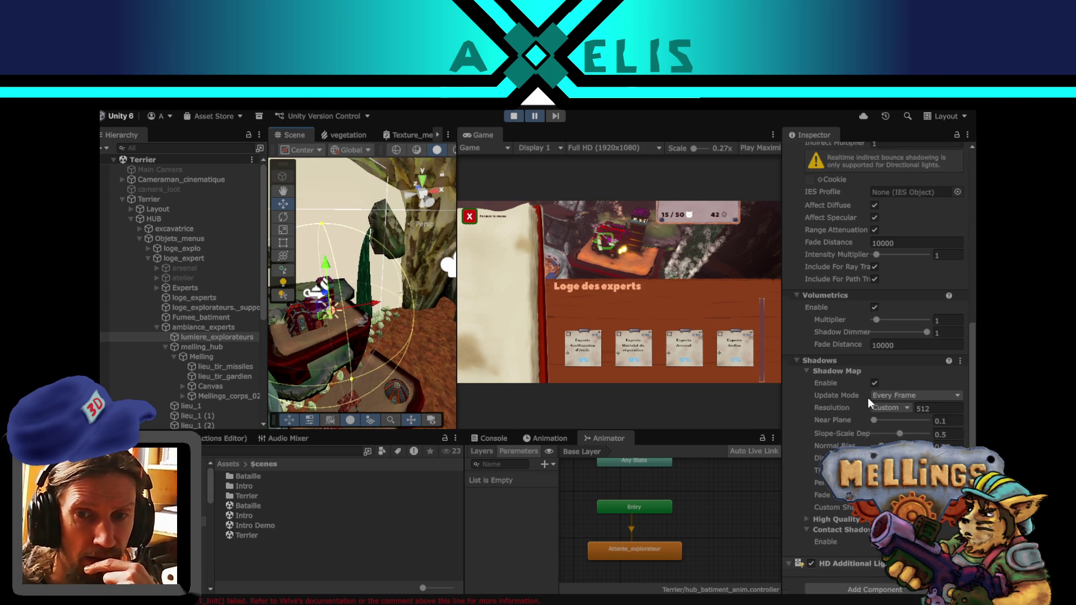
drag(355, 319, 367, 317)
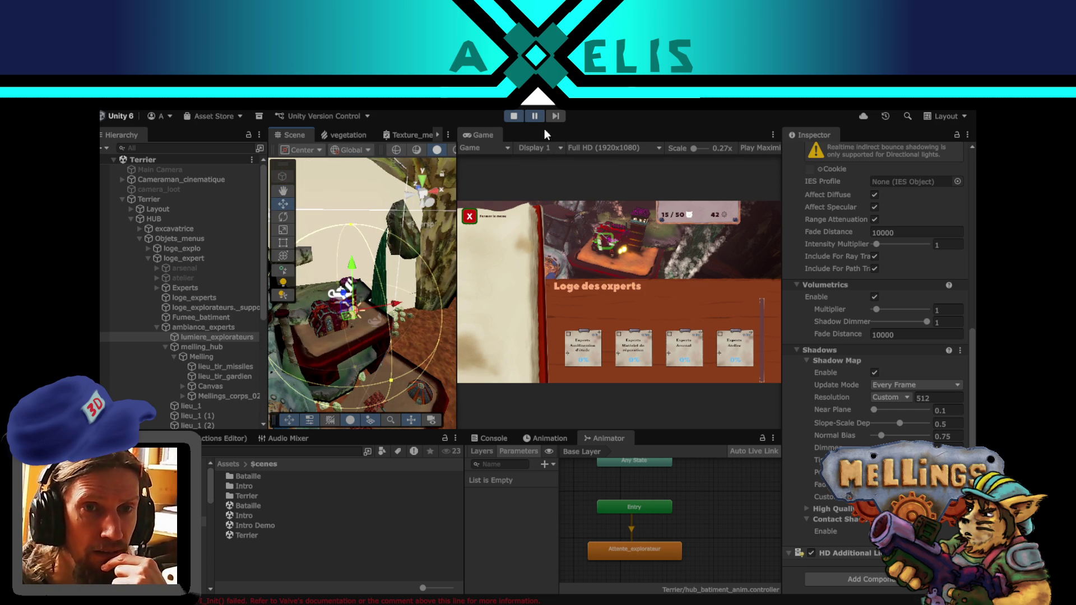
key(shift+space)
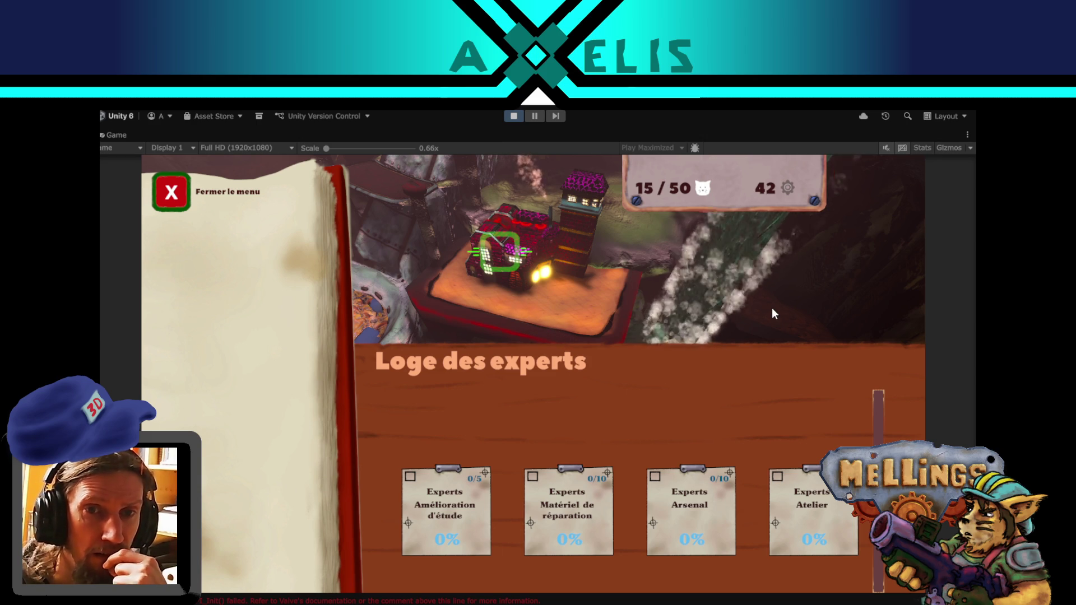
- Close the Loge des experts book, open the Excavatrice upgrade menu twice, then pause
click(160, 193)
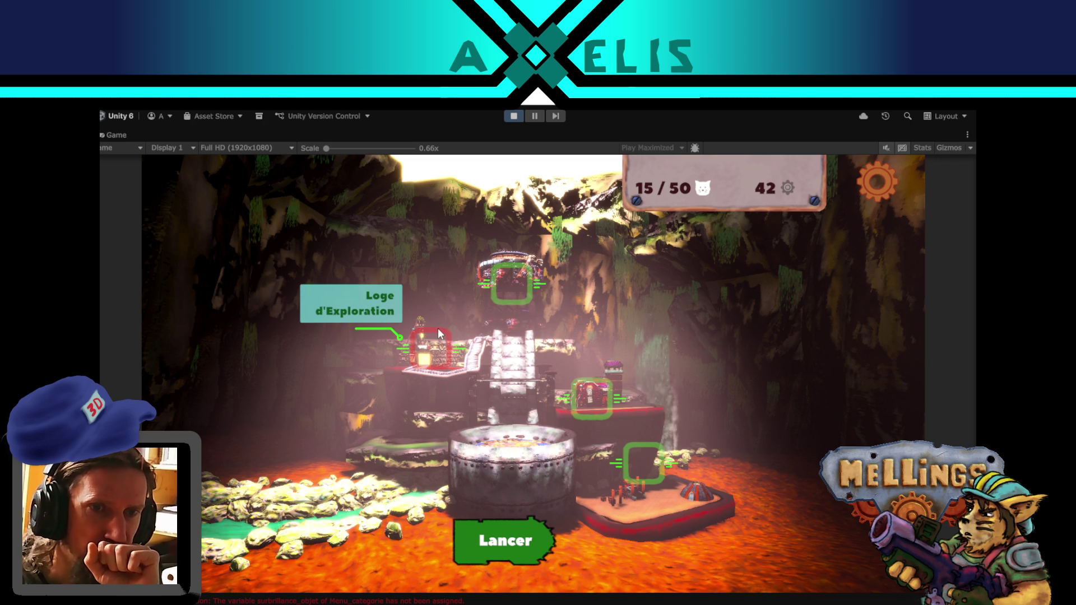
click(517, 284)
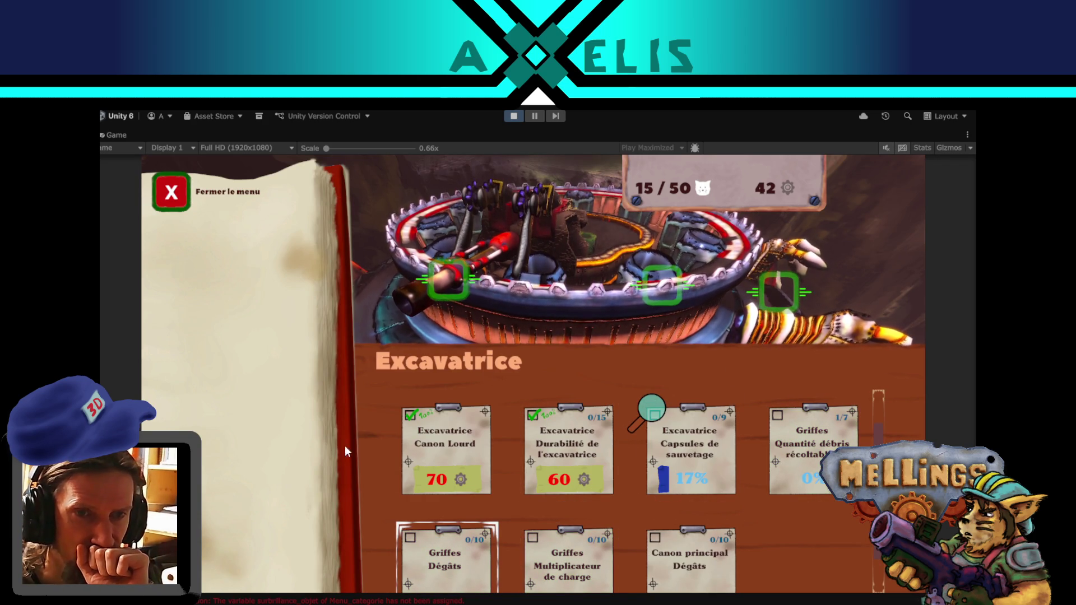
click(171, 193)
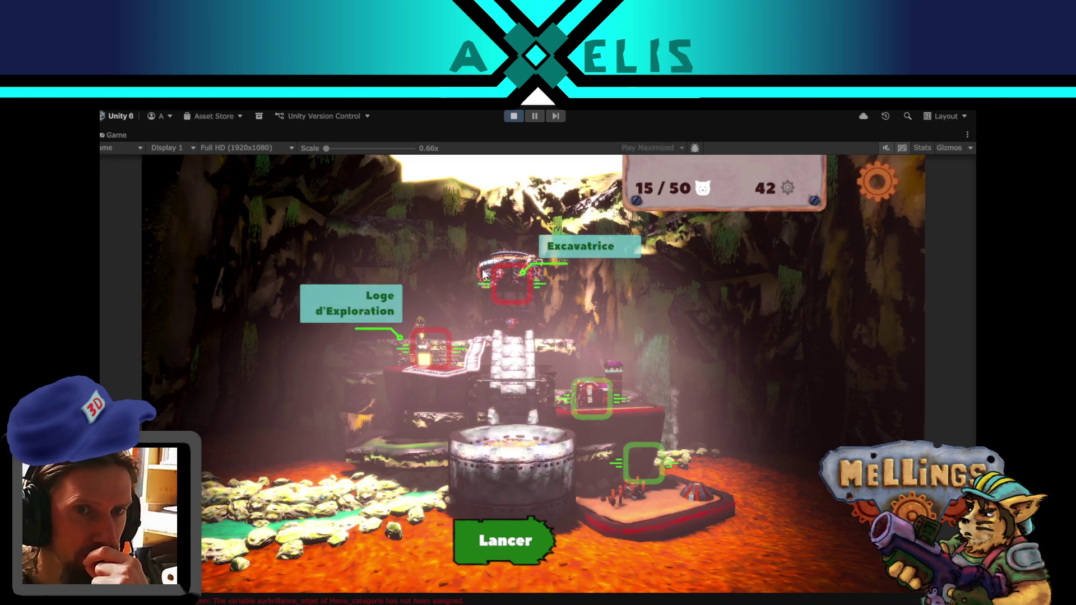
click(512, 283)
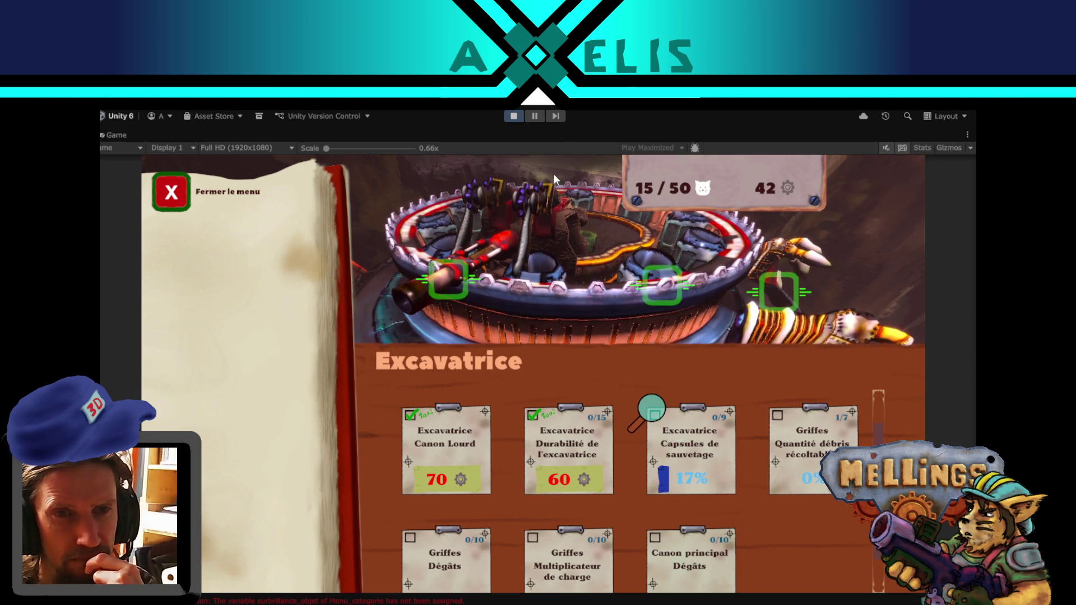
click(535, 116)
- Reorient the Scene view and frame the Cube.005 turret piece
mouse_move(344, 287)
mouse_down()
mouse_move(495, 321)
mouse_move(536, 345)
mouse_move(473, 509)
mouse_move(541, 178)
mouse_up()
scroll(540, 182, up, 1)
mouse_move(452, 175)
mouse_down()
mouse_move(420, 526)
mouse_move(377, 365)
mouse_move(389, 333)
mouse_move(365, 346)
mouse_move(351, 316)
mouse_move(617, 253)
mouse_move(689, 286)
mouse_move(348, 352)
mouse_move(370, 282)
mouse_move(403, 239)
mouse_move(391, 289)
mouse_move(355, 311)
mouse_move(370, 303)
mouse_up()
click(342, 313)
key(f)
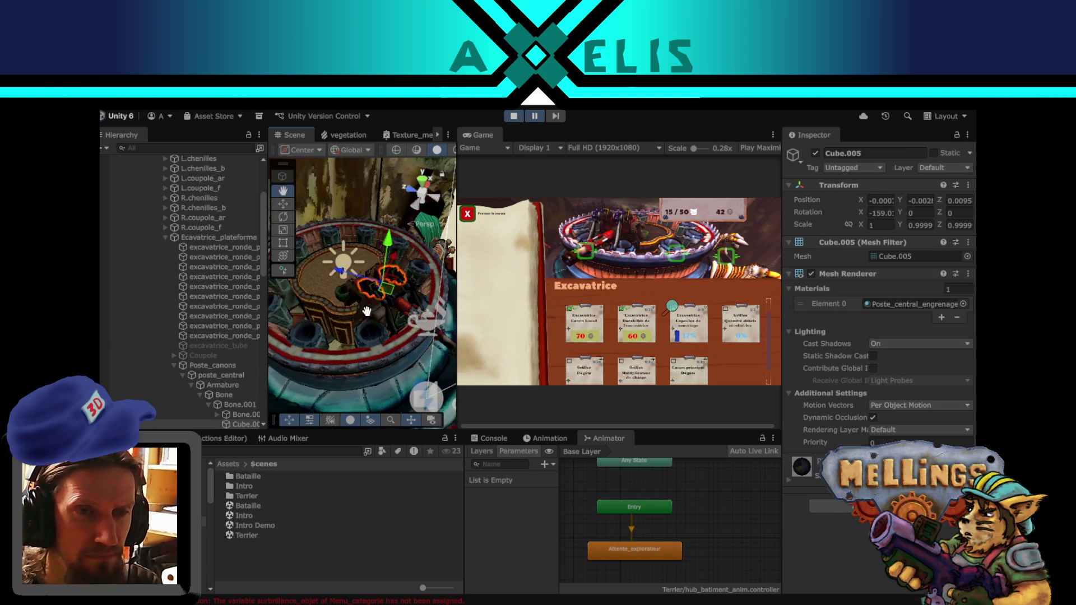
- Frame Poste_canons and inspect its Cube.004 and poste_central parts
click(210, 365)
key(f)
click(385, 270)
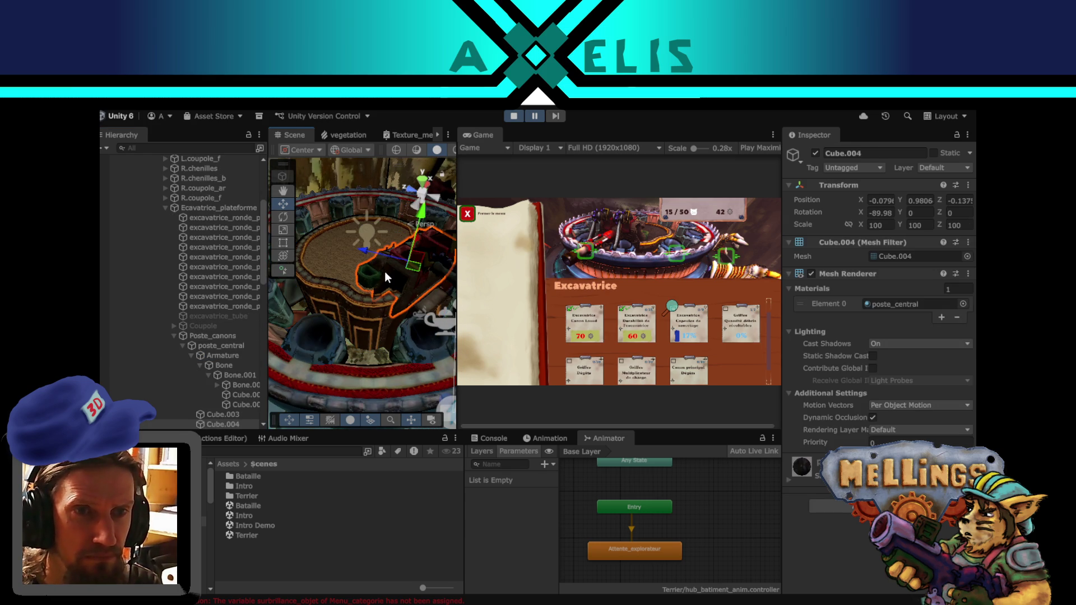
scroll(226, 337, down, 3)
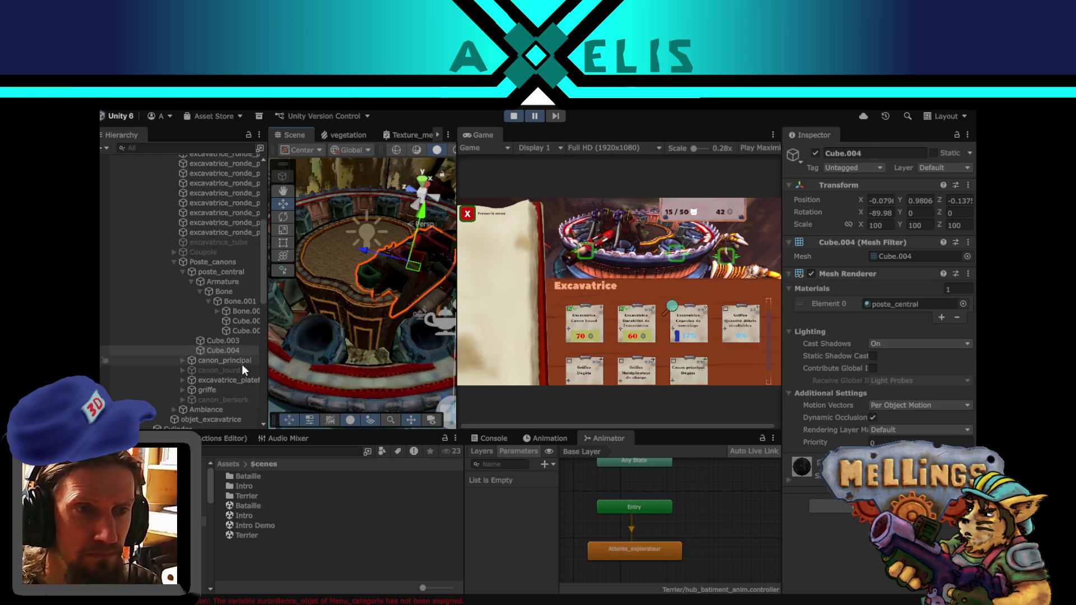
click(211, 263)
alt+drag(353, 263, 331, 274)
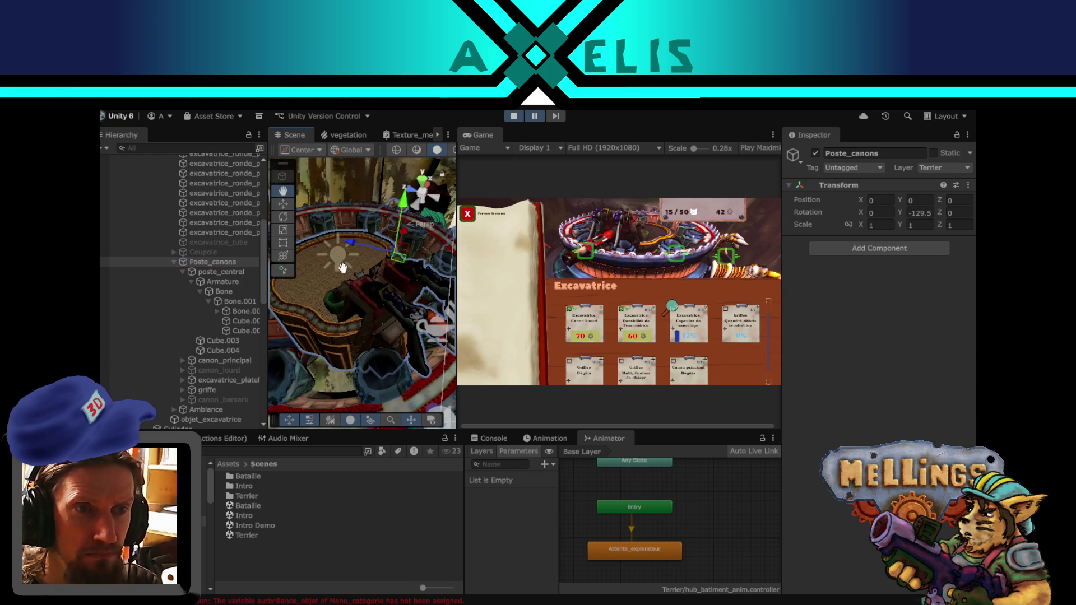
click(183, 272)
double_click(205, 271)
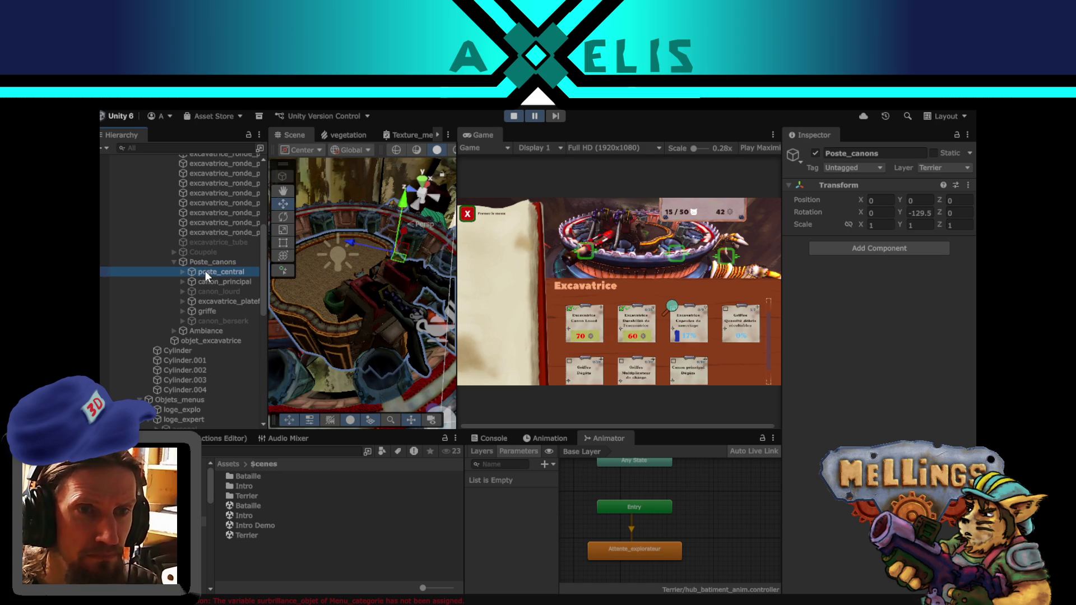
- Frame poste_central from a new angle, then maximise the running Game view
mouse_move(367, 288)
mouse_down()
mouse_move(346, 276)
mouse_move(362, 276)
mouse_move(321, 221)
mouse_move(311, 255)
mouse_up()
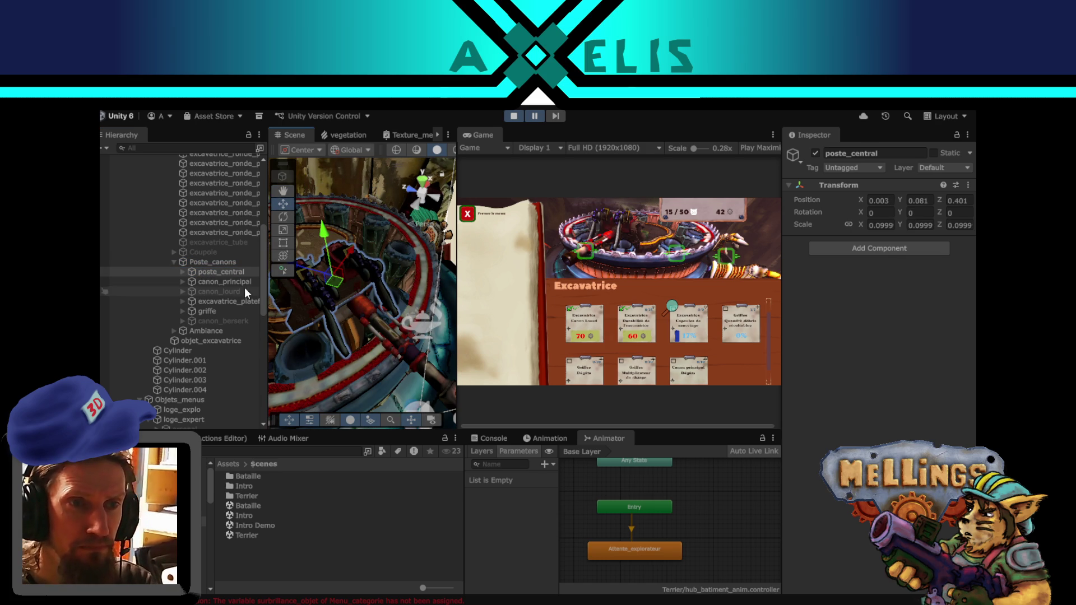
click(215, 262)
mouse_move(352, 288)
mouse_down()
mouse_move(398, 284)
mouse_move(281, 278)
mouse_up()
click(247, 272)
key(f)
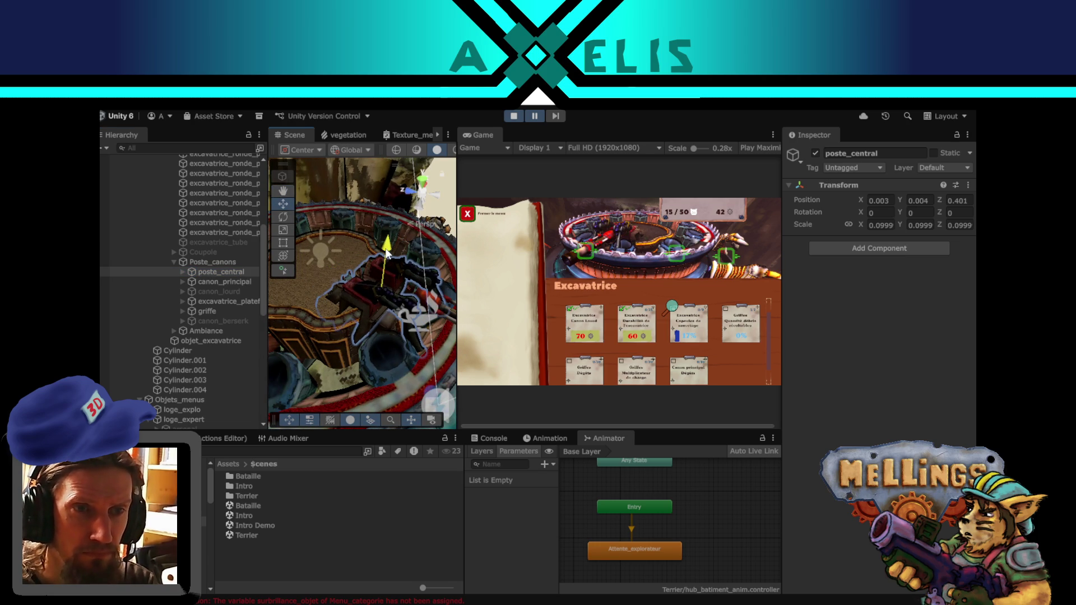
mouse_move(389, 270)
mouse_down()
mouse_move(379, 267)
mouse_move(407, 291)
mouse_up()
key(shift+space)
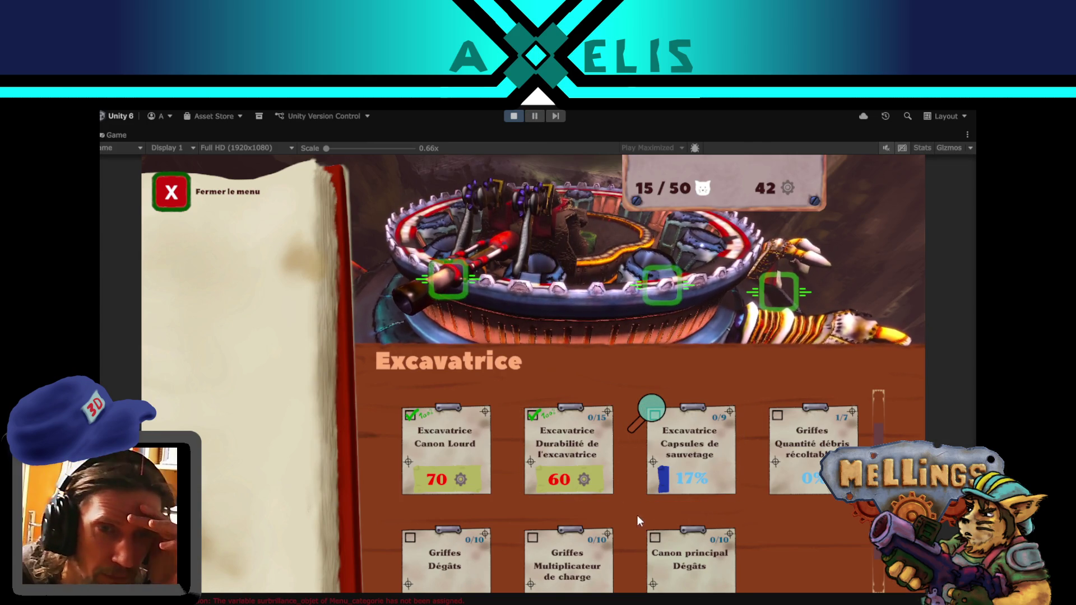
- Browse the Excavatrice upgrades, viewing Quantité débris récoltables and Multiplicateur de charge details, then close the menu
scroll(640, 516, down, 1)
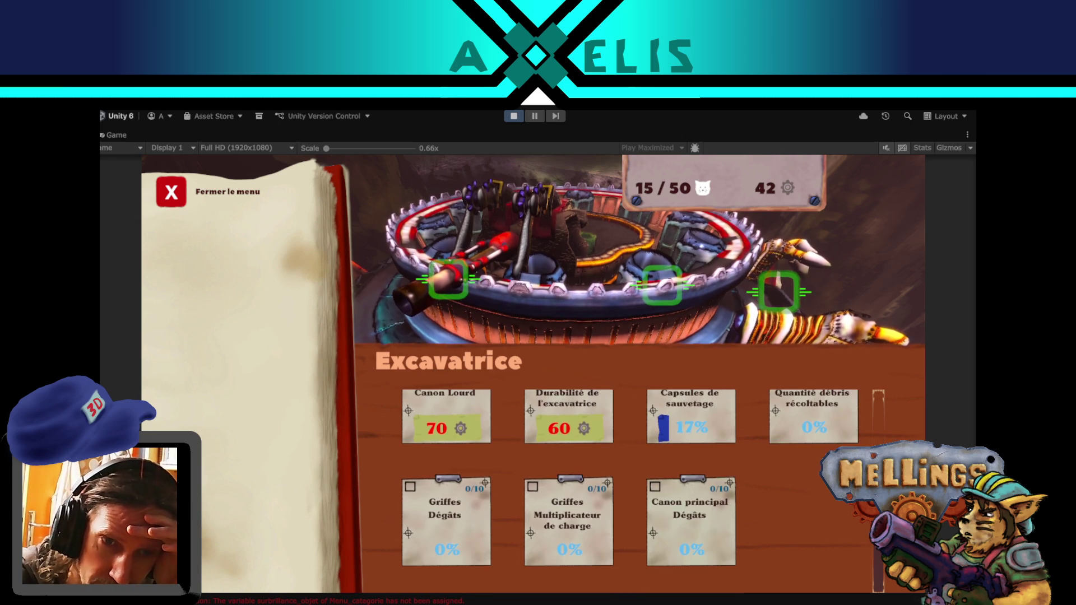
scroll(881, 422, up, 4)
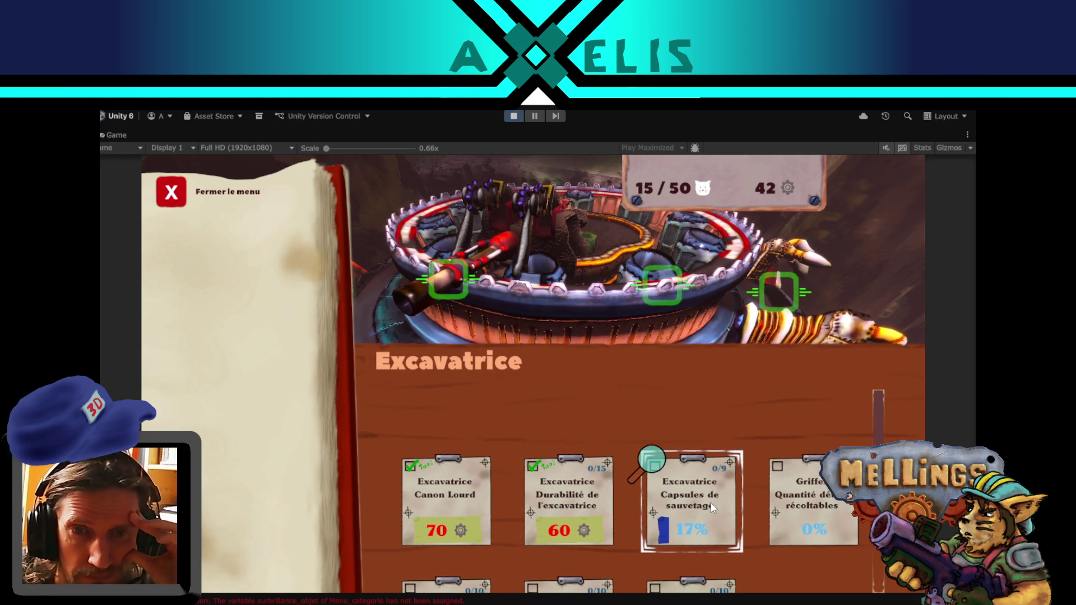
scroll(879, 427, down, 4)
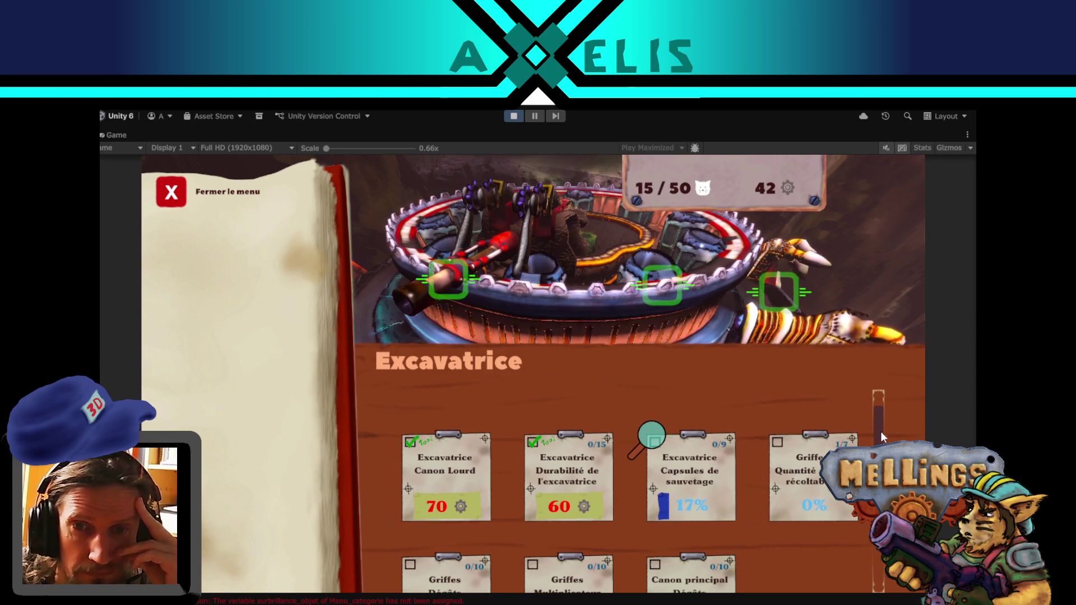
scroll(879, 425, down, 3)
click(829, 414)
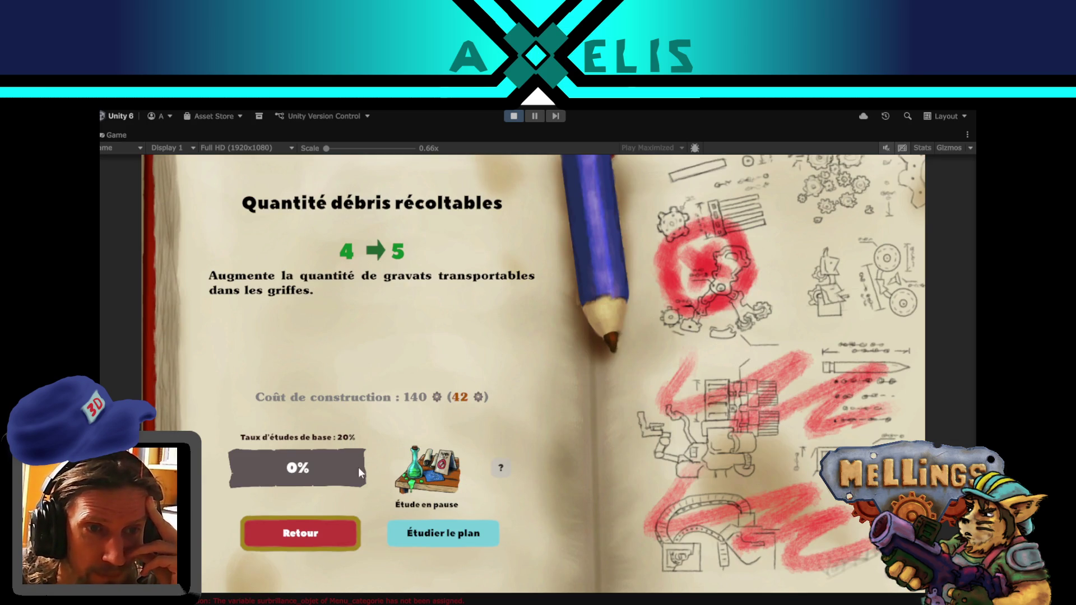
click(275, 541)
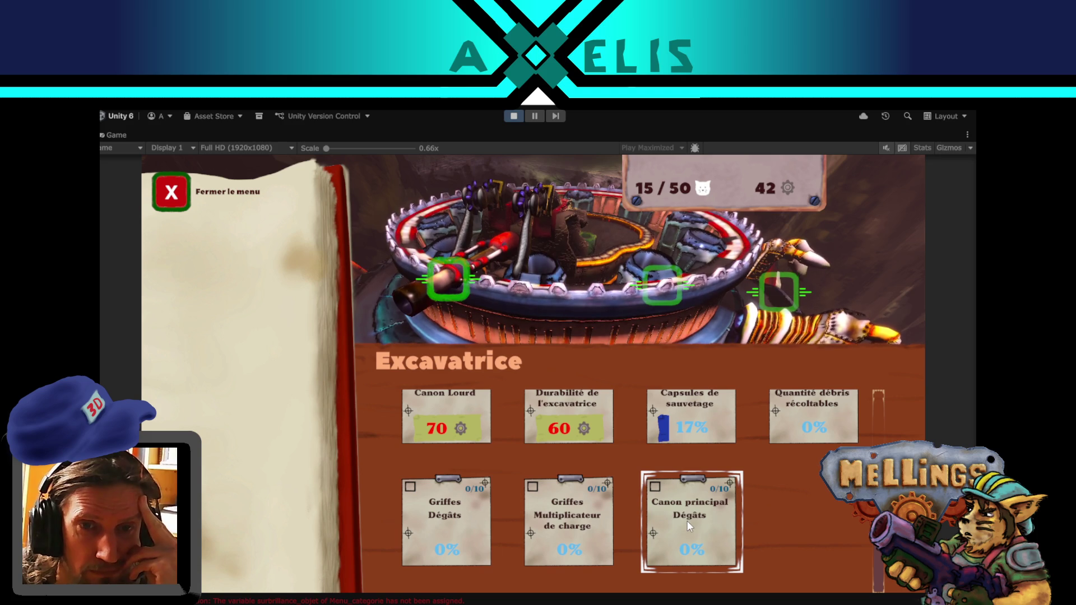
click(563, 540)
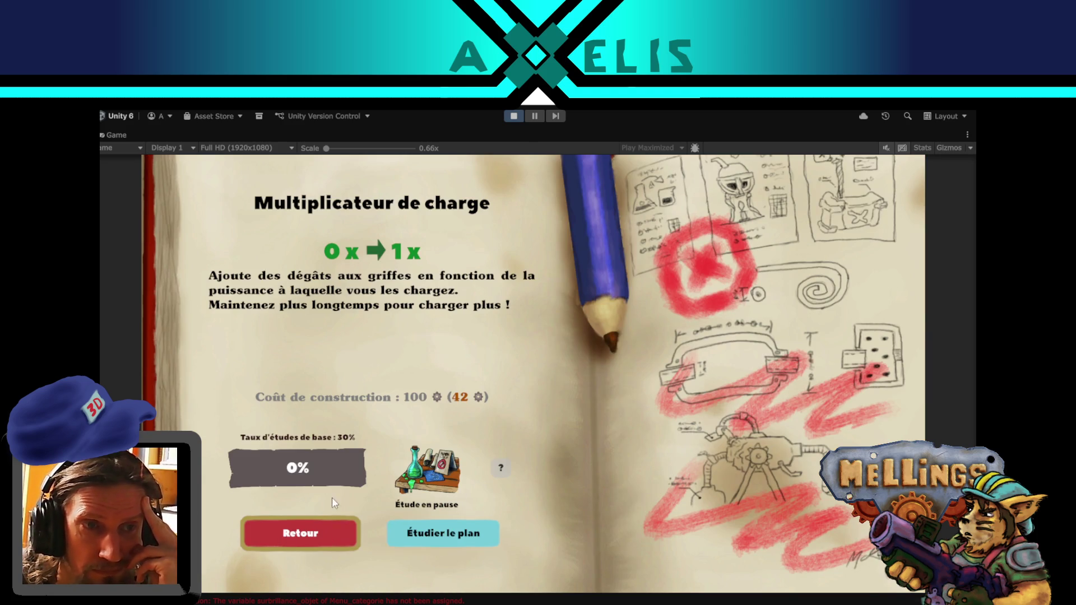
click(335, 530)
click(169, 188)
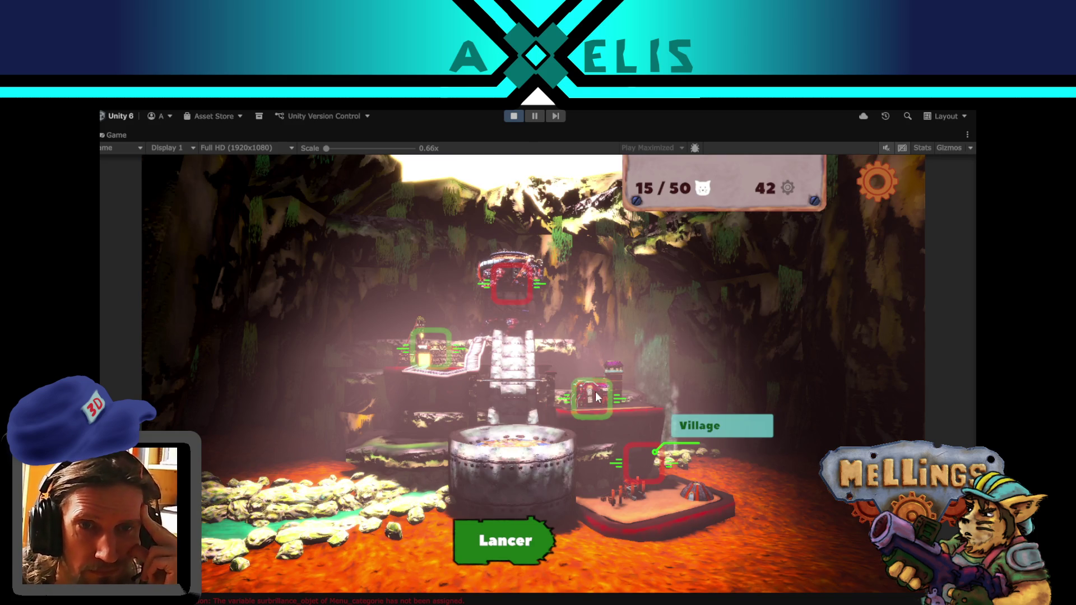
- Start studying the Cantina plan in the Village menu, close it, and restore the editor layout
click(657, 480)
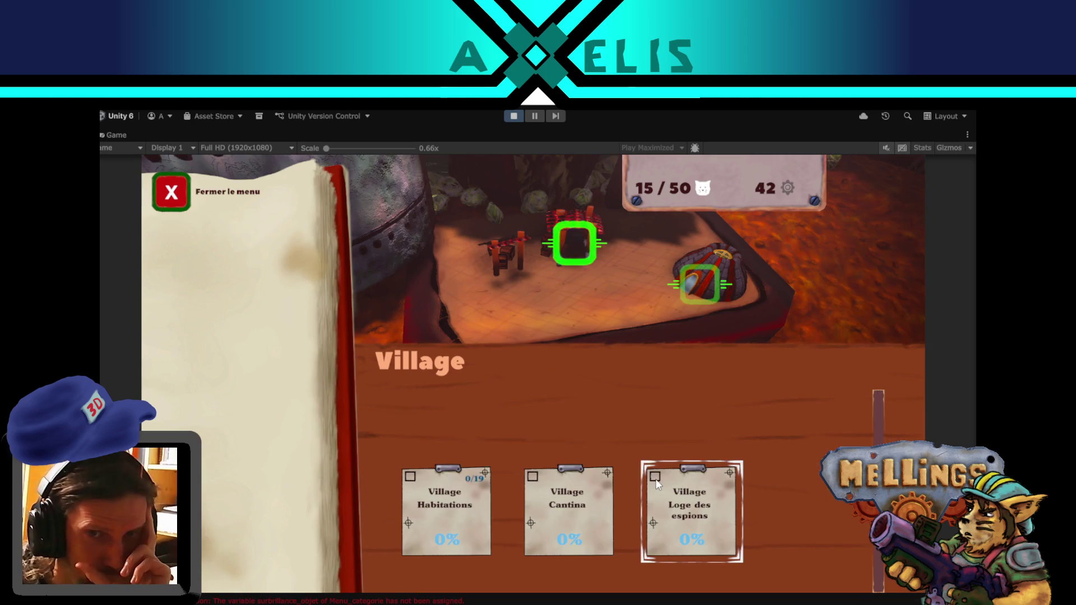
click(609, 496)
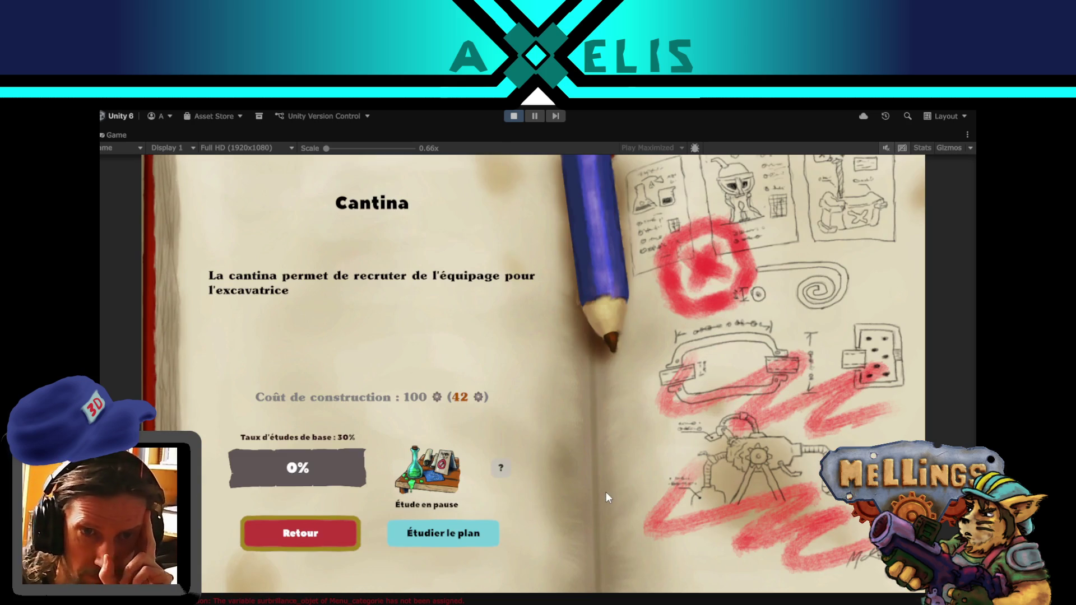
click(456, 546)
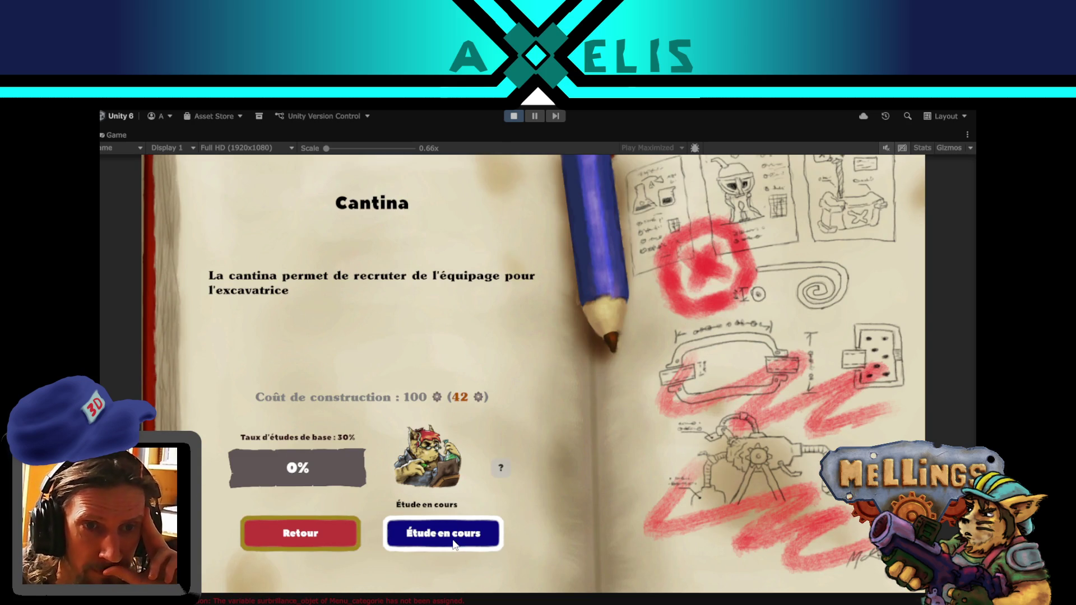
click(326, 543)
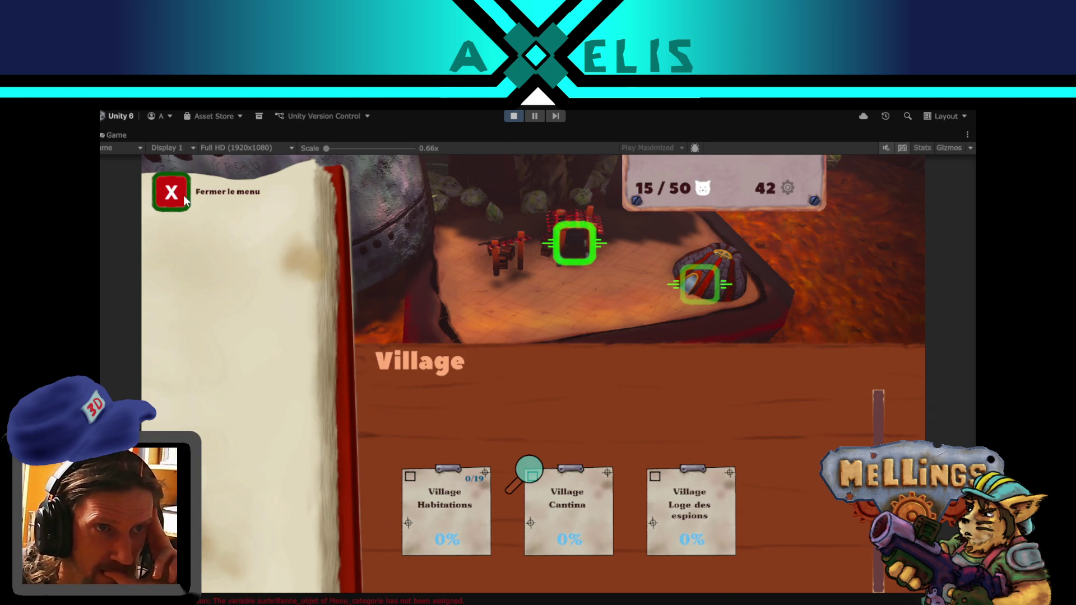
click(184, 196)
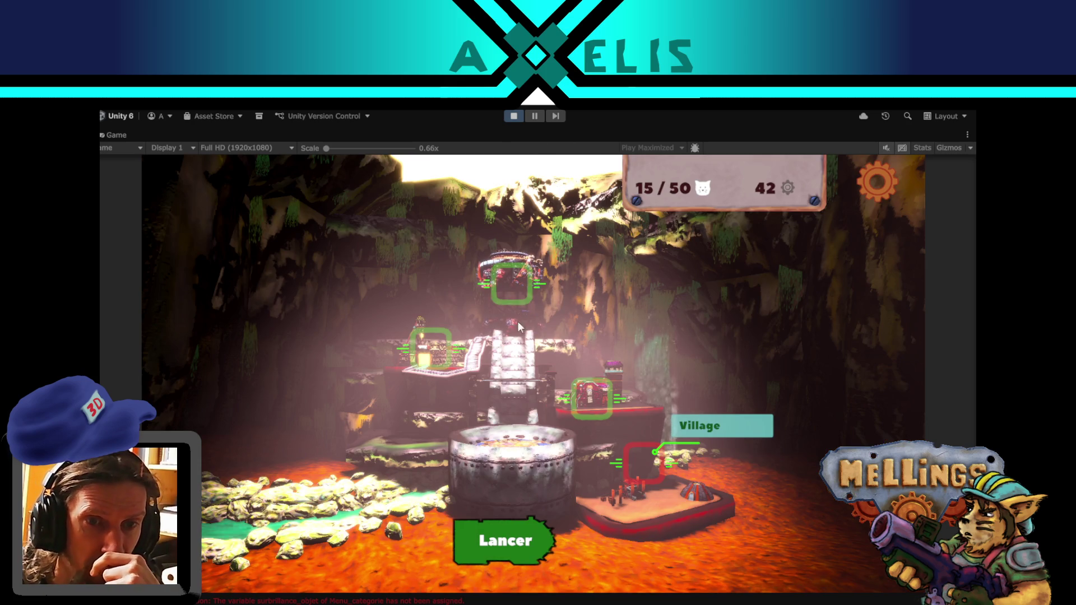
key(ctrl+p)
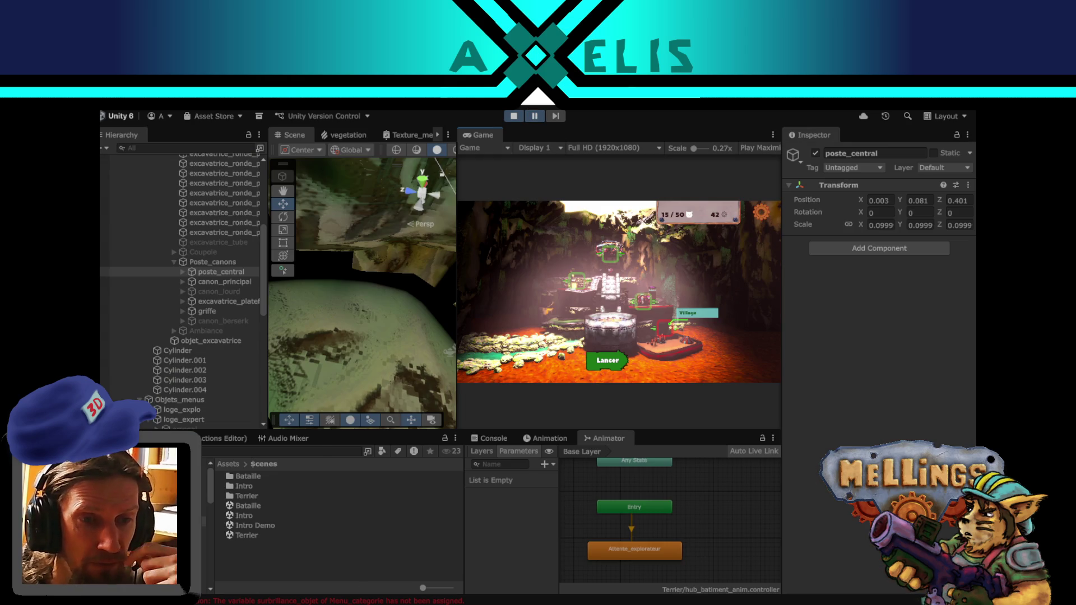
- Check the stream and soundtrack tabs, then widen and maximize Unity's Game view
key(alt+Tab)
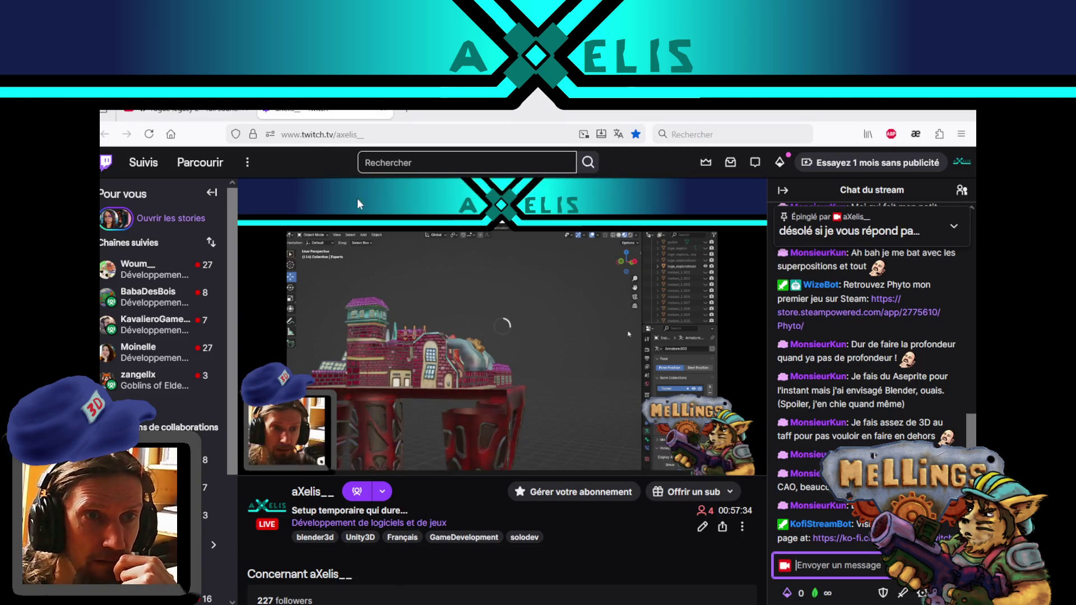
click(196, 118)
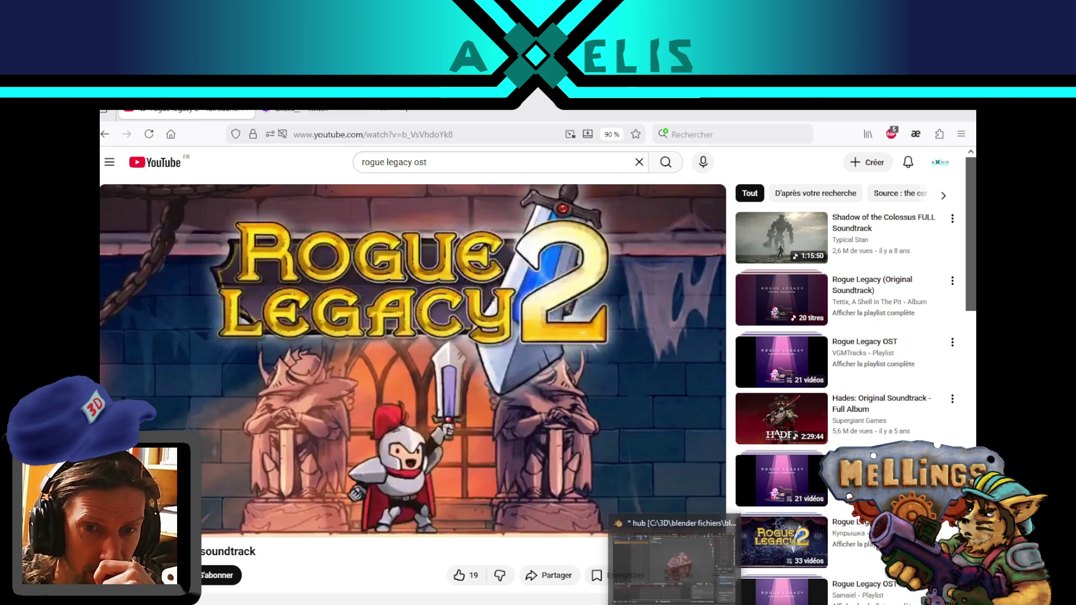
key(alt+Tab)
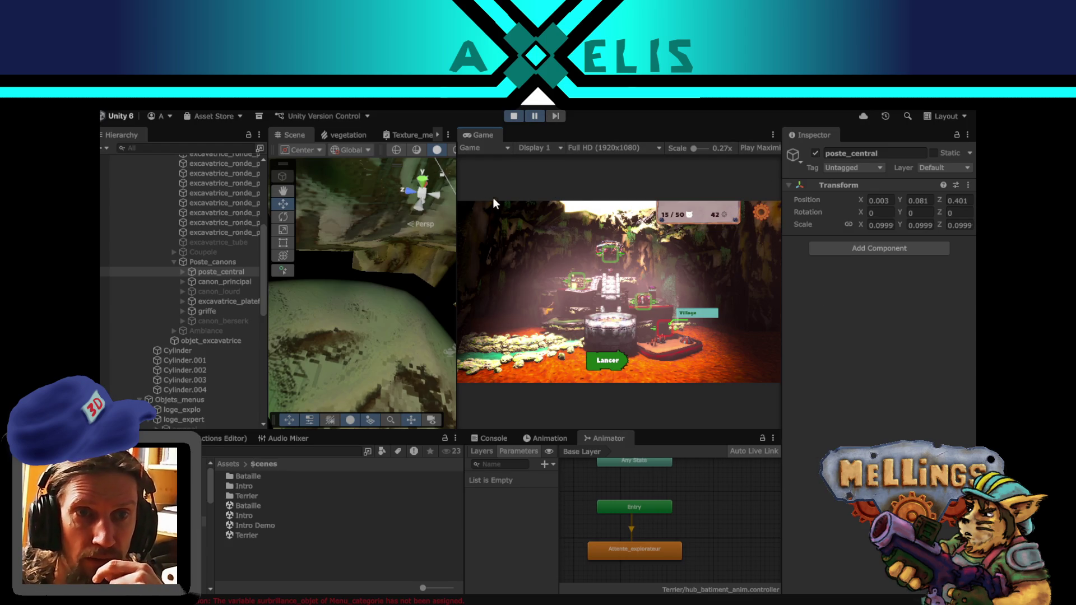
drag(456, 207, 401, 208)
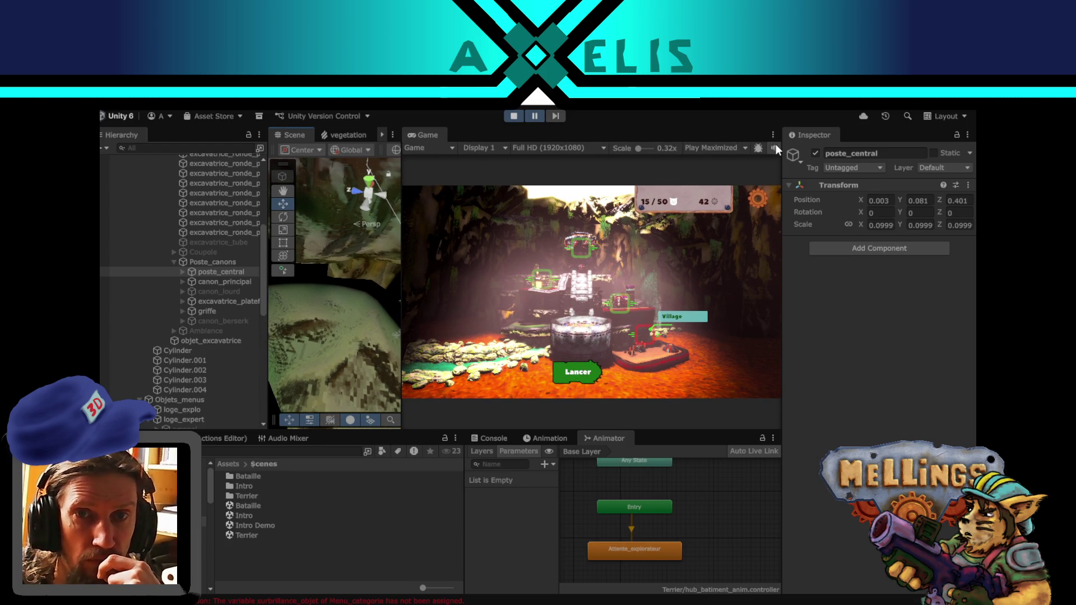
key(shift+space)
- Open the Lancer panel, set the region to Volcanique, and launch the mission
click(547, 520)
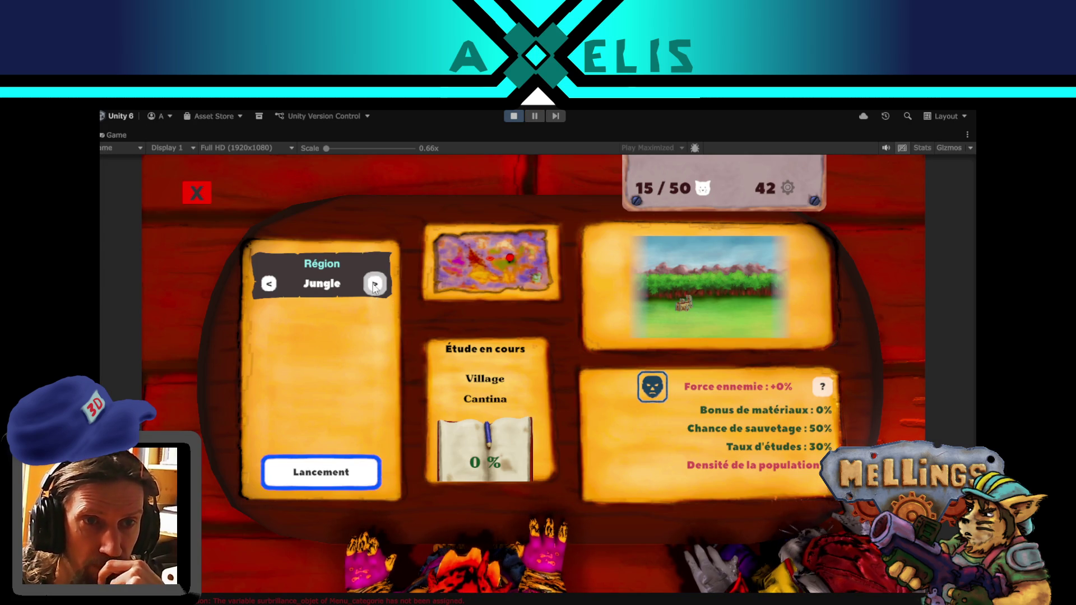
click(374, 284)
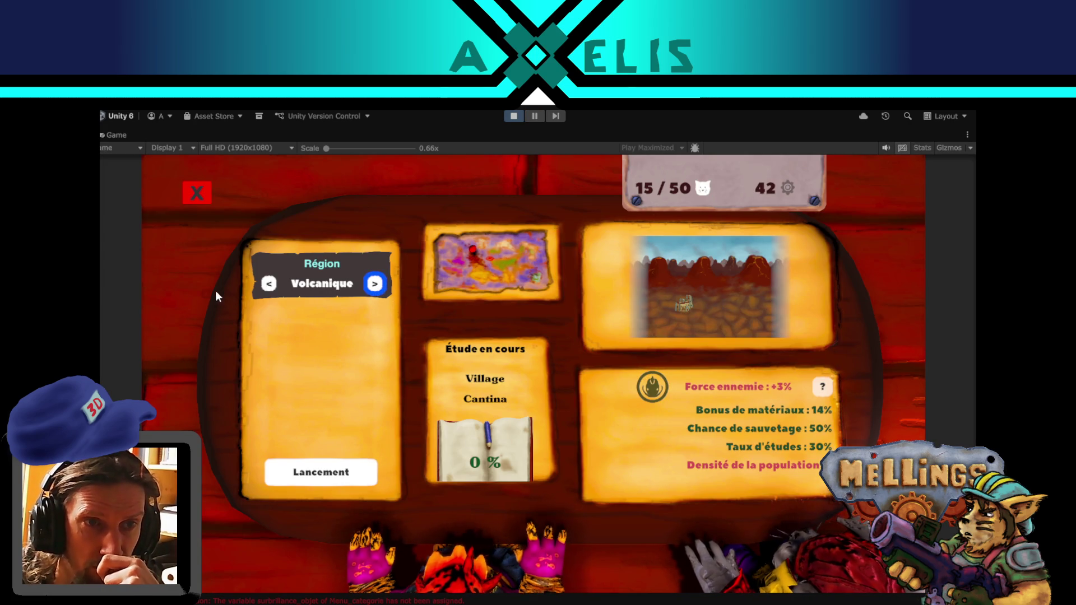
click(269, 284)
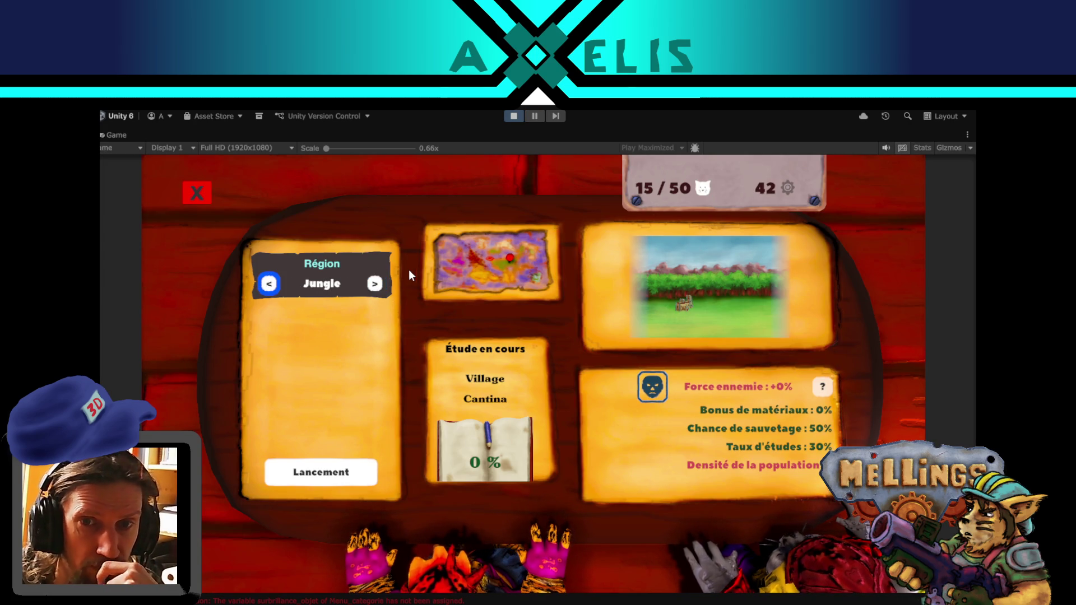
click(378, 289)
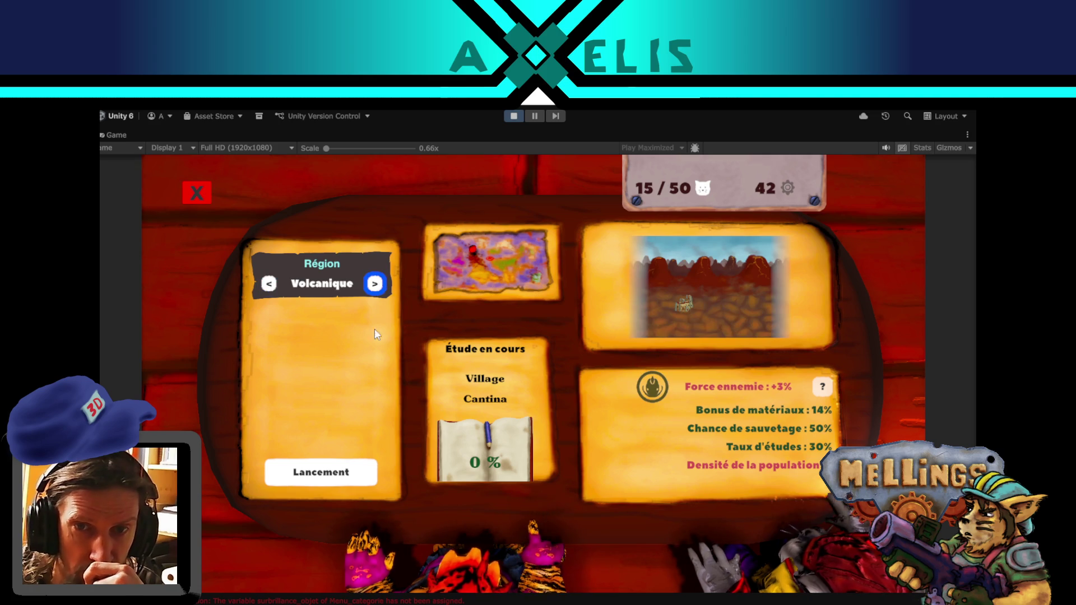
click(340, 477)
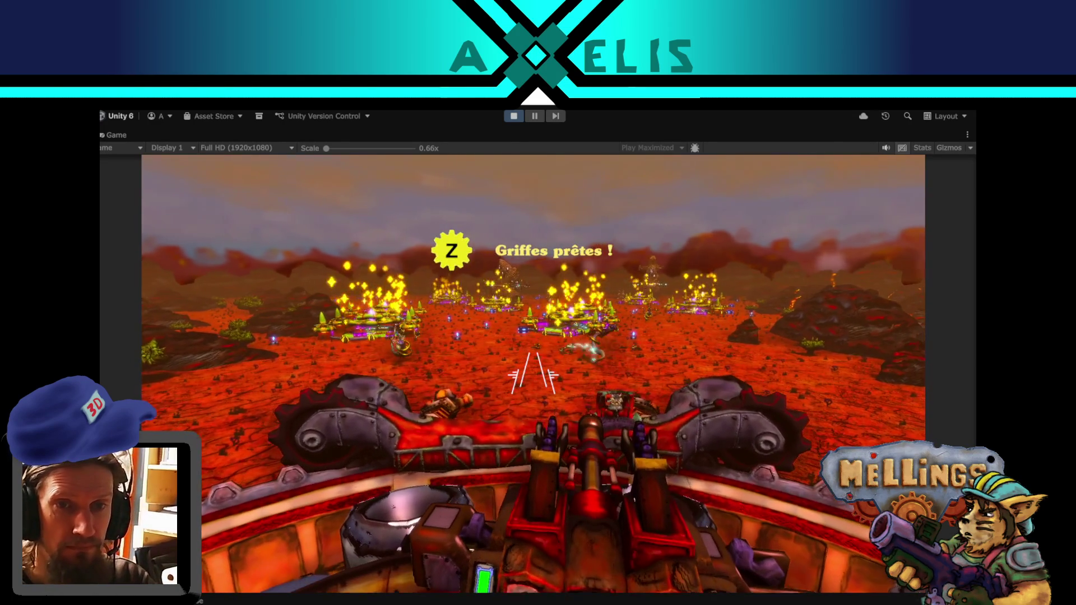
- Fire the Excavatrice's claws with Z twice as 'Griffes prêtes !' appears
key(z)
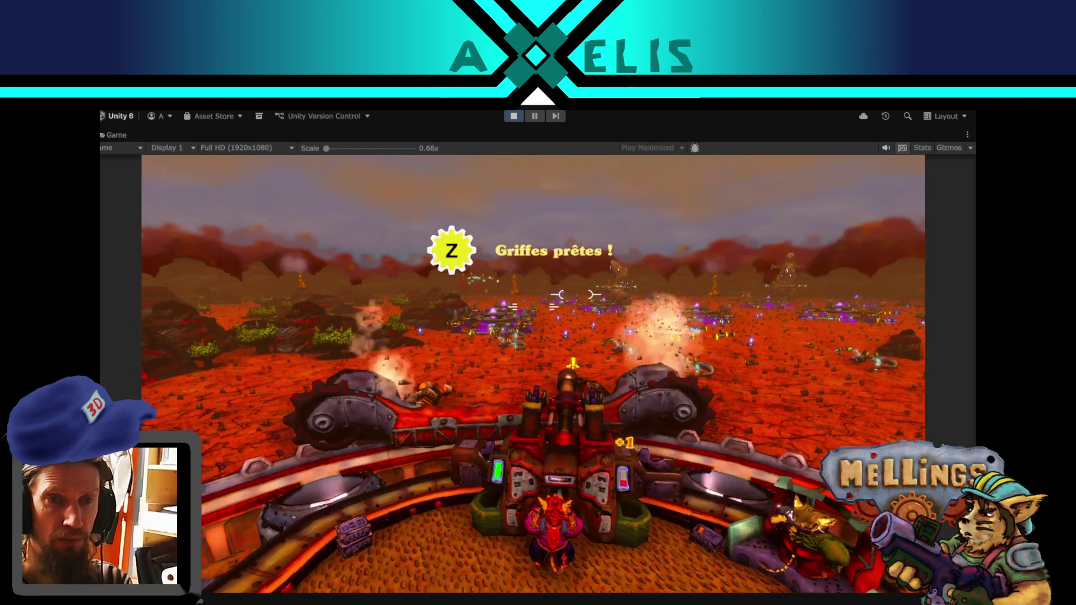
key(z)
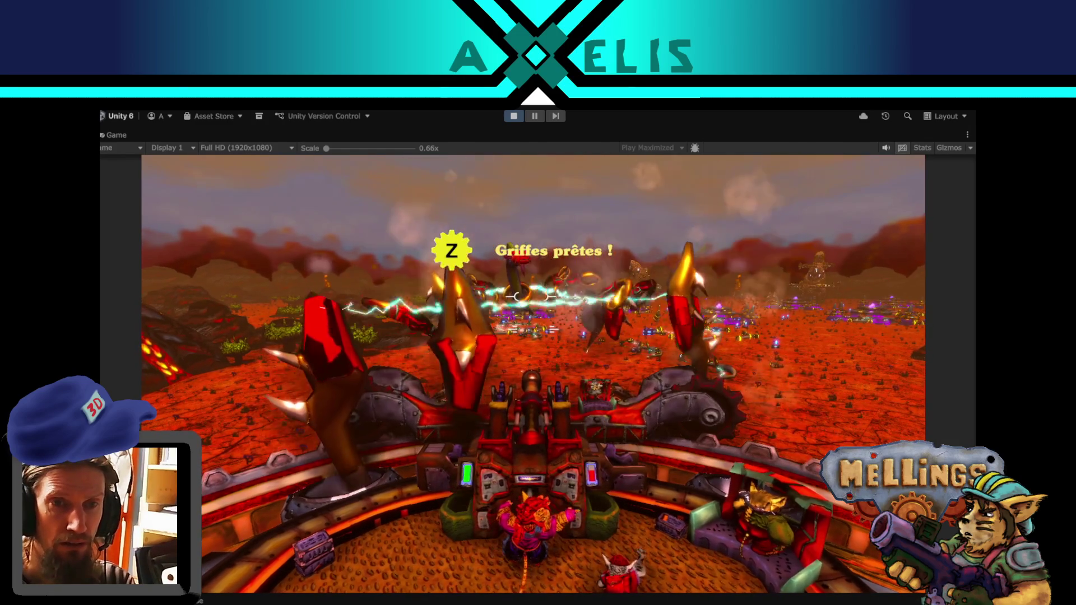
- Fire the claws once more with Z as the volcanic battle continues
key(z)
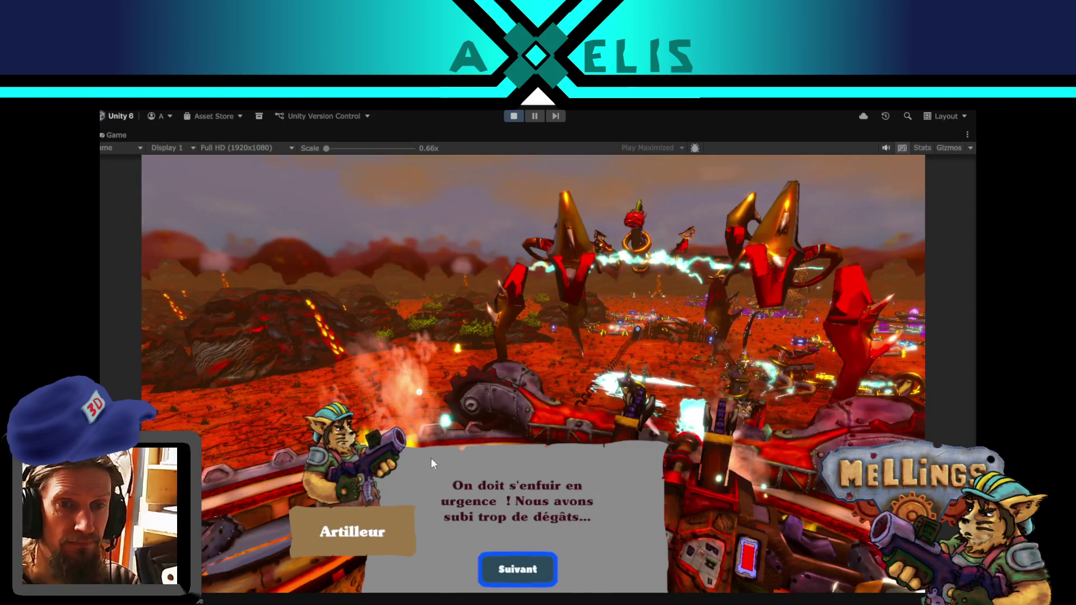
- Advance the Artilleur dialogue, return underground, confirm the rewards with Valider, and stop play mode
click(519, 571)
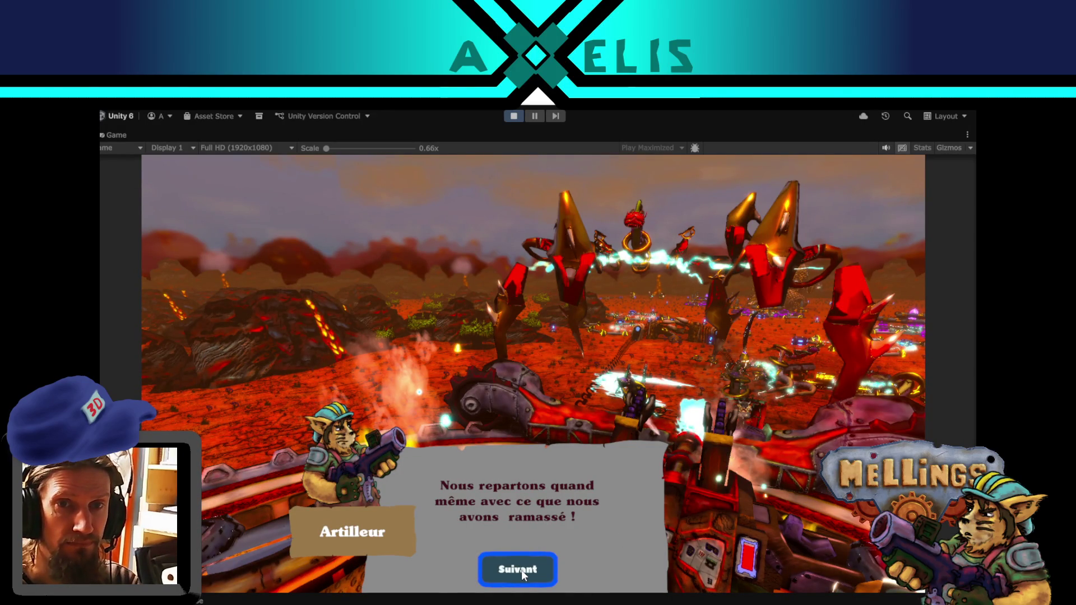
click(521, 570)
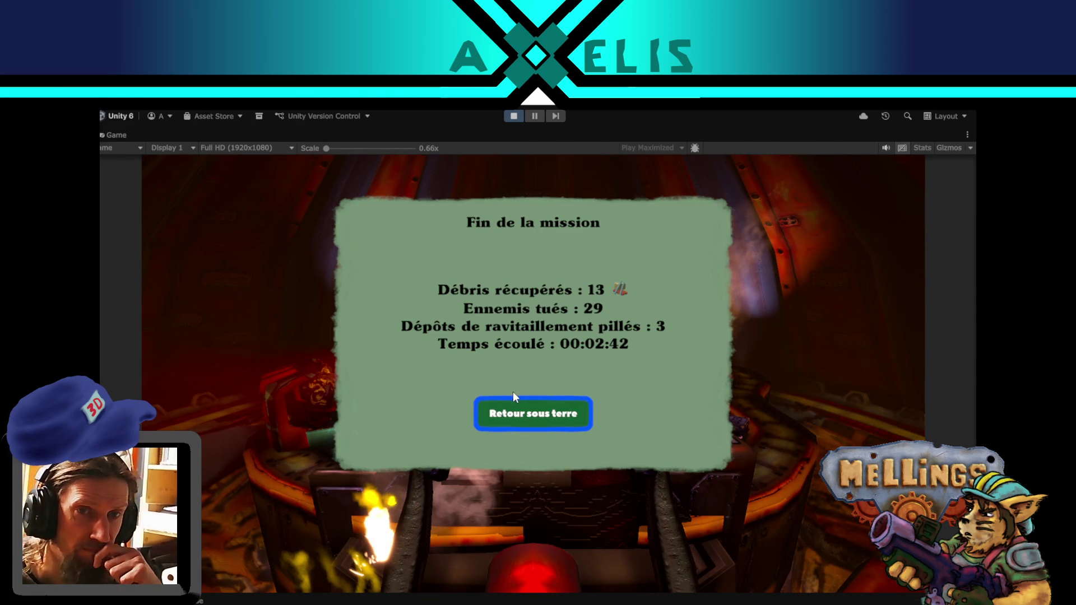
click(518, 418)
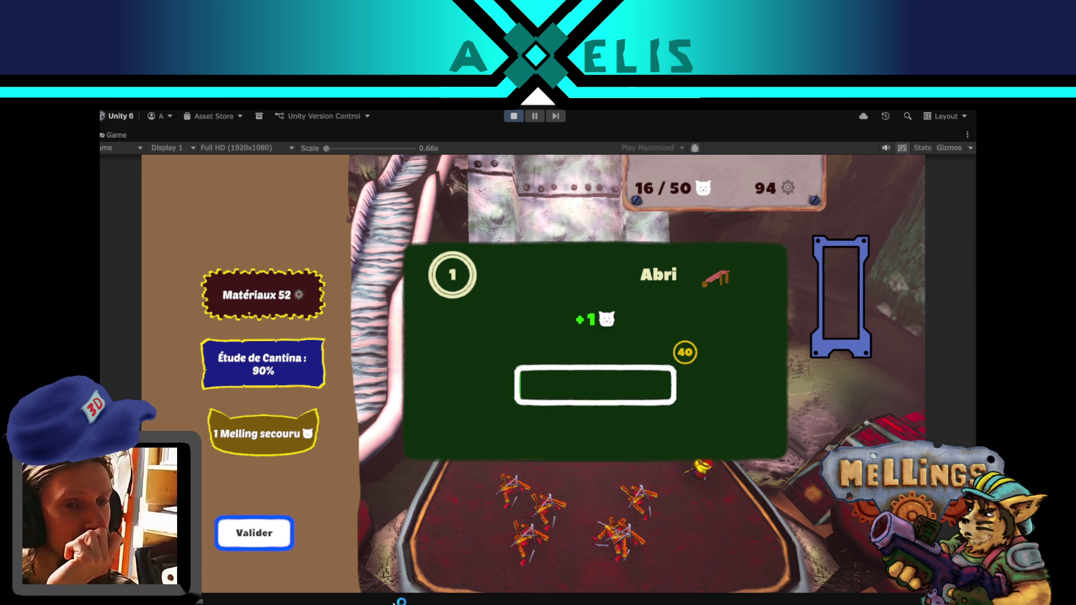
click(263, 522)
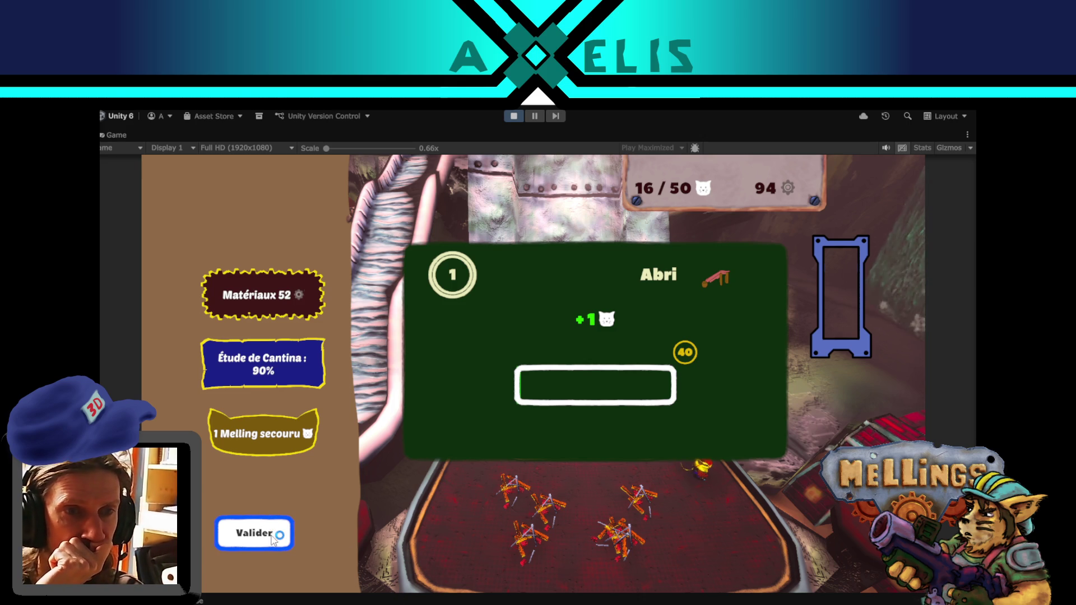
click(249, 535)
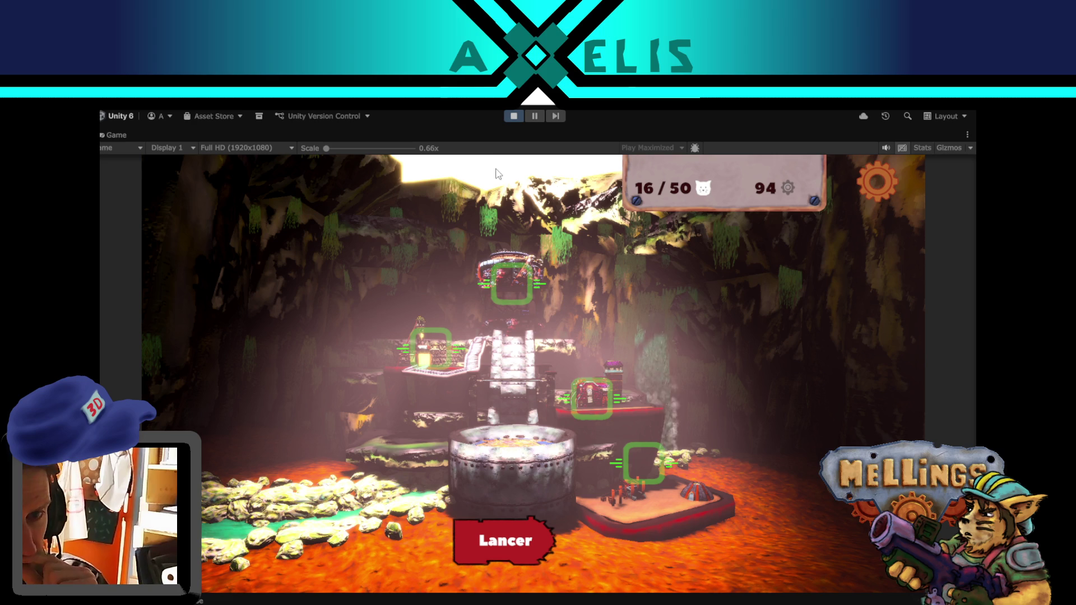
click(514, 116)
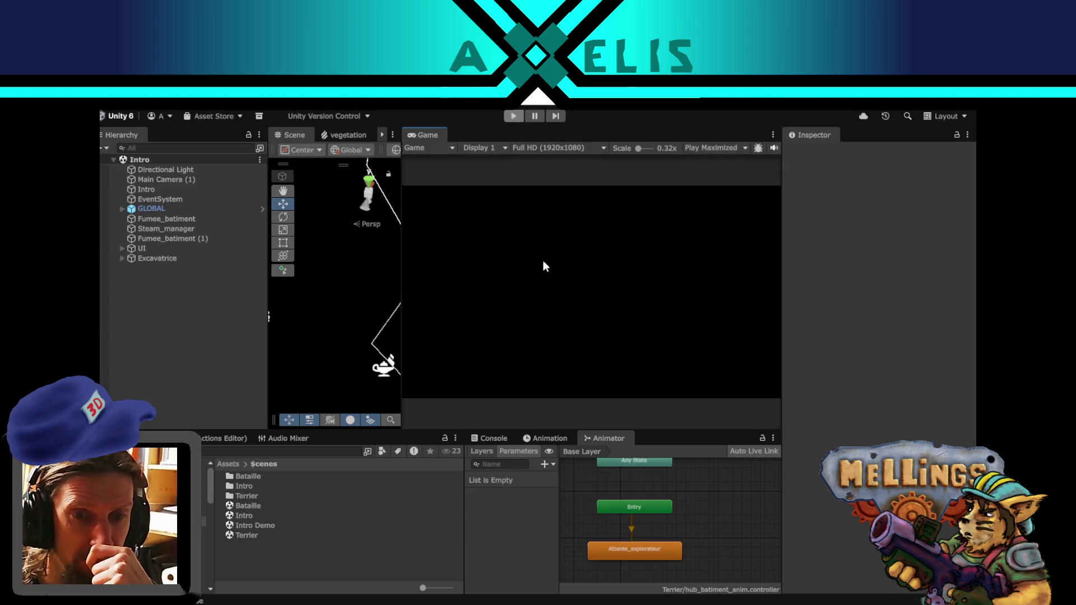
- Drag the Scene/Game splitter right to widen the Scene view
key(alt+Tab)
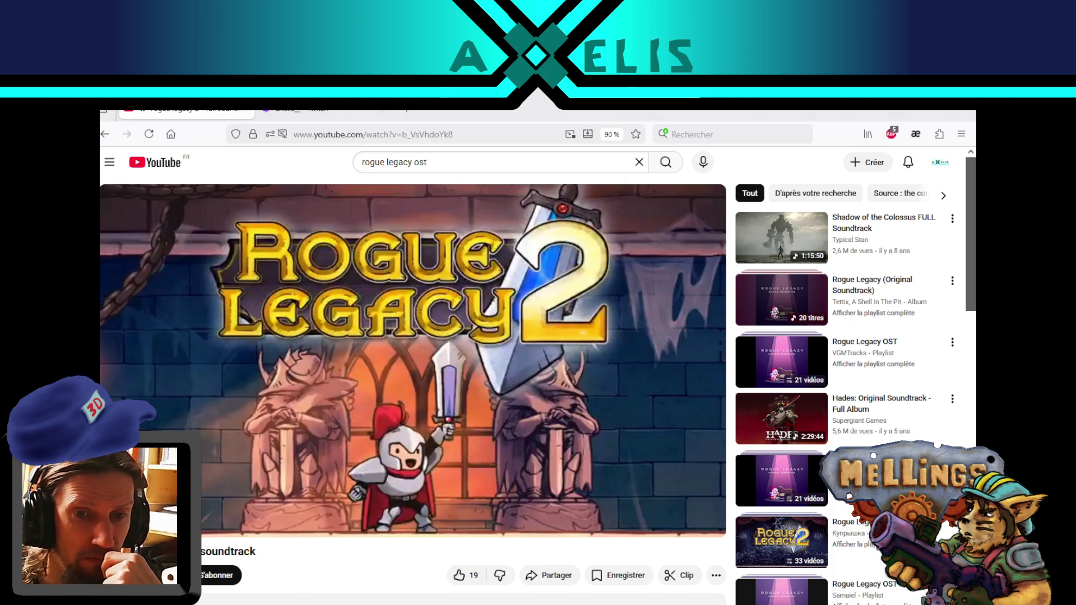
key(alt+Tab)
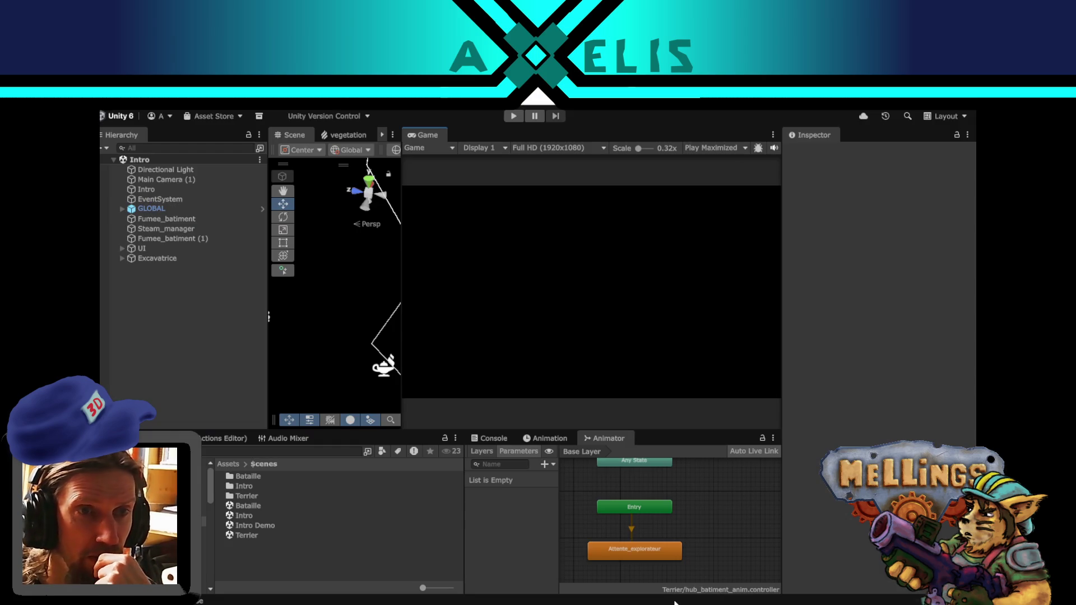
mouse_move(403, 382)
mouse_down()
mouse_move(519, 380)
mouse_move(497, 382)
mouse_up()
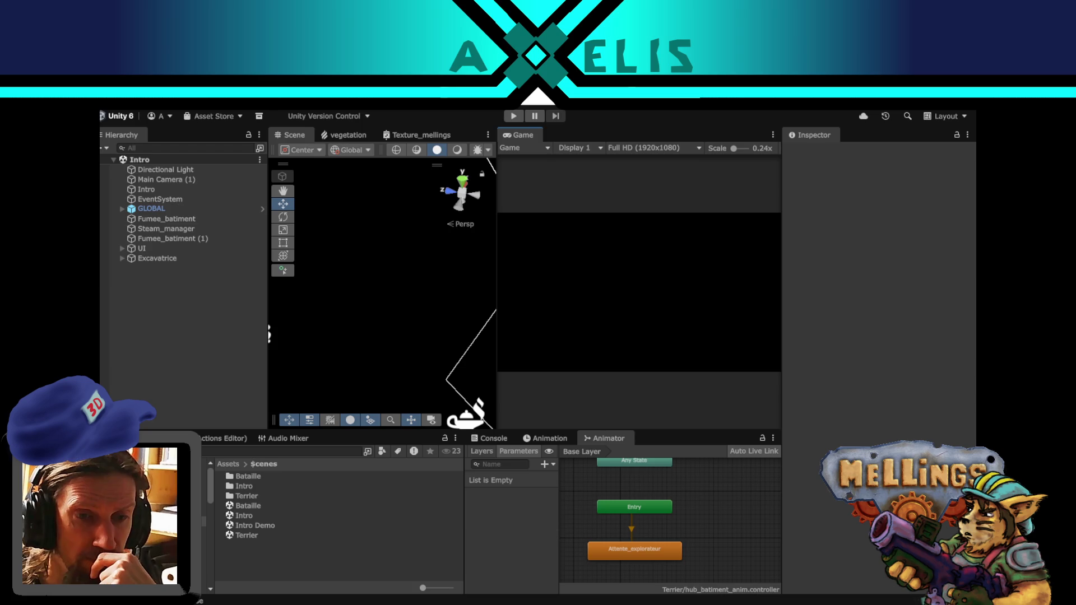
- Swap the OBS overlay from the 3D cap to the DEV cap
key(alt+Tab)
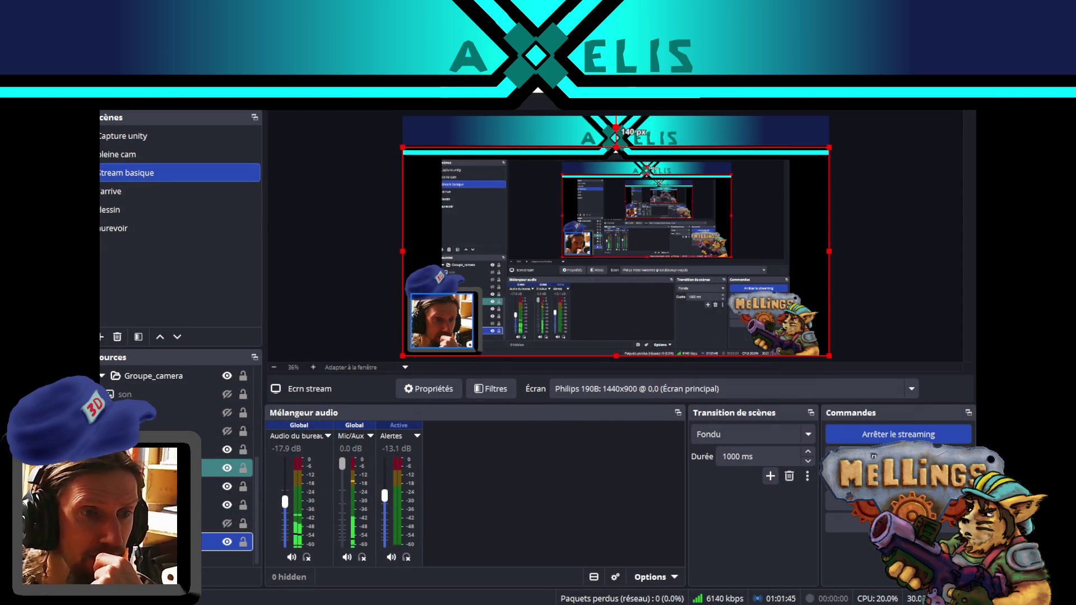
click(227, 450)
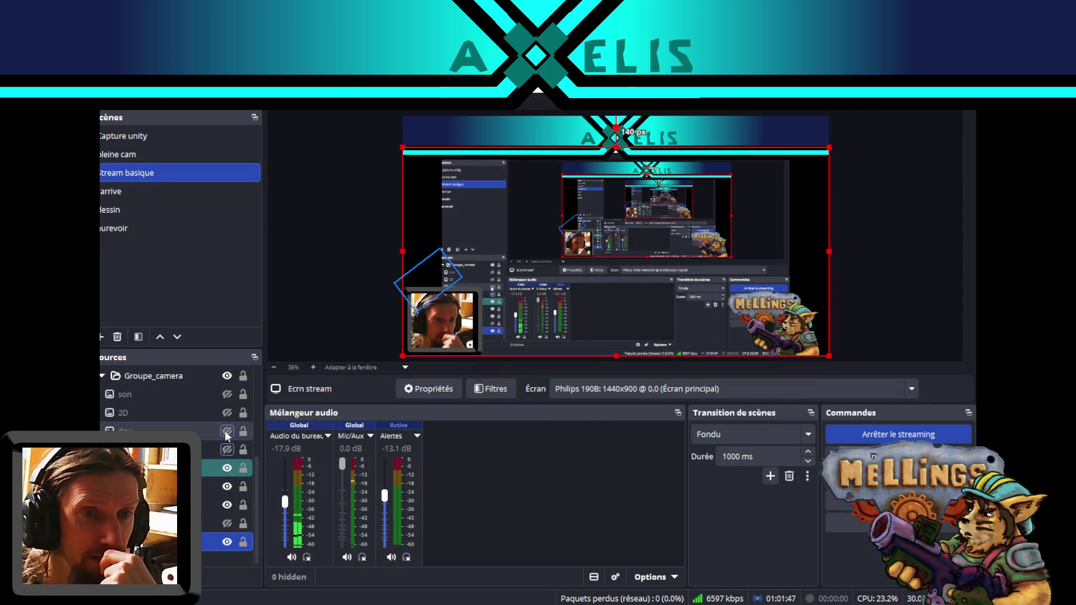
click(226, 432)
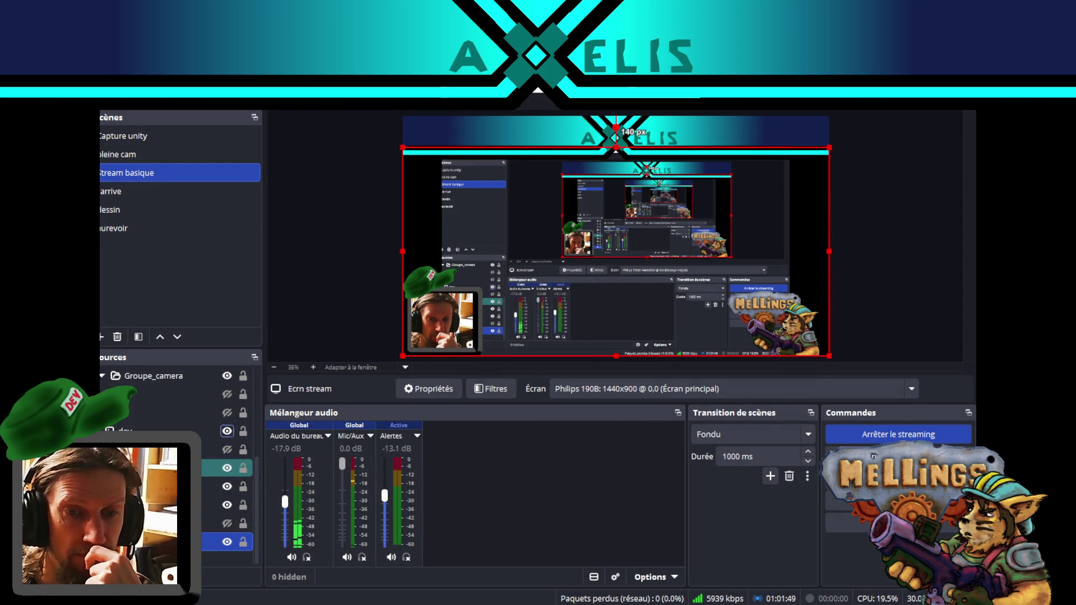
key(alt+Tab)
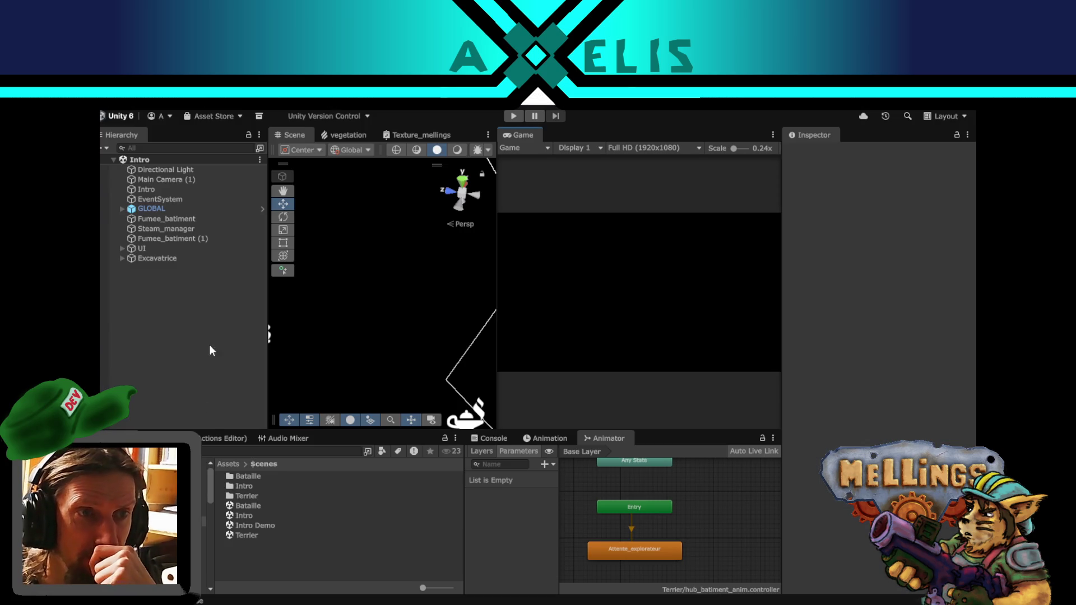
- Open the Terrier scene and expand Terrier, HUB and UI_hub in the Hierarchy
double_click(254, 536)
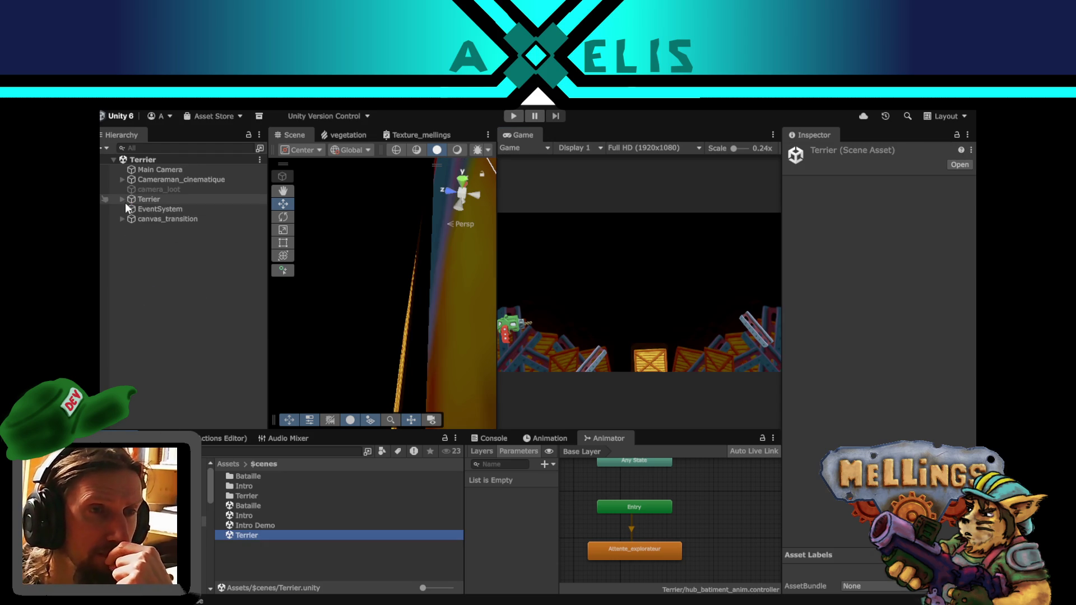
click(121, 200)
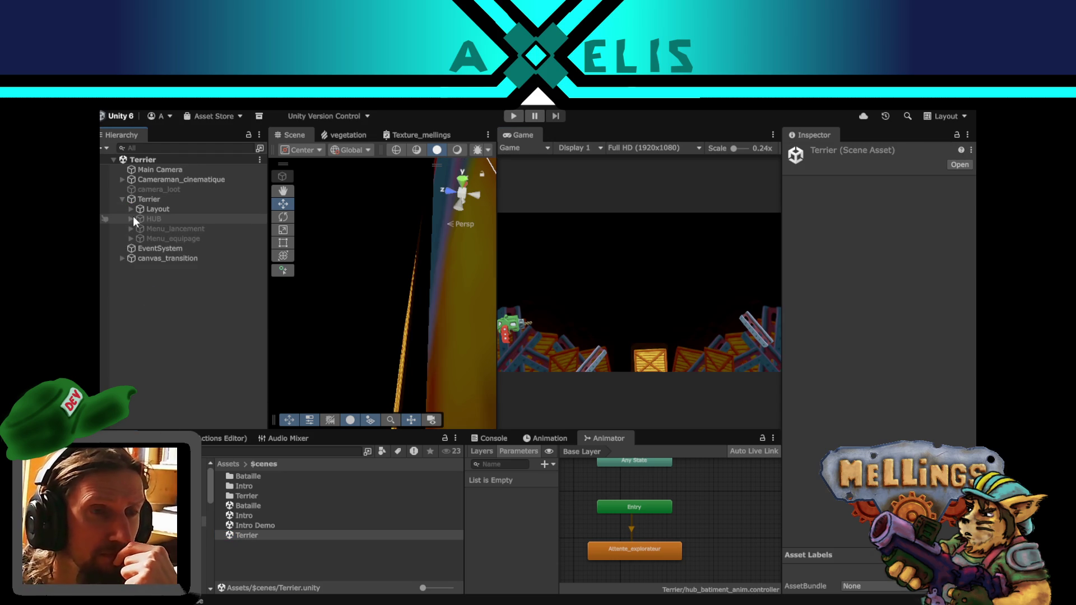
click(130, 220)
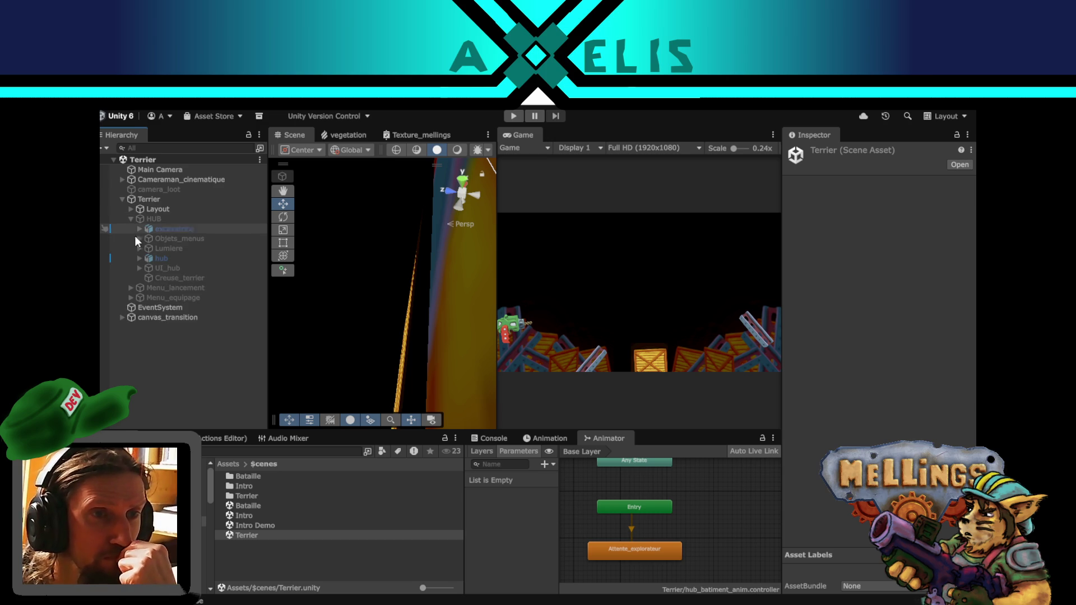
click(140, 268)
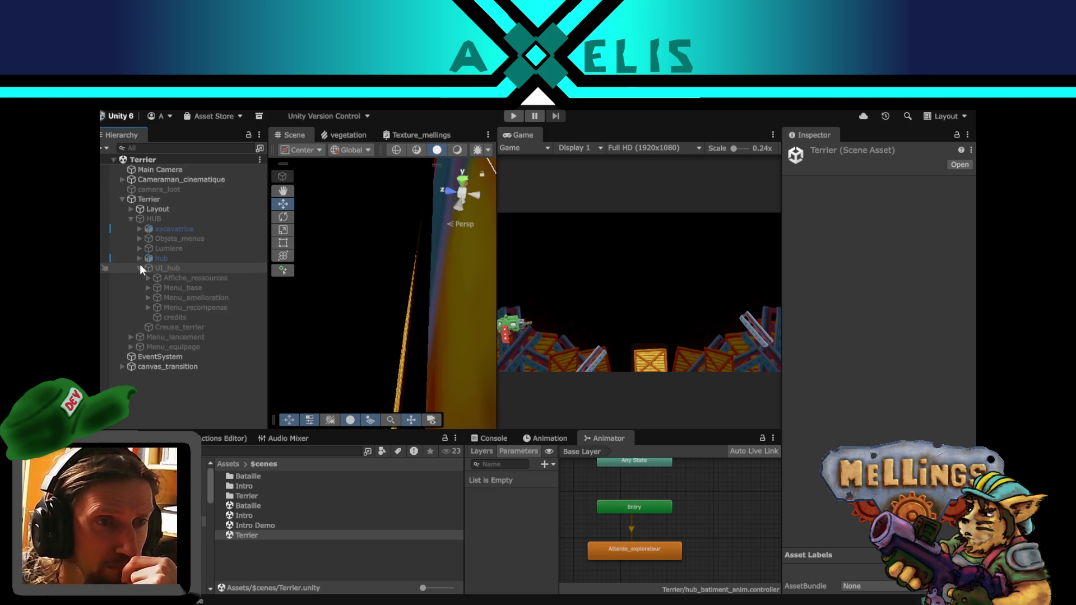
- Inspect Menu_recompense, HUB, then UI_hub's Rect Transform and Traduction_texte script
click(193, 306)
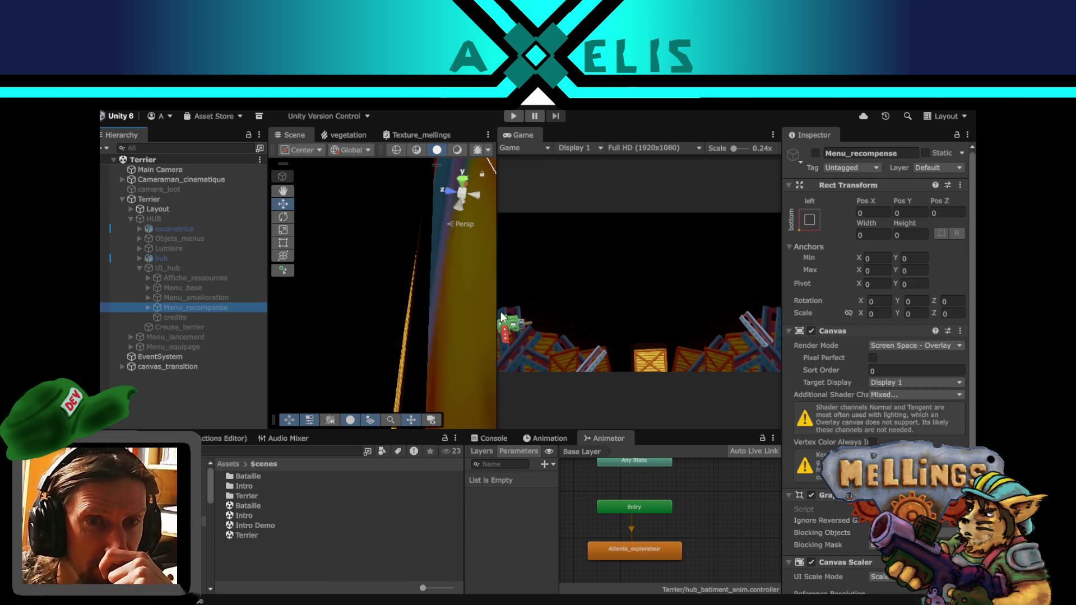
drag(497, 309, 531, 308)
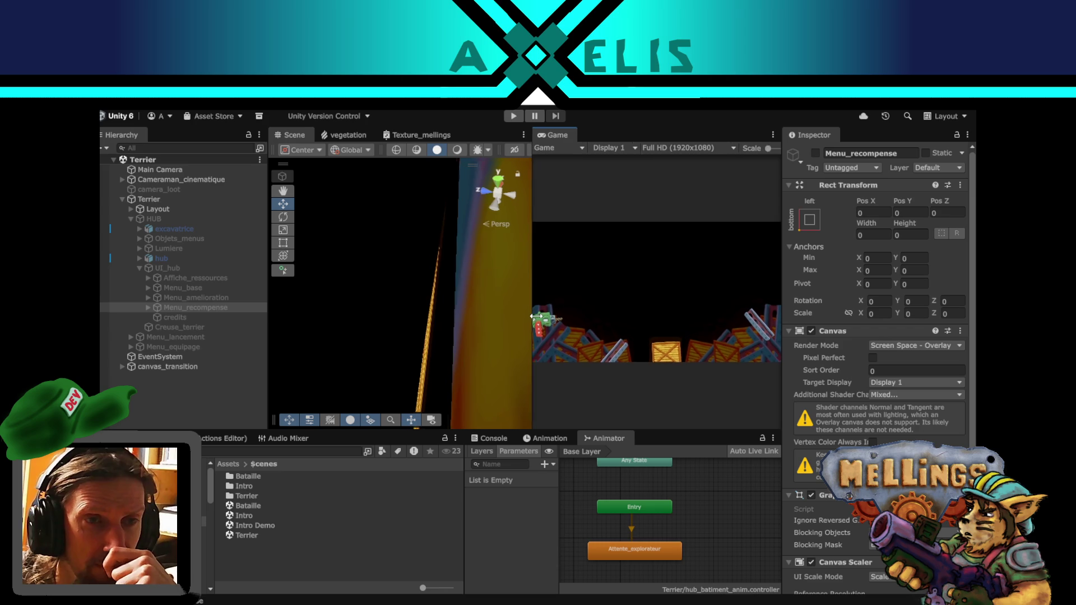
click(174, 218)
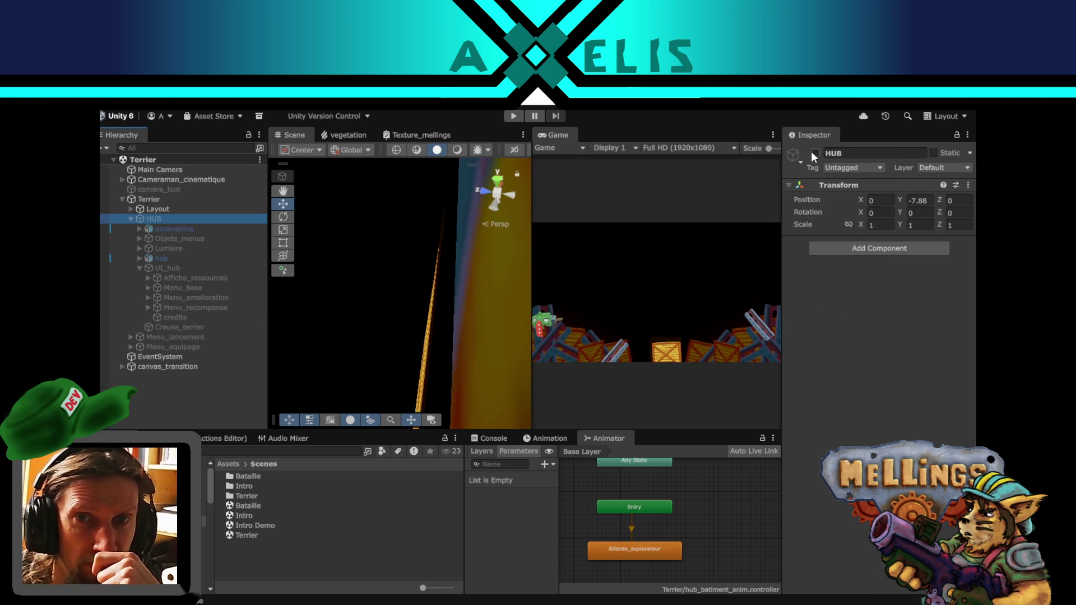
click(184, 270)
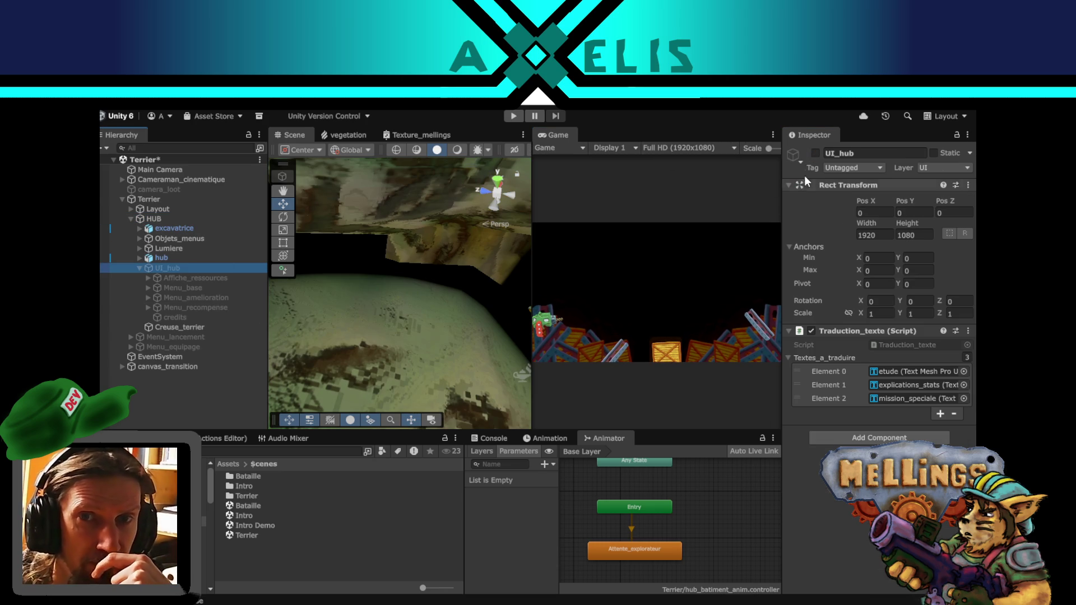
- Enable UI_hub and the Menu_recompense reward menu
click(823, 153)
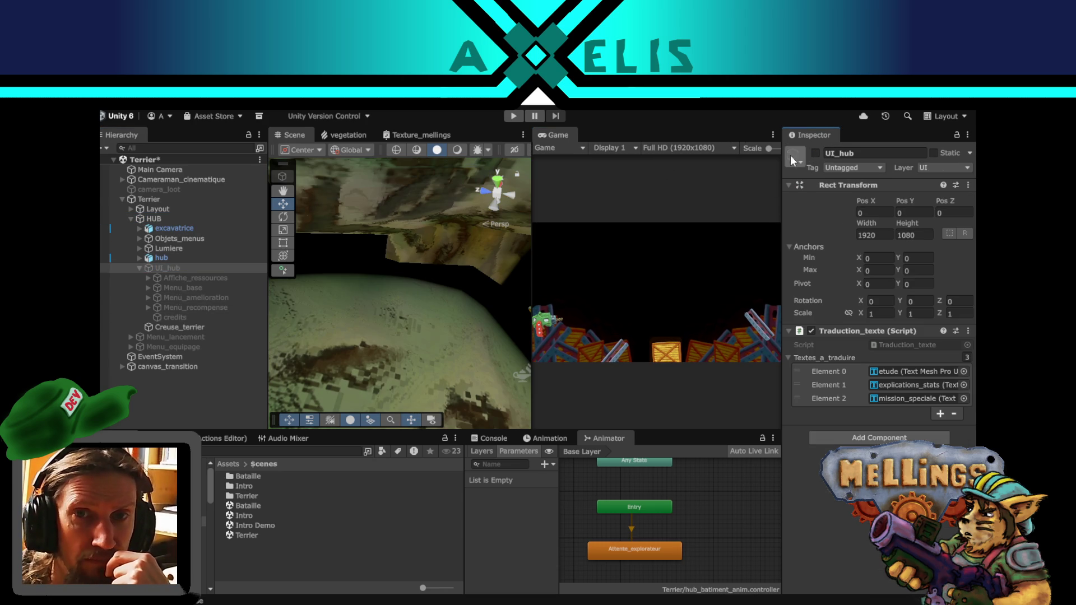
click(816, 153)
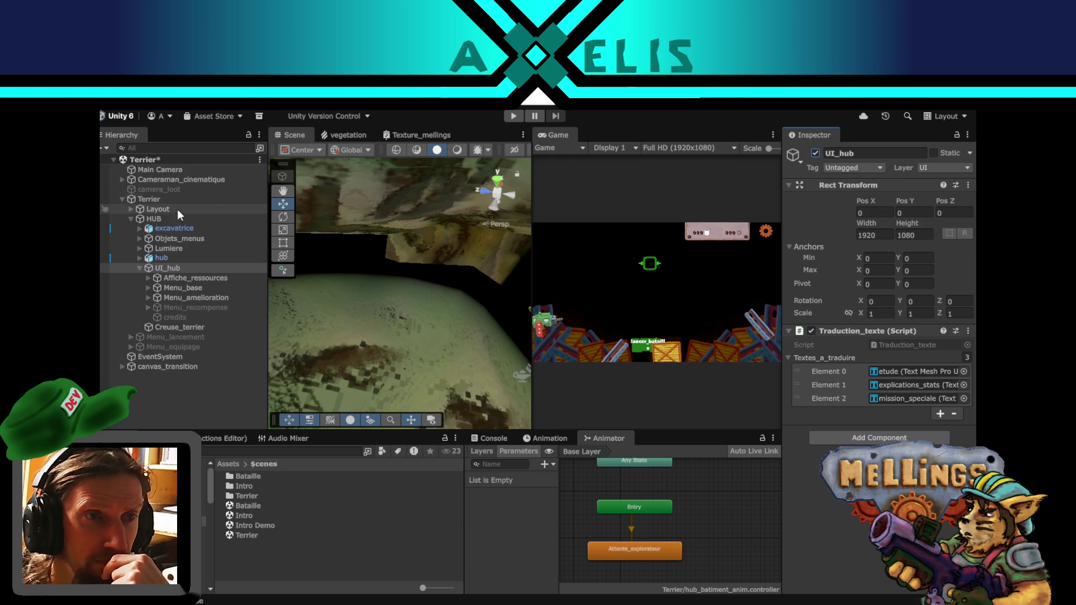
click(190, 309)
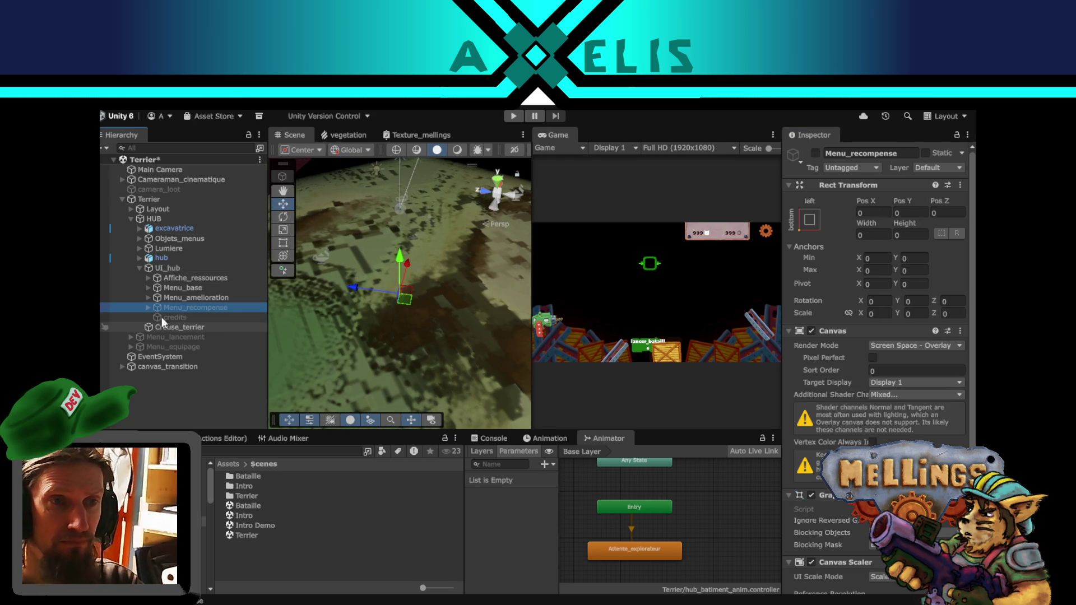
click(815, 153)
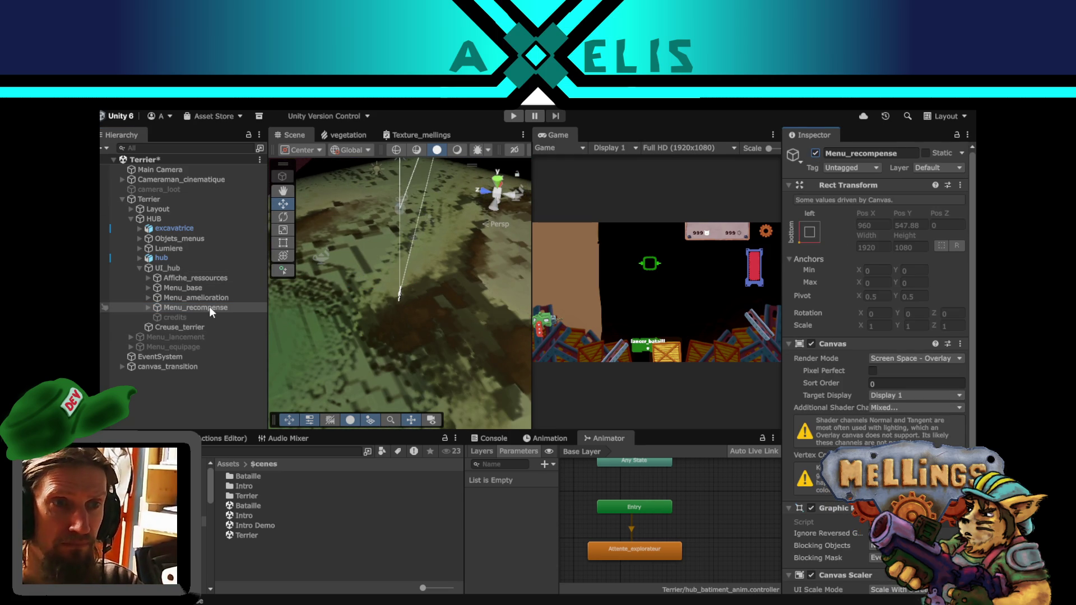
- Frame the reward menu canvas in the Scene view and orbit to face it head-on
double_click(210, 308)
drag(453, 277, 233, 235)
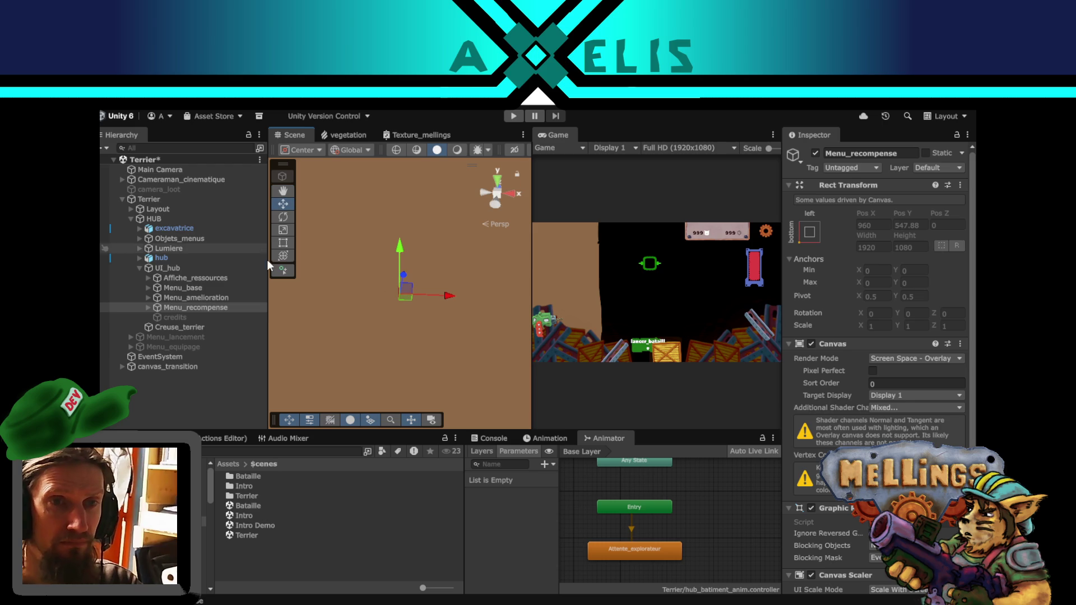
double_click(190, 310)
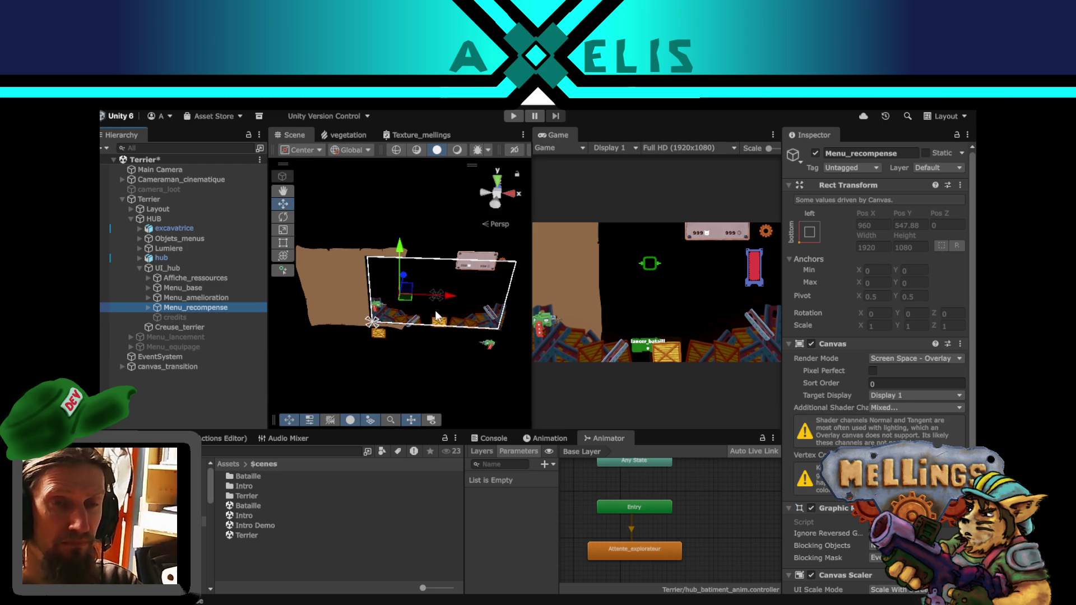
drag(452, 318, 258, 315)
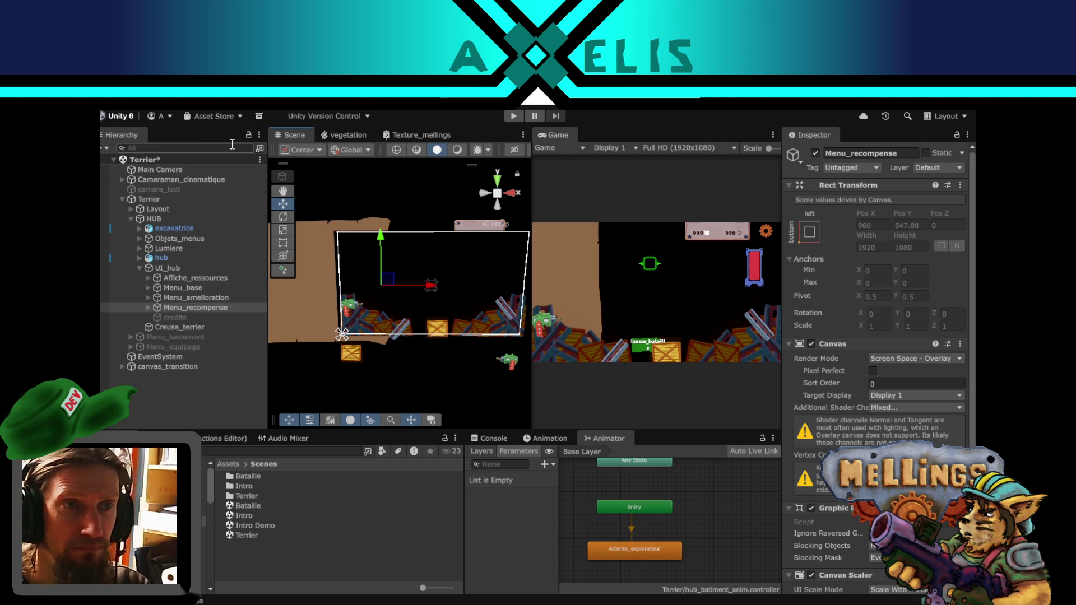
click(101, 216)
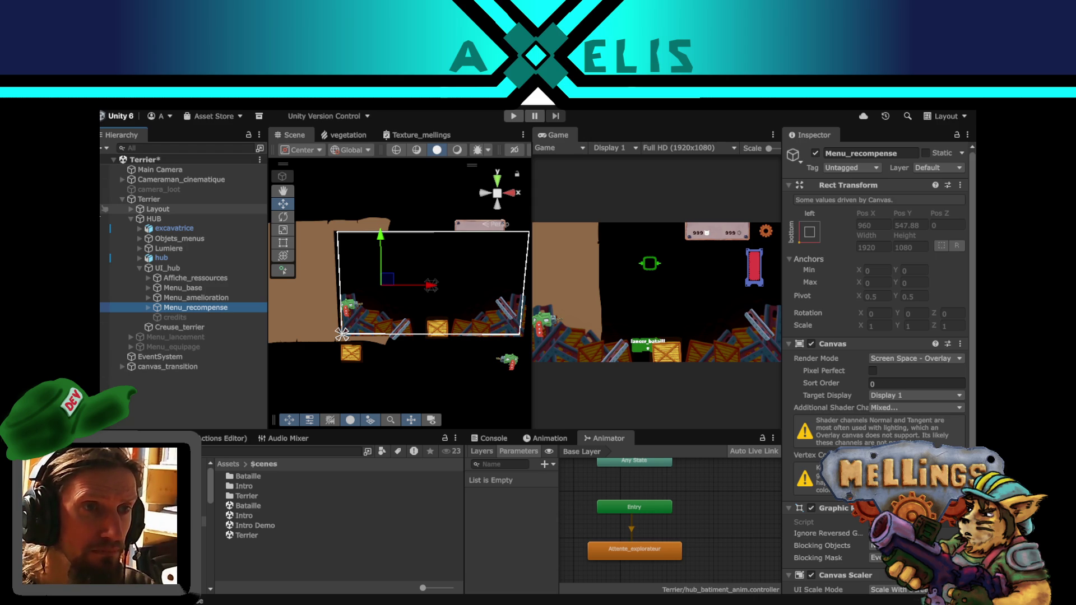
- Disable the Layout canvas and check canvas_transition's Canvas Scaler 1920 reference resolution and screen match
click(169, 207)
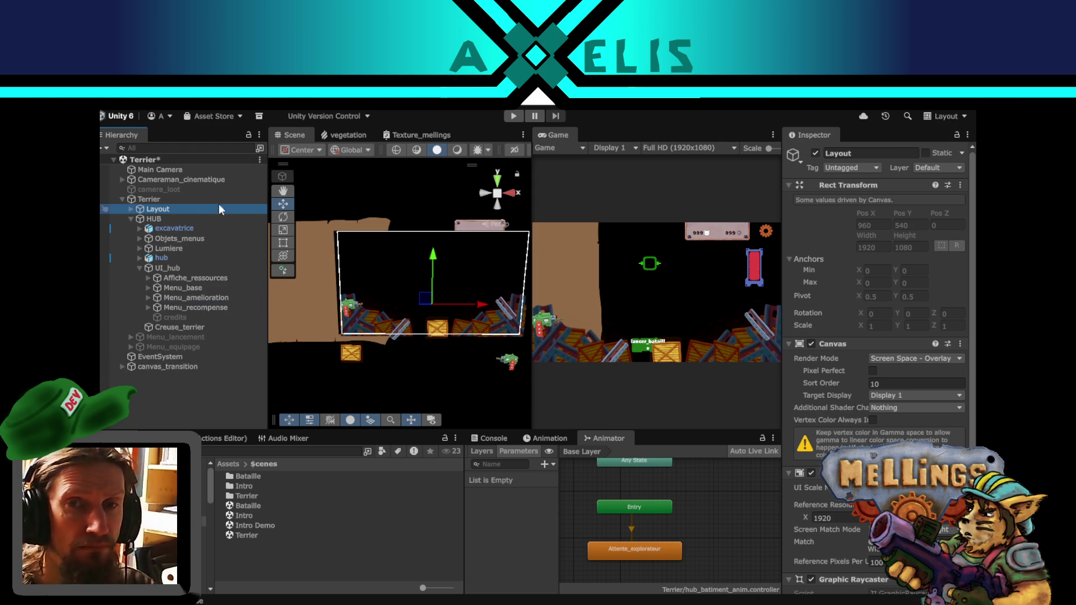
click(816, 153)
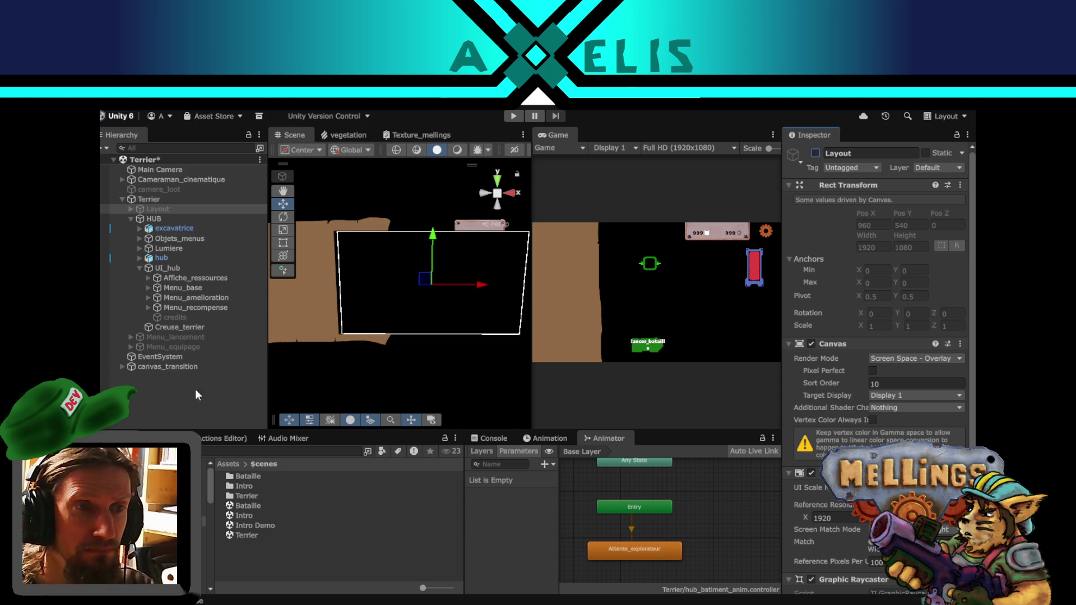
click(163, 367)
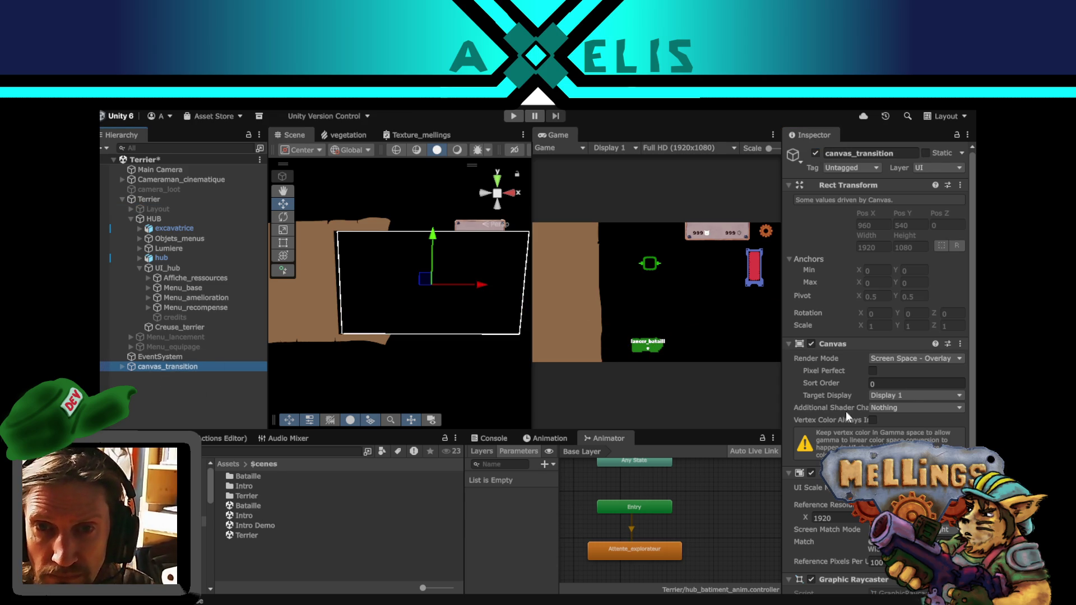
scroll(823, 401, down, 3)
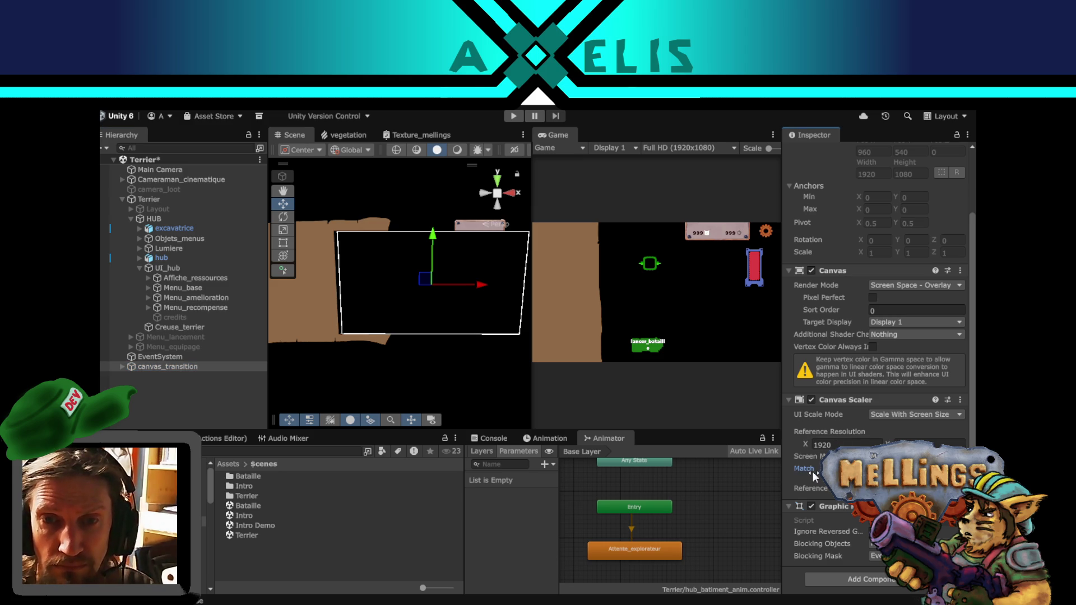
click(842, 441)
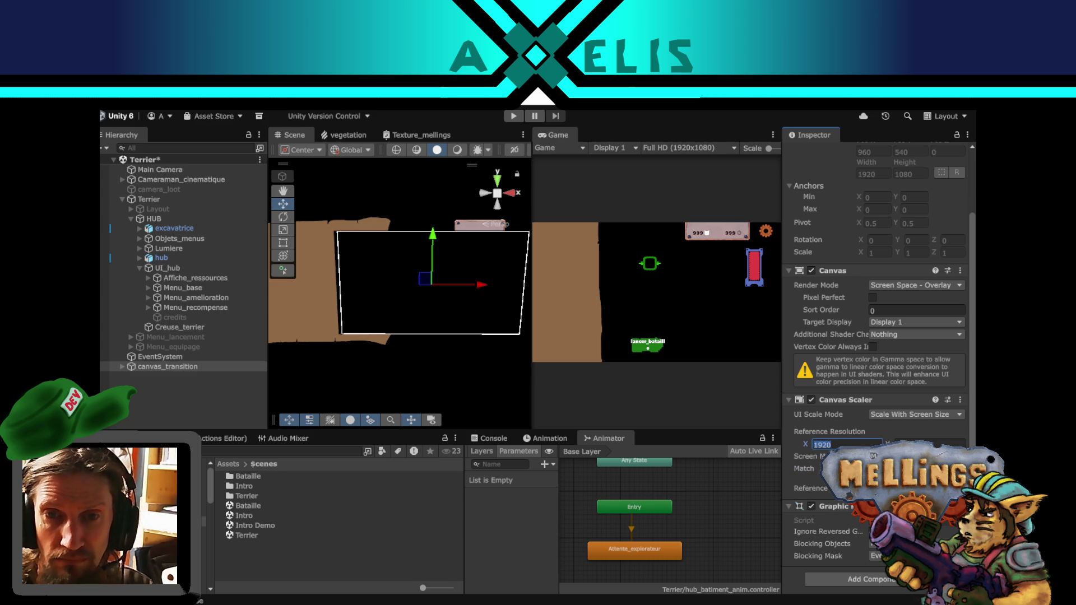
click(804, 469)
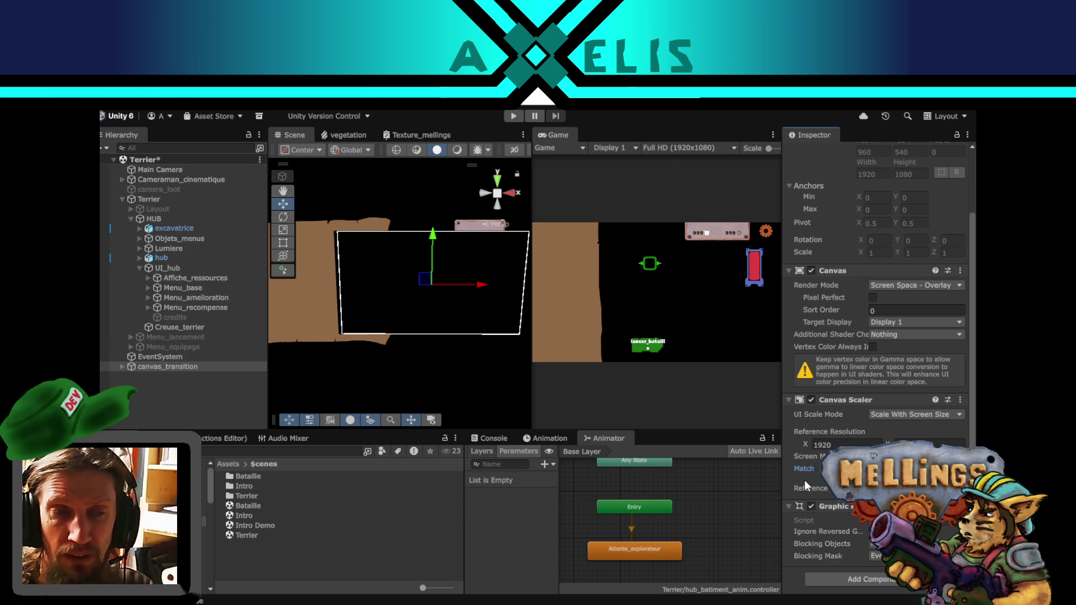
click(203, 412)
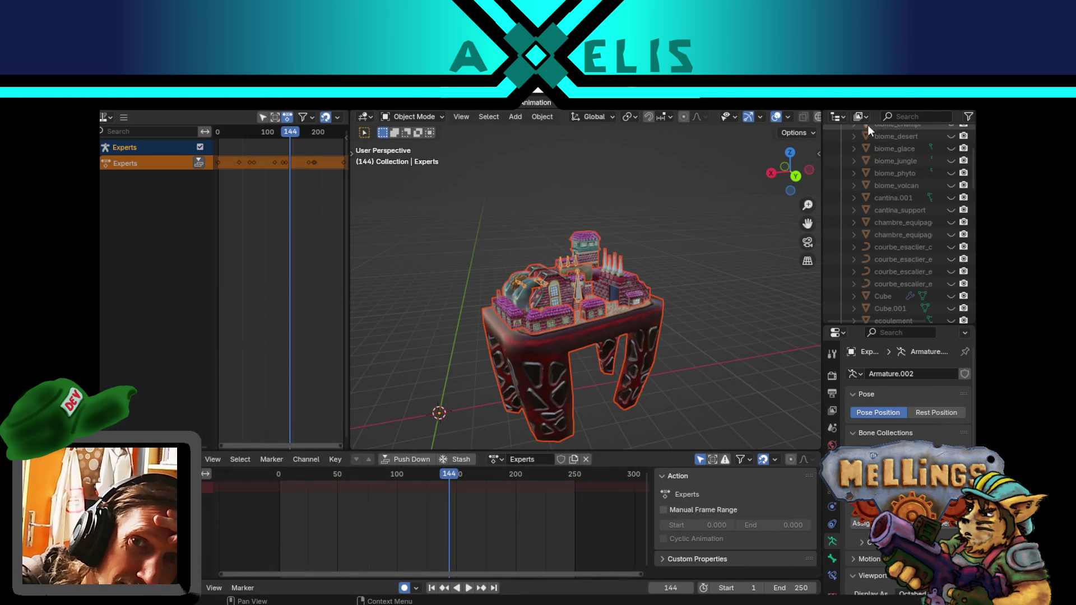
- Quit Blender saving hub.blend, then open the mellings.txt notes file
key(ctrl+q)
click(500, 367)
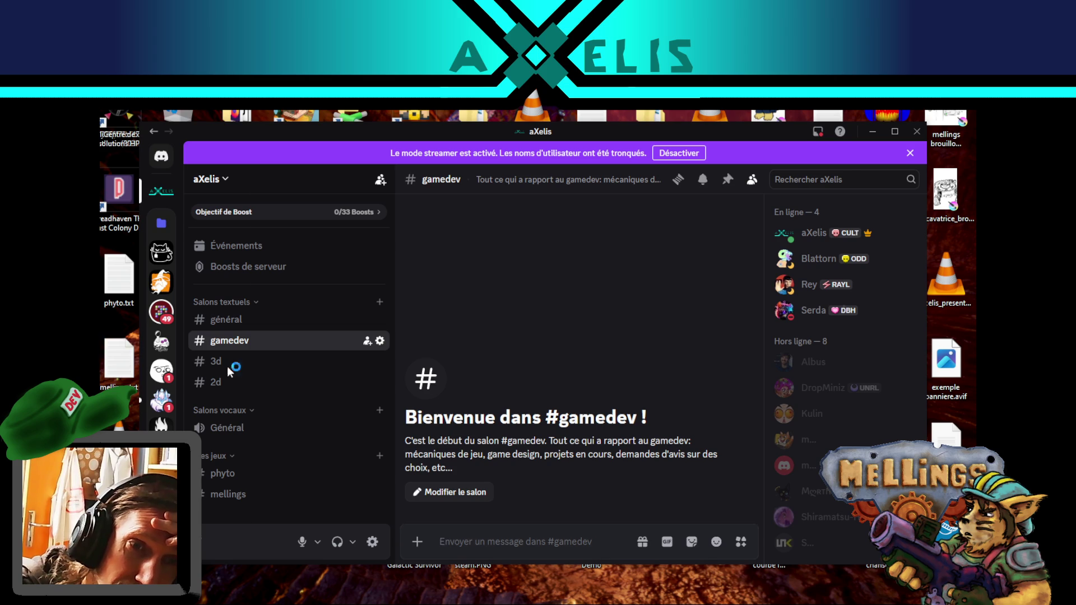
double_click(137, 366)
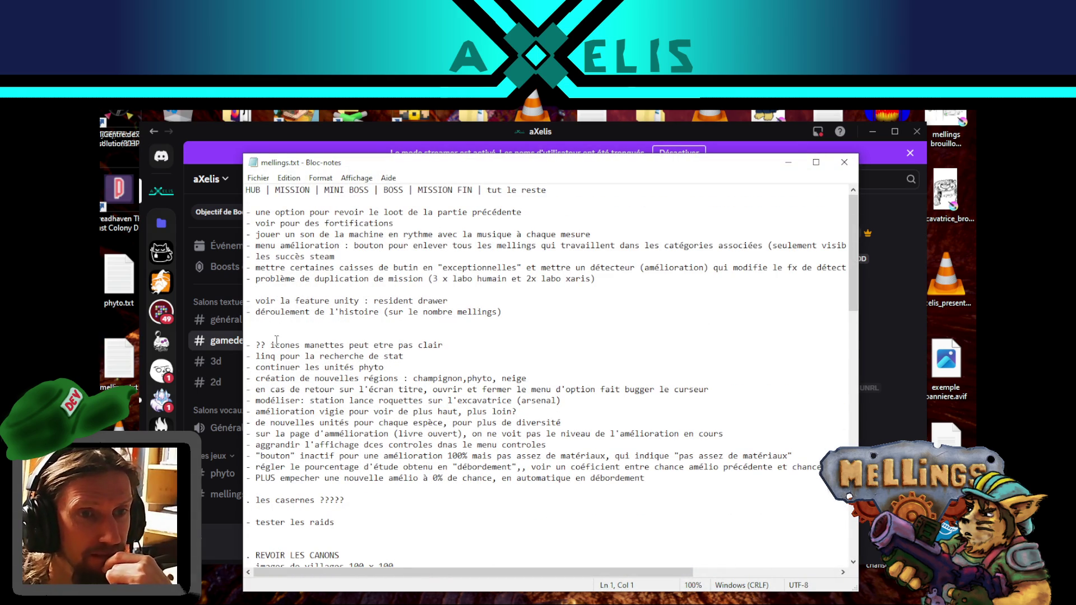
- Add the line 'panneau transition qui se "stretch" mal avec les différents écrans' to mellings.txt and save
click(268, 287)
click(602, 278)
key(Return)
text(-)
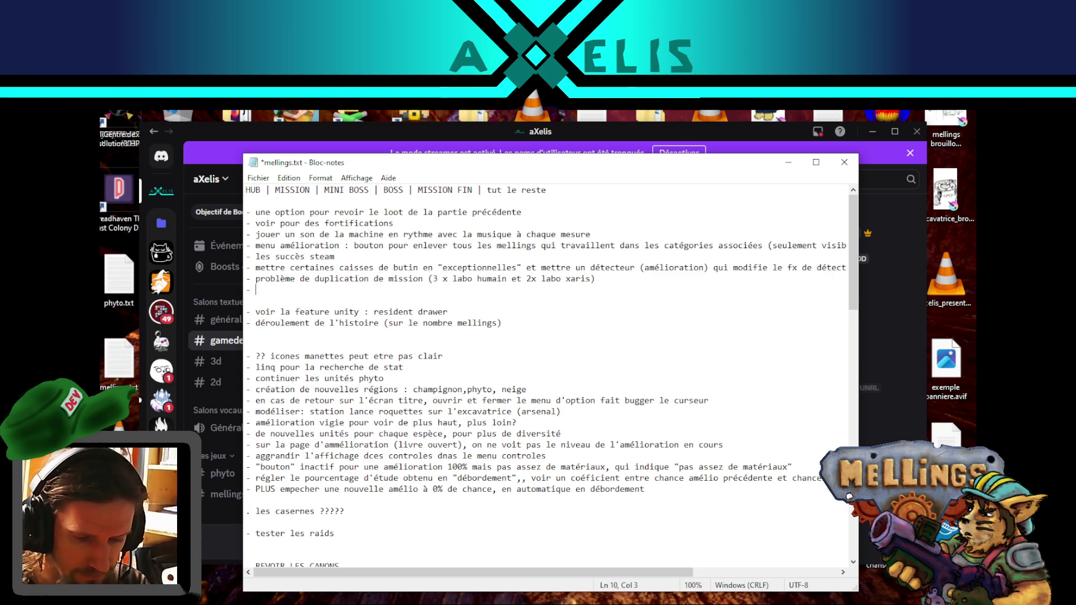
text(panneau )
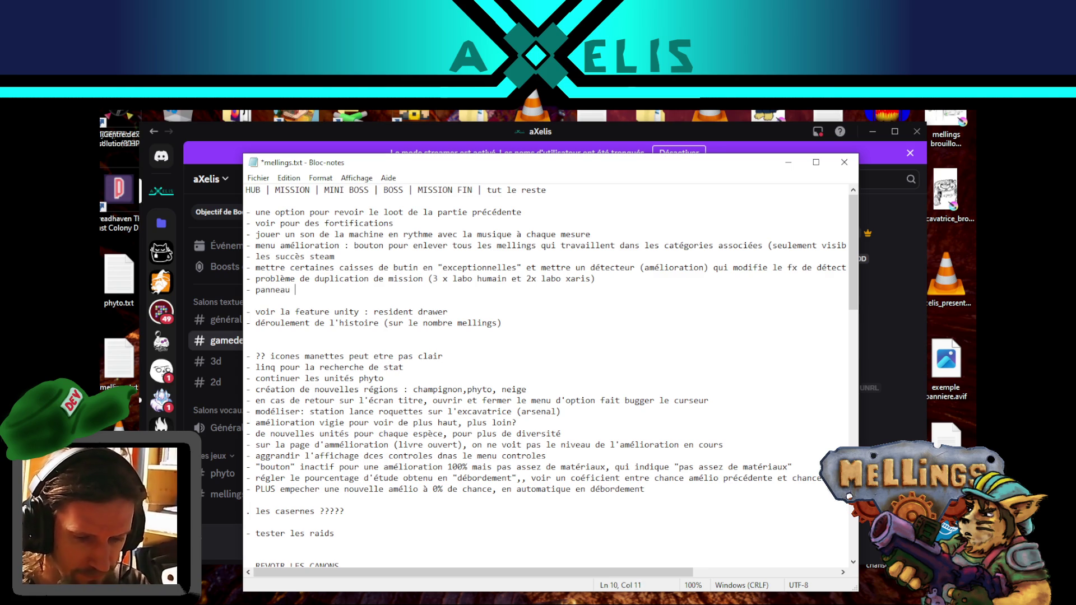
text(transition qui se )
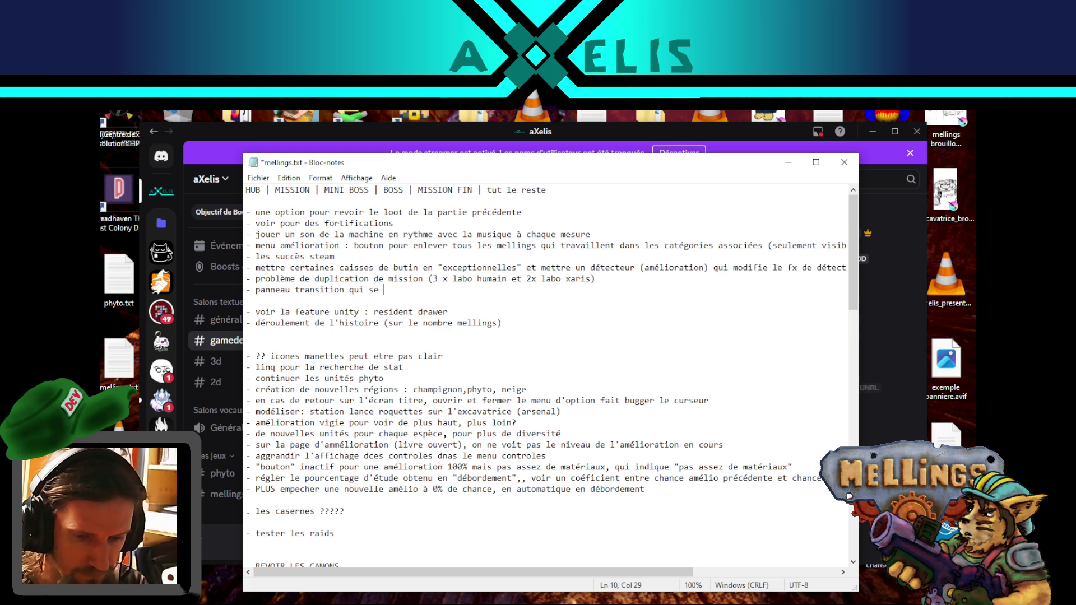
text("strec)
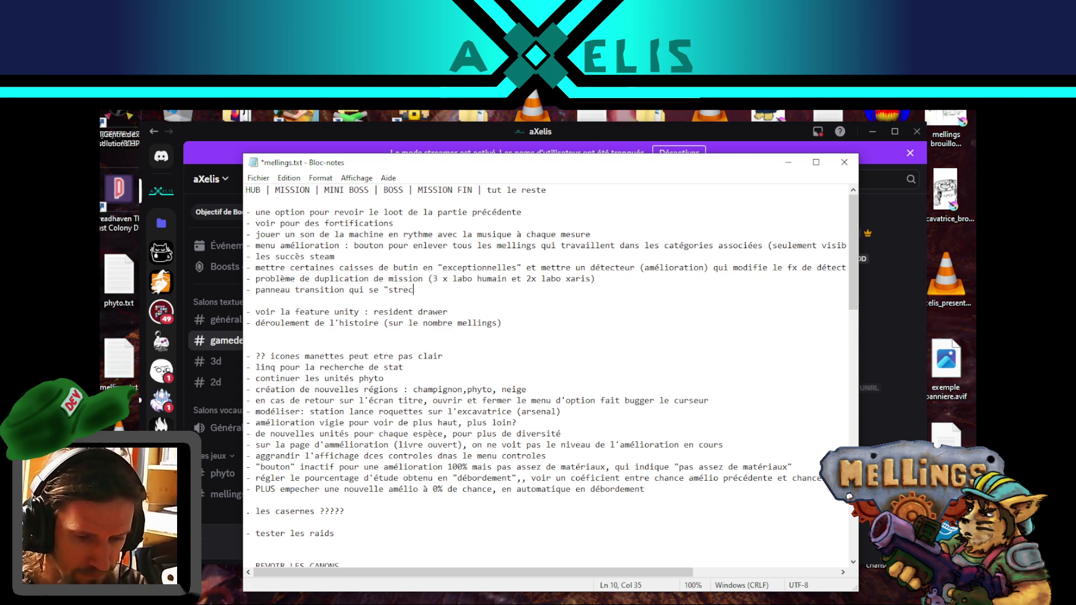
key(BackSpace)
text(tch" ma)
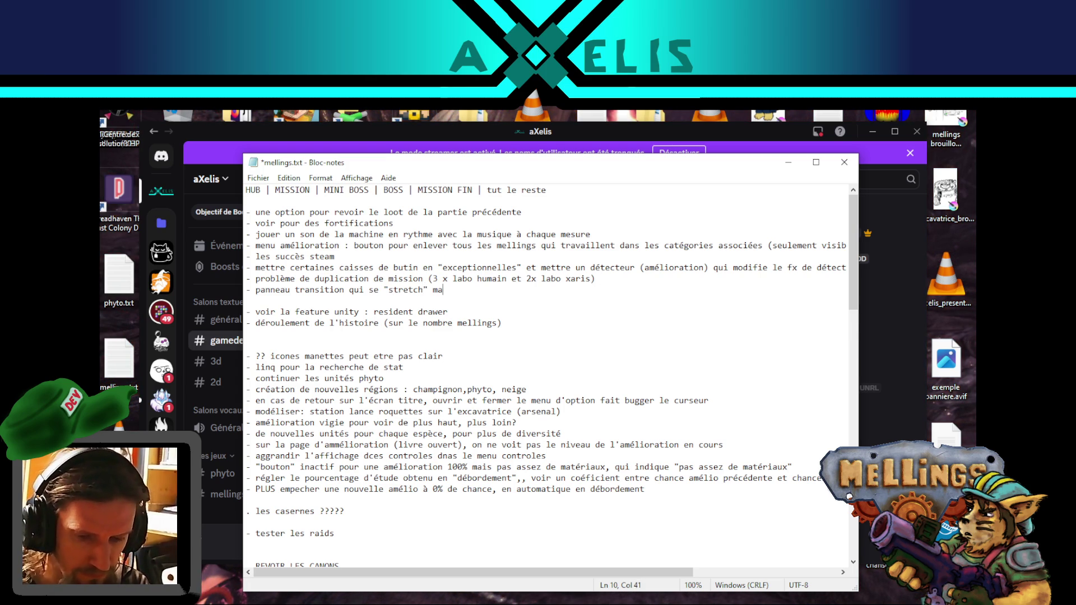
text(l avec les )
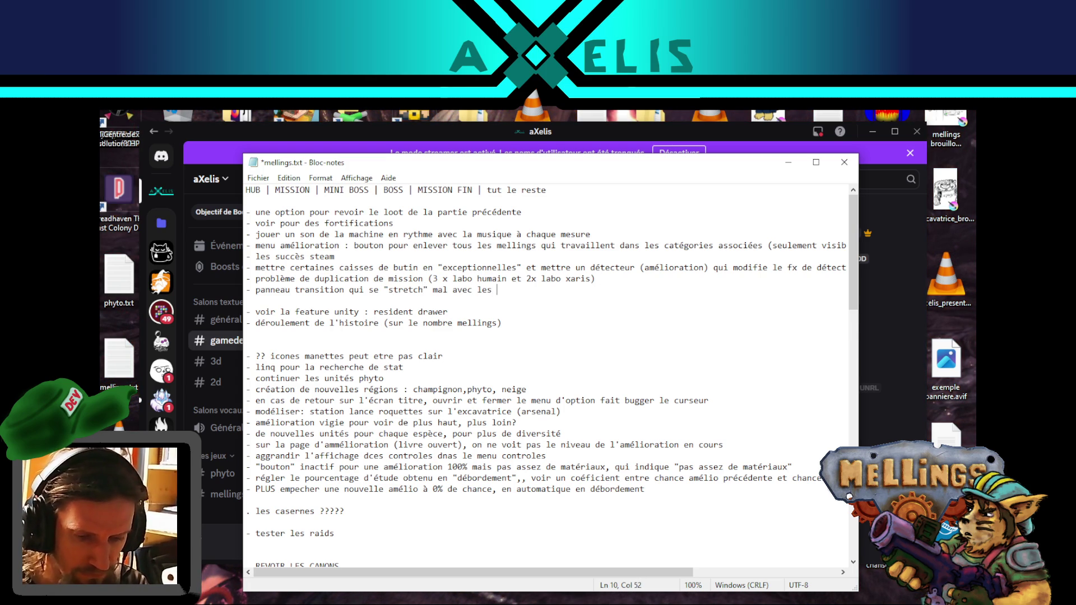
text(différents)
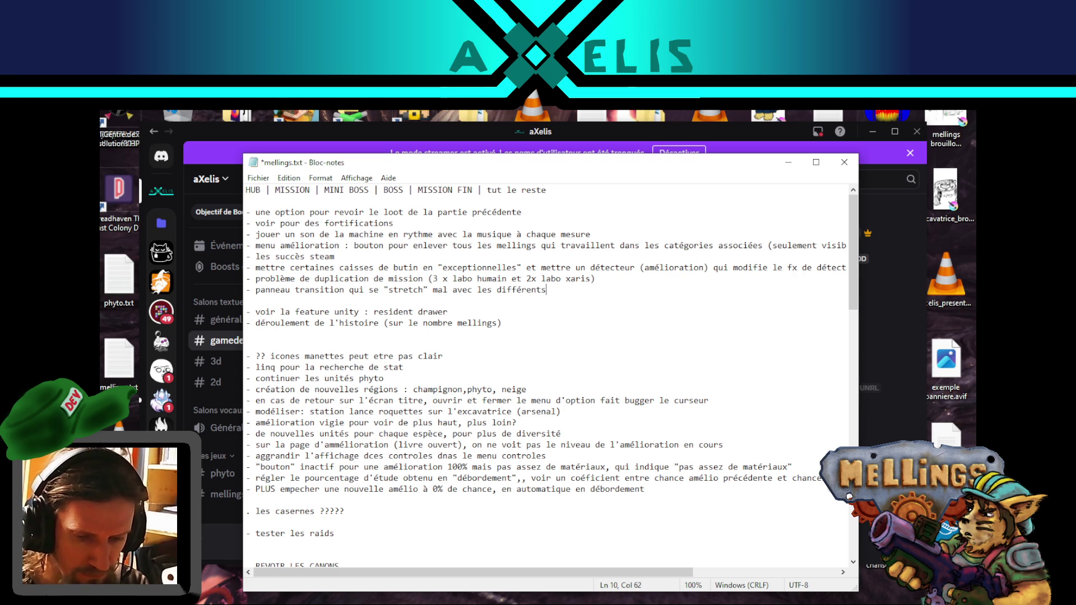
text( écrans)
key(ctrl+s)
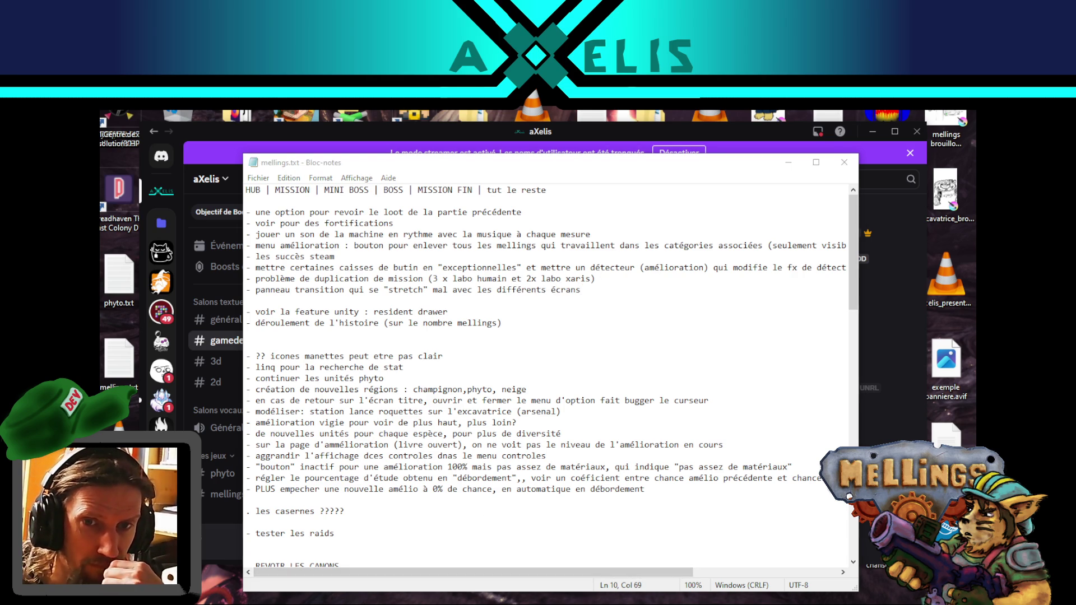
key(alt+Tab)
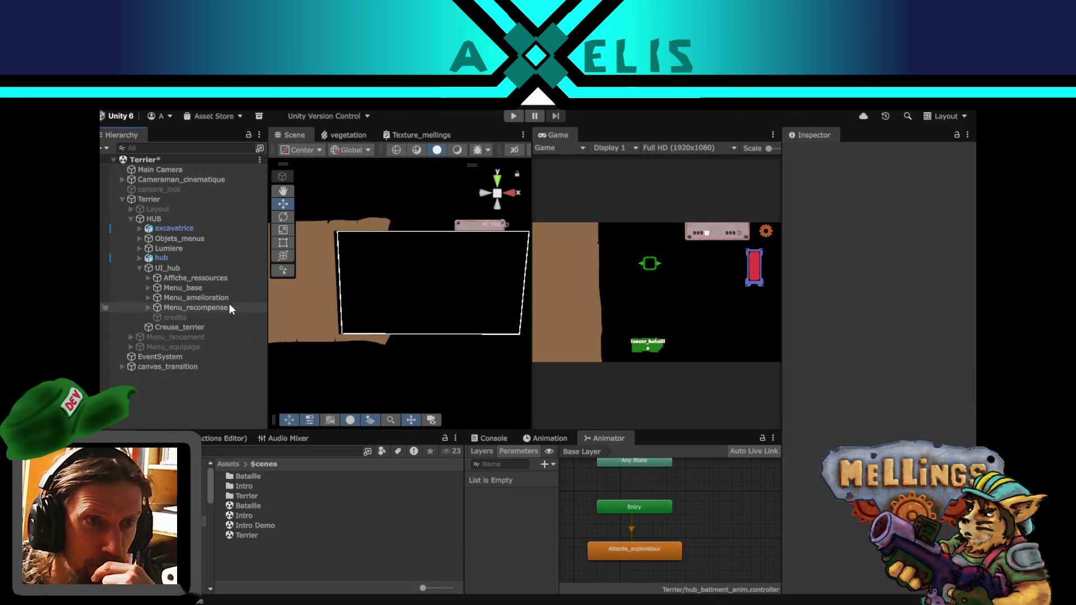
- Disable the Canvas Scaler on canvas_transition and select its Transition child
click(170, 367)
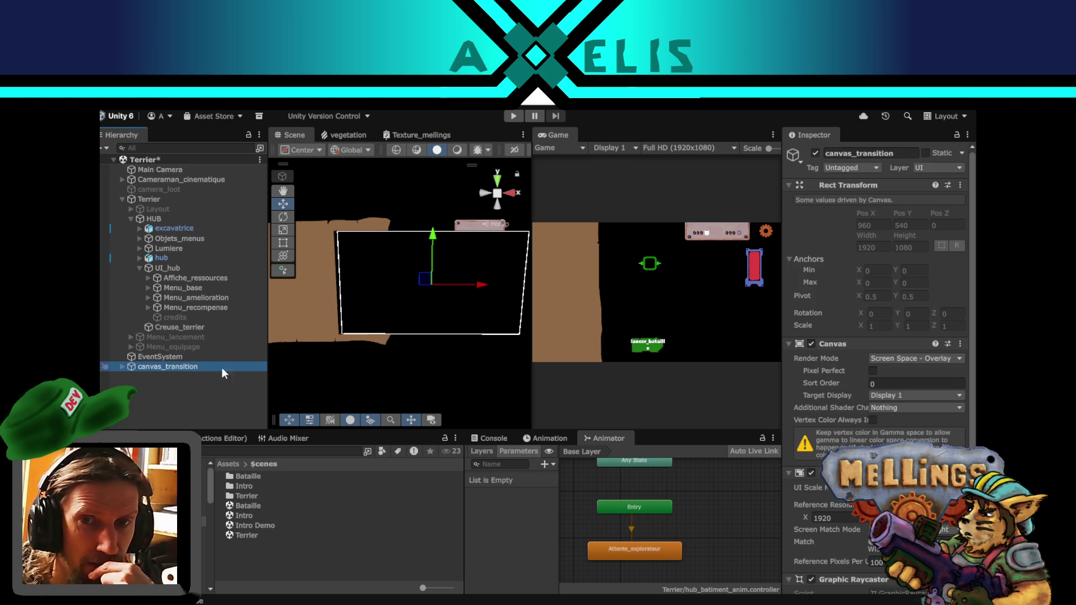
click(810, 473)
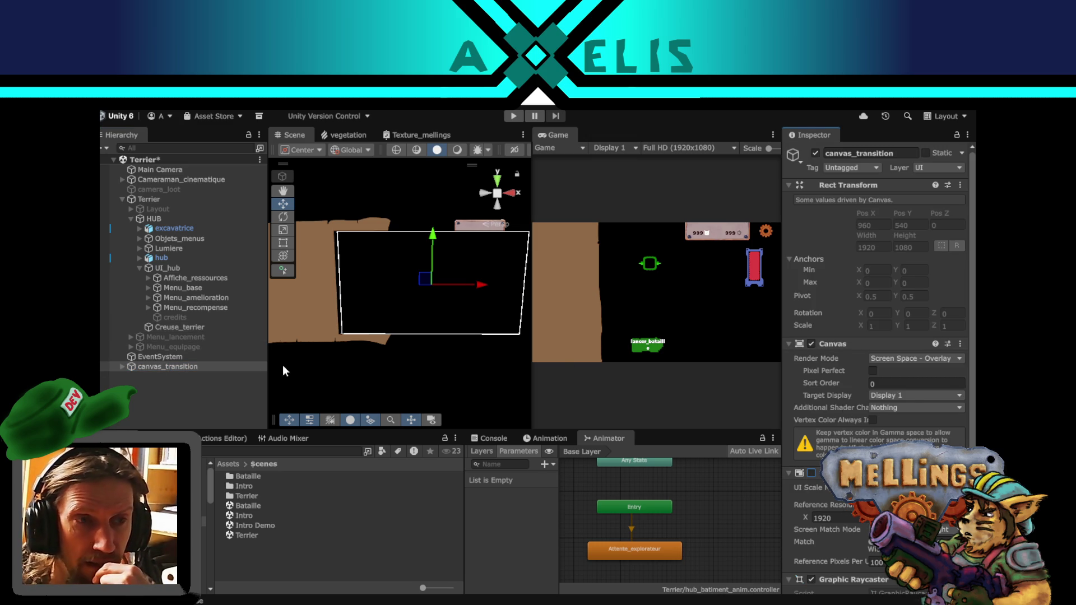
click(172, 357)
click(168, 366)
click(122, 366)
click(164, 376)
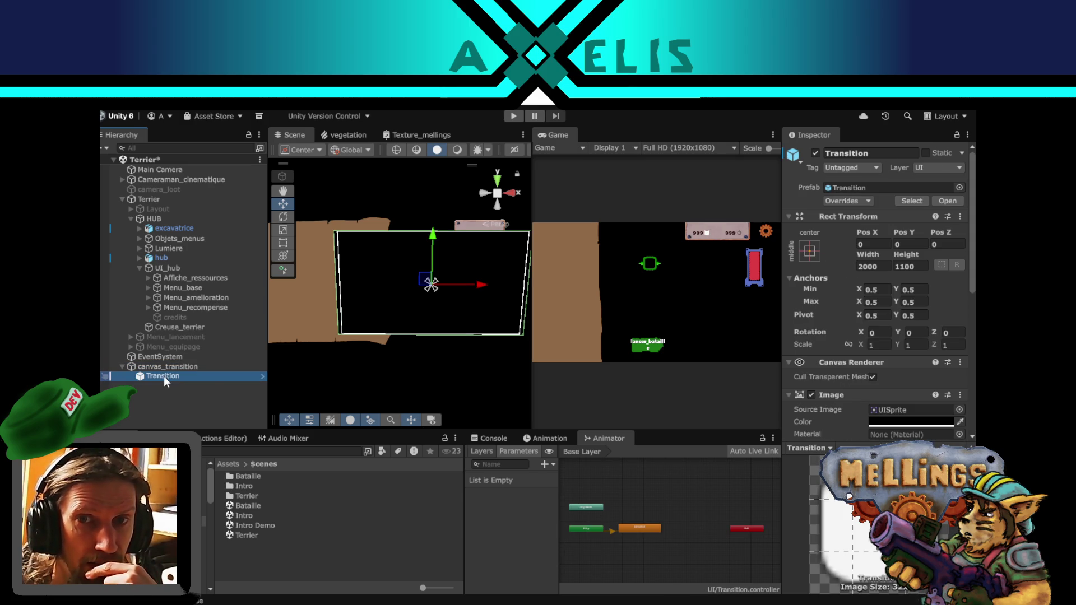
- Size the Transition image to width 6000 and height 4000
click(886, 269)
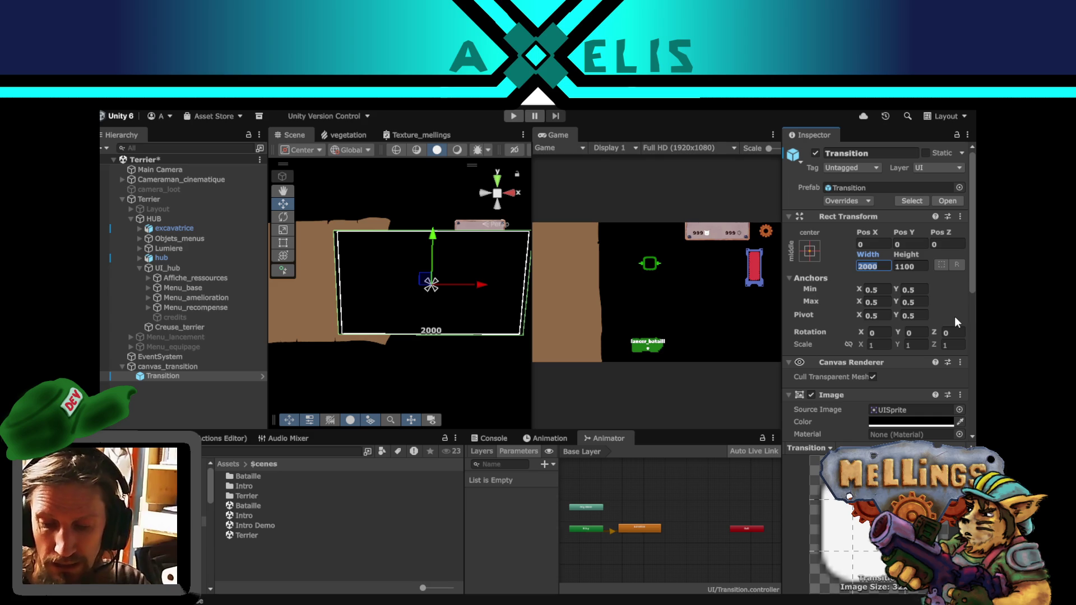
text(4000)
key(Tab)
text(4000)
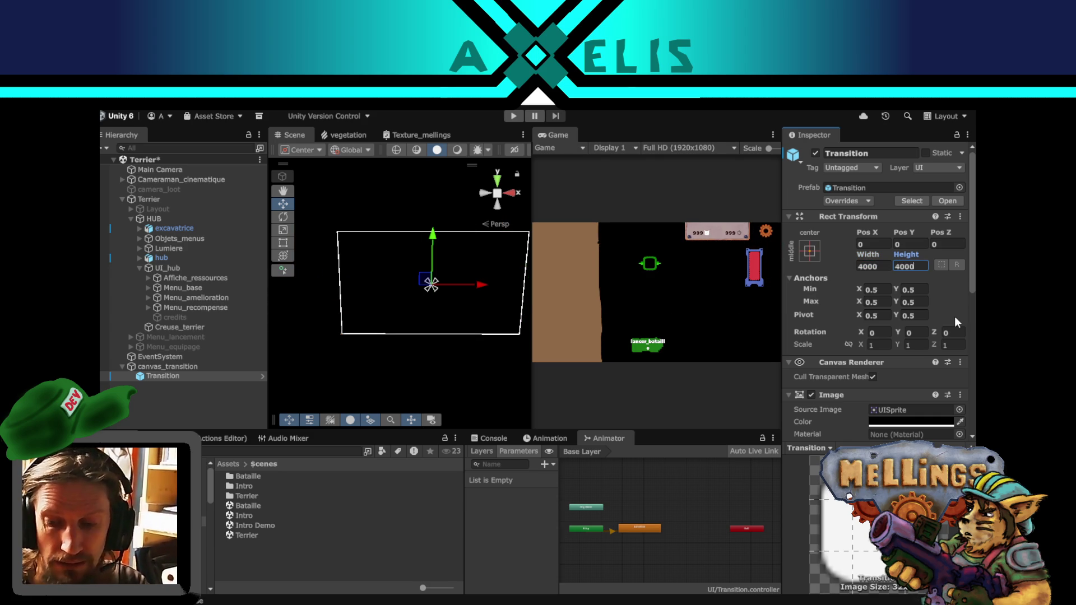
click(879, 265)
text(6000)
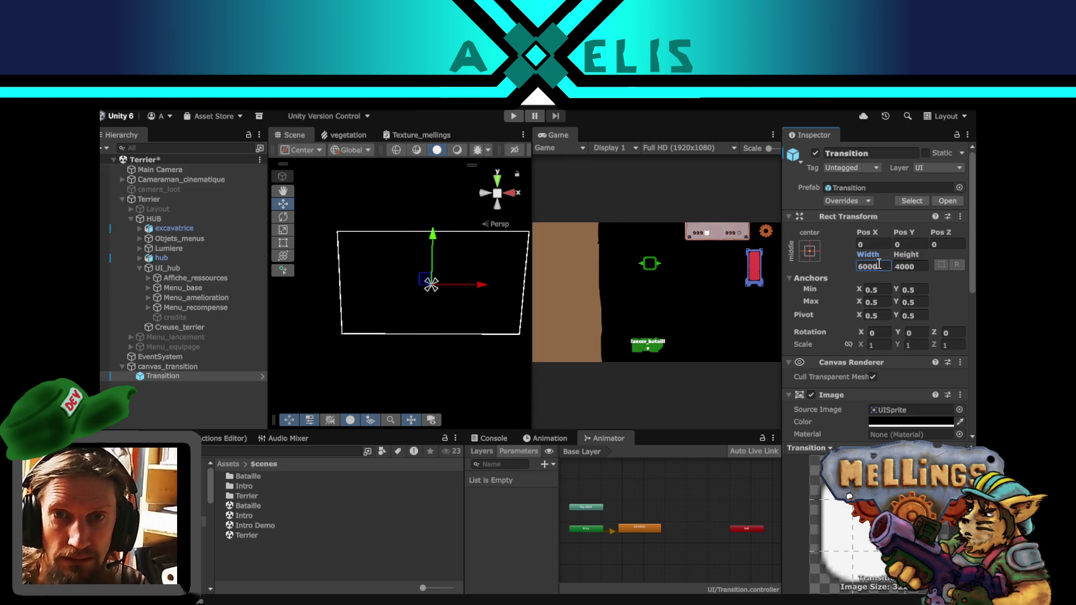
scroll(473, 299, down, 5)
scroll(442, 307, down, 5)
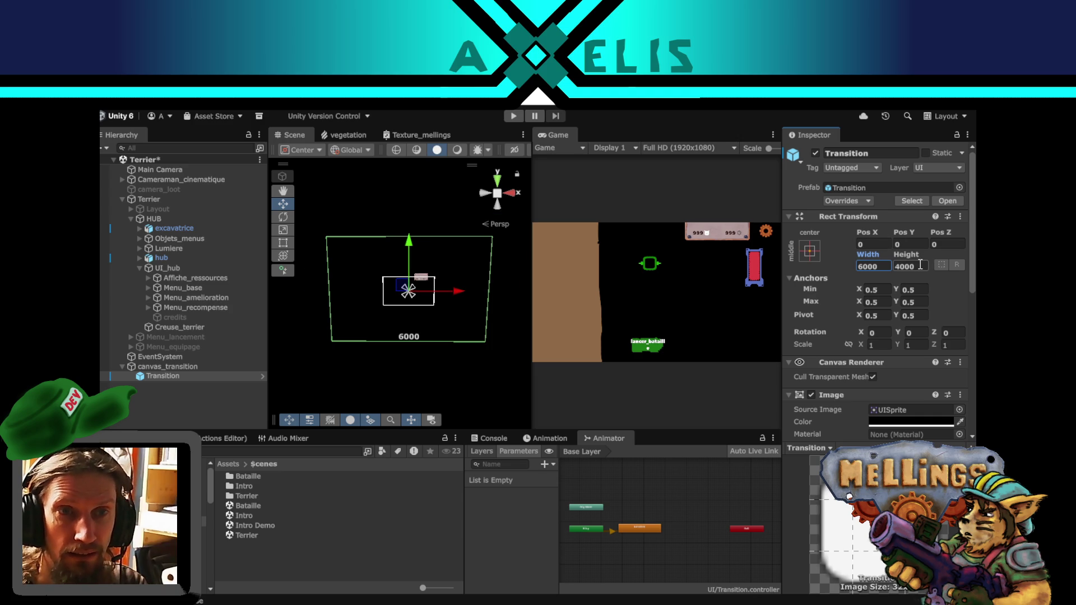
click(875, 268)
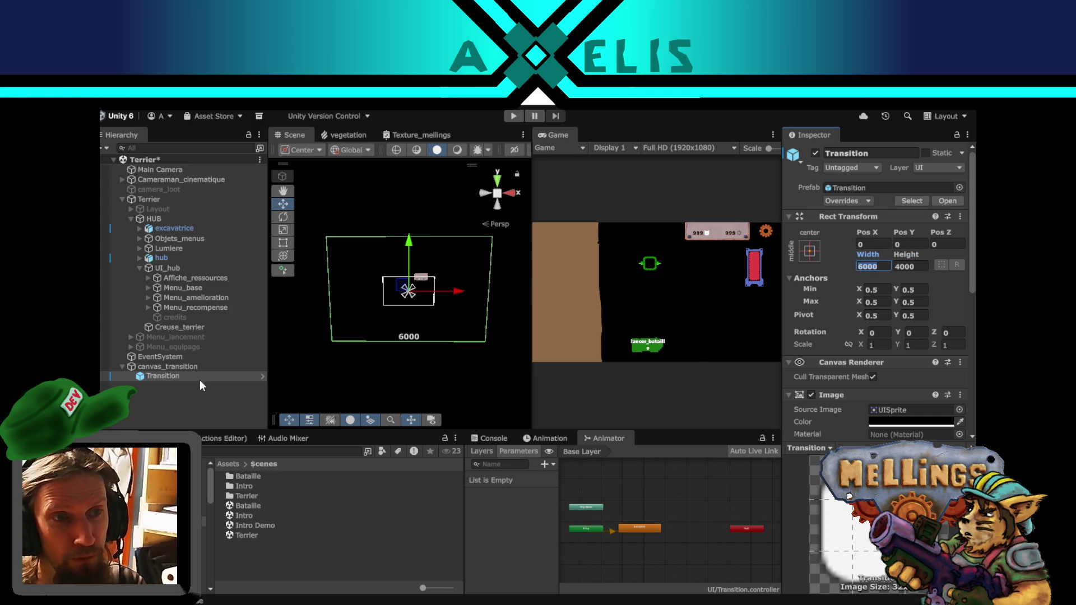
- Delete the stretching transition panel line from the todo notes and deactivate canvas_transition
click(164, 364)
key(alt+Tab)
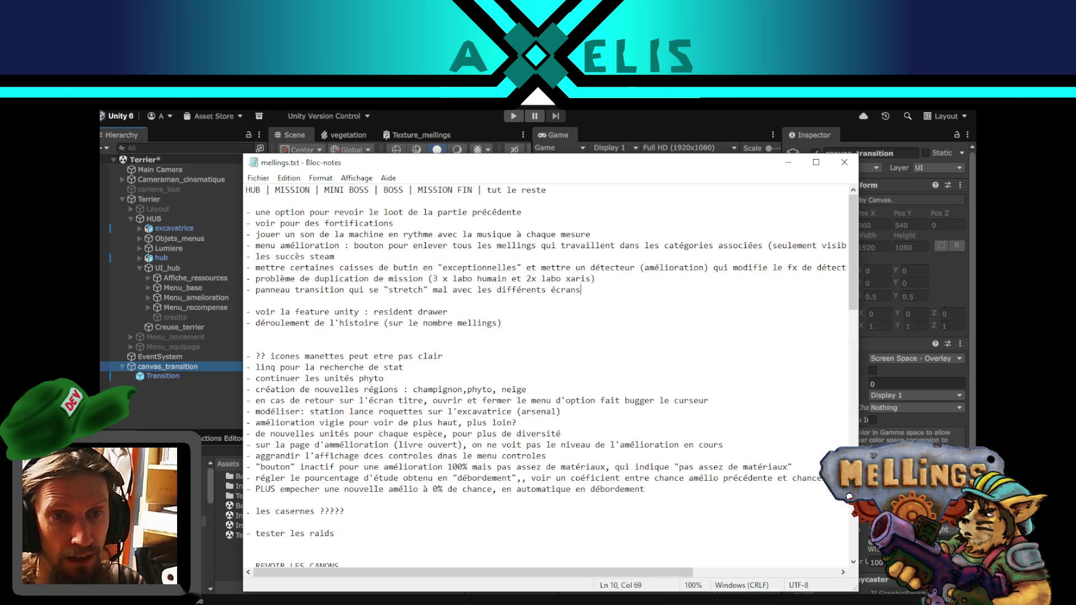
shift+click(615, 280)
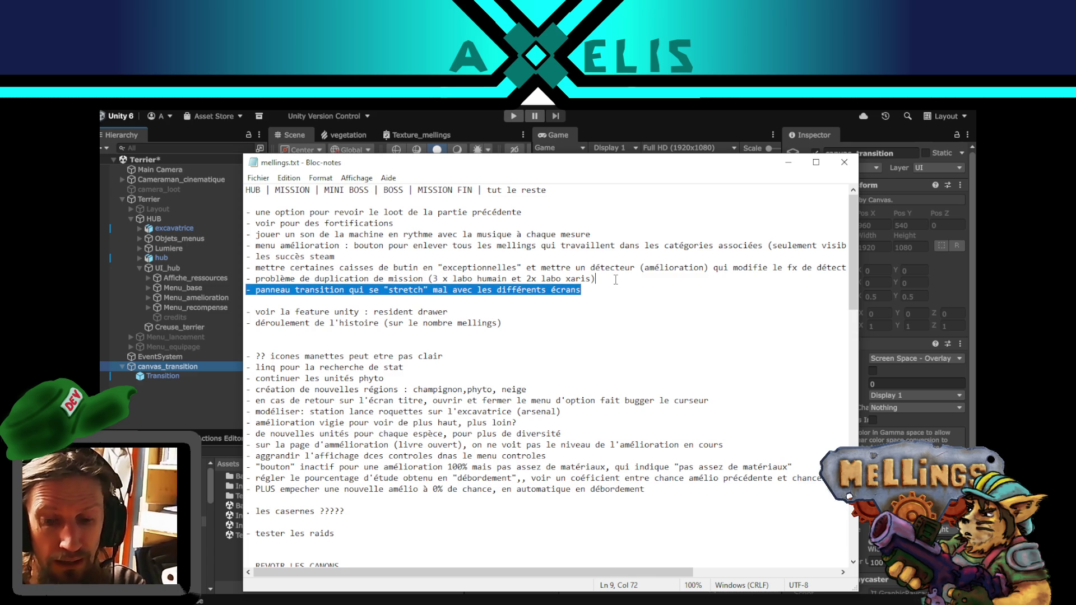
key(Delete)
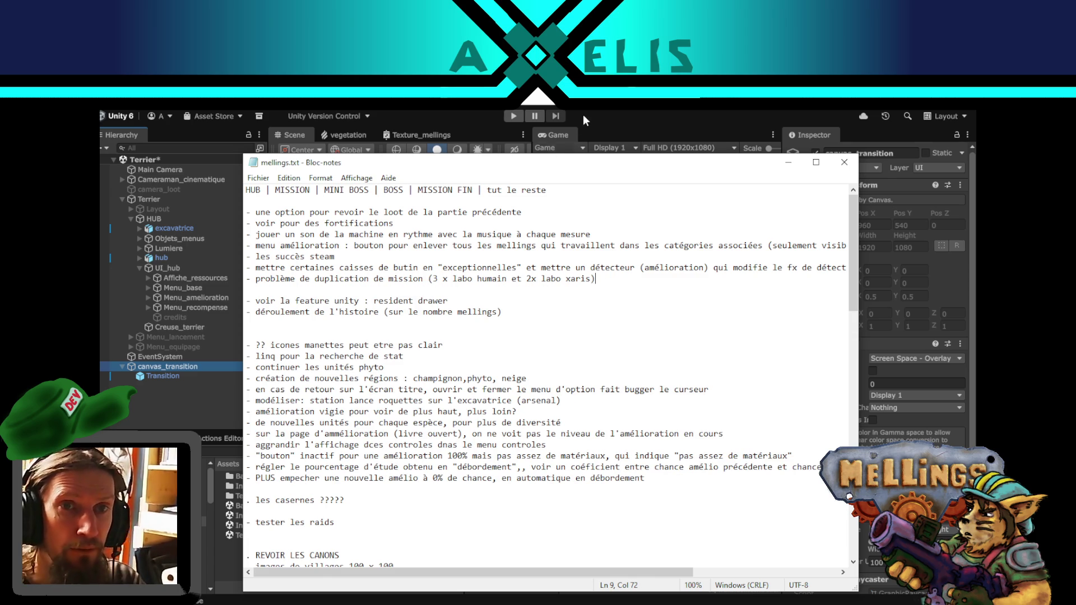
key(alt+Tab)
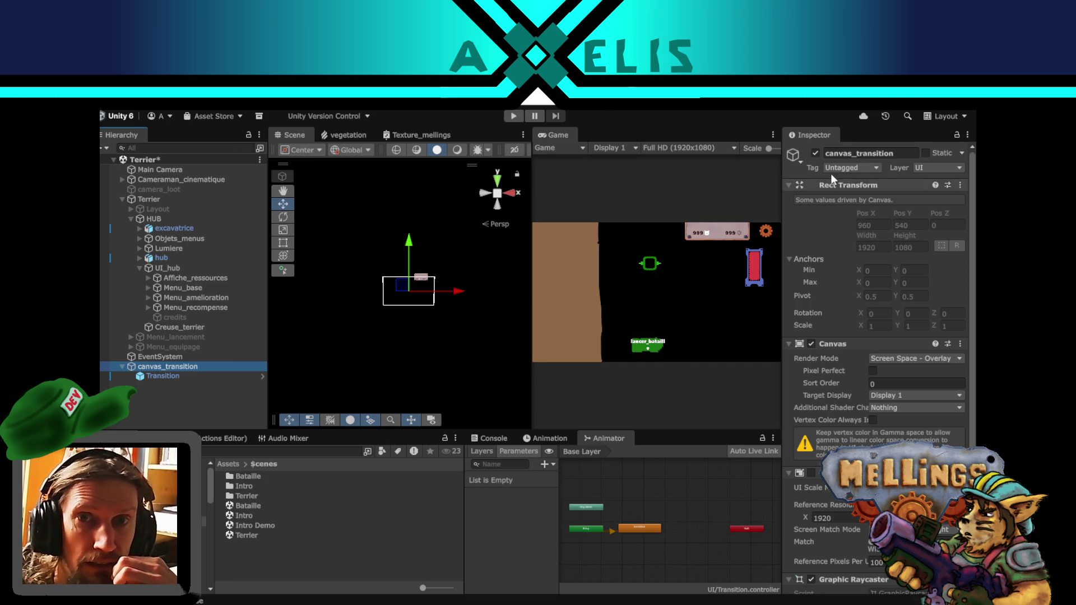
click(816, 153)
- Expand Menu_recompense and select the Jauge gauge with its remplissage and devant layers
click(122, 366)
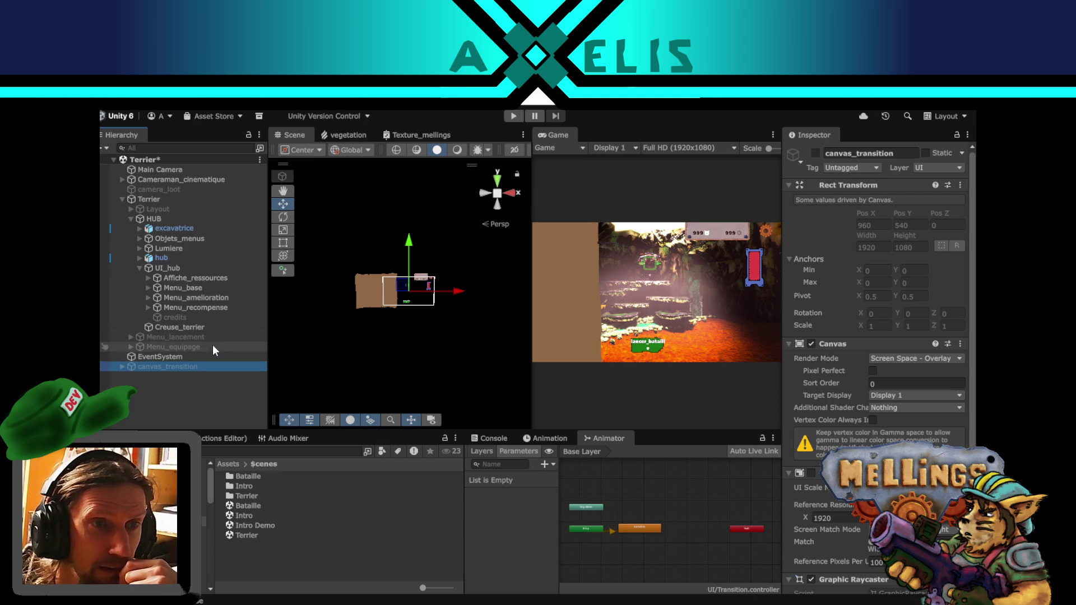
click(216, 309)
scroll(412, 331, up, 1)
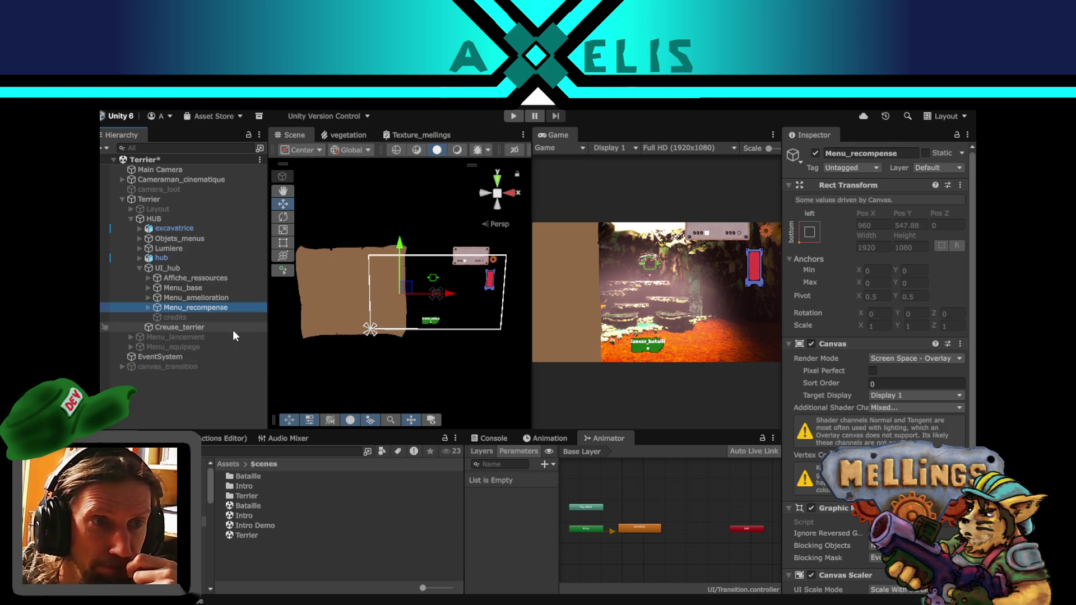
click(149, 308)
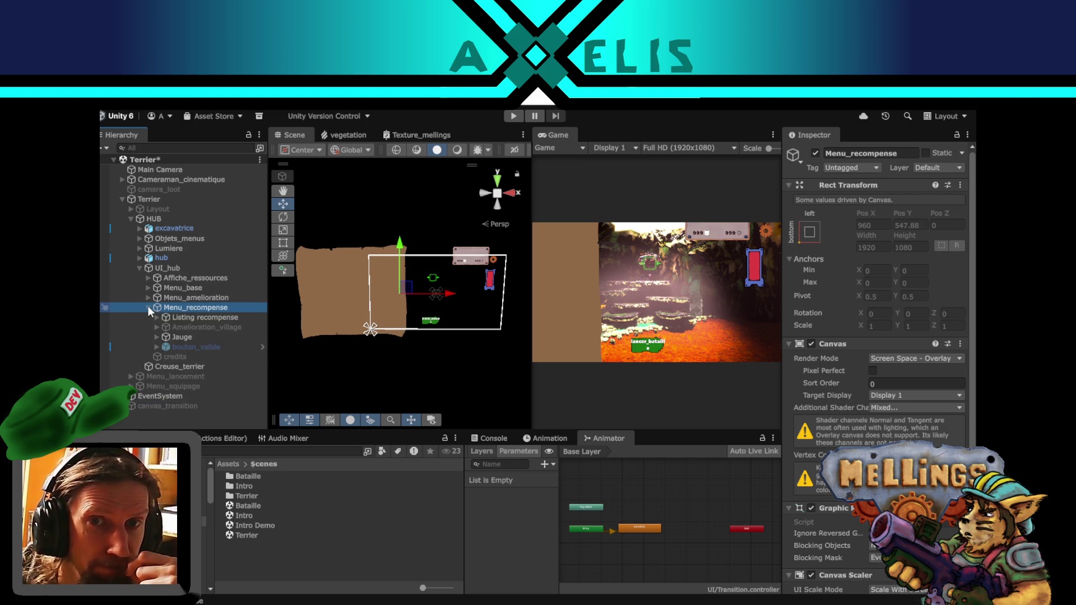
click(490, 285)
click(198, 339)
click(199, 344)
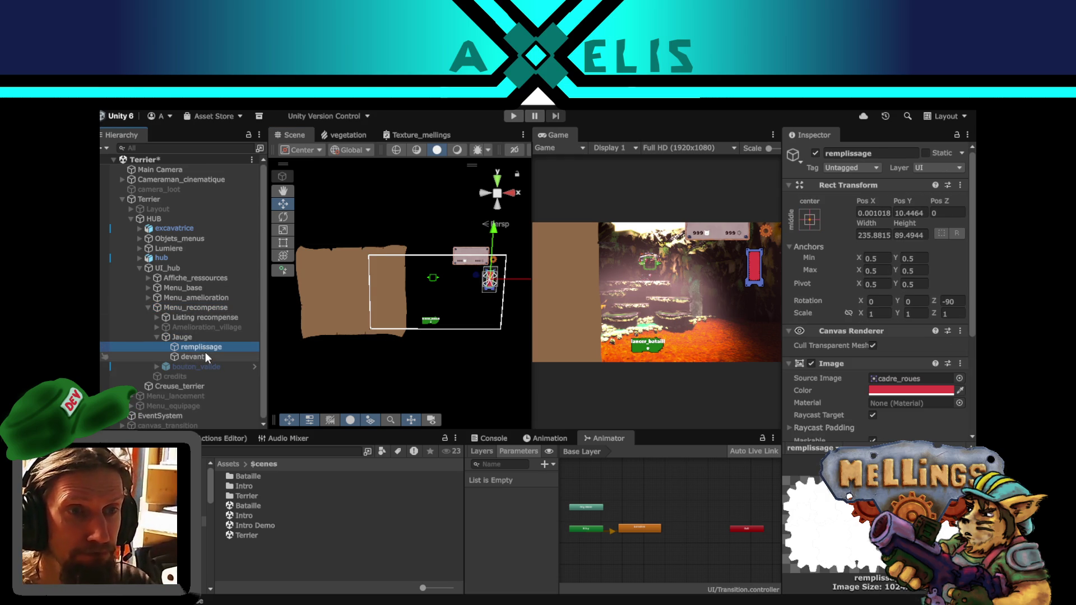
ctrl+click(206, 355)
- Inspect the reward menu's Jauge, Amelioration_village and Listing recompense elements in the scene
click(496, 241)
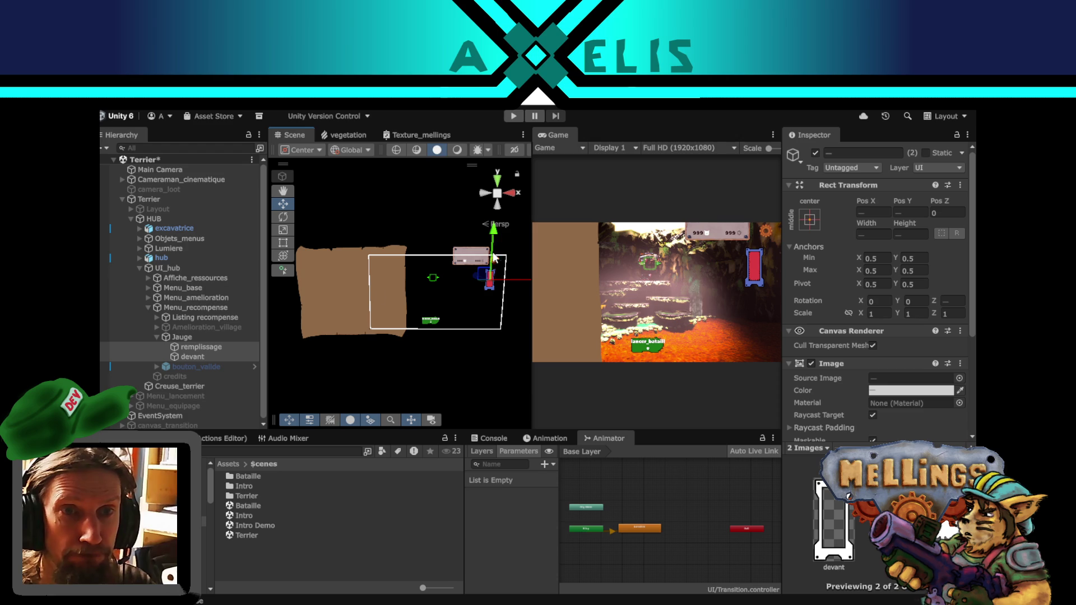
click(182, 337)
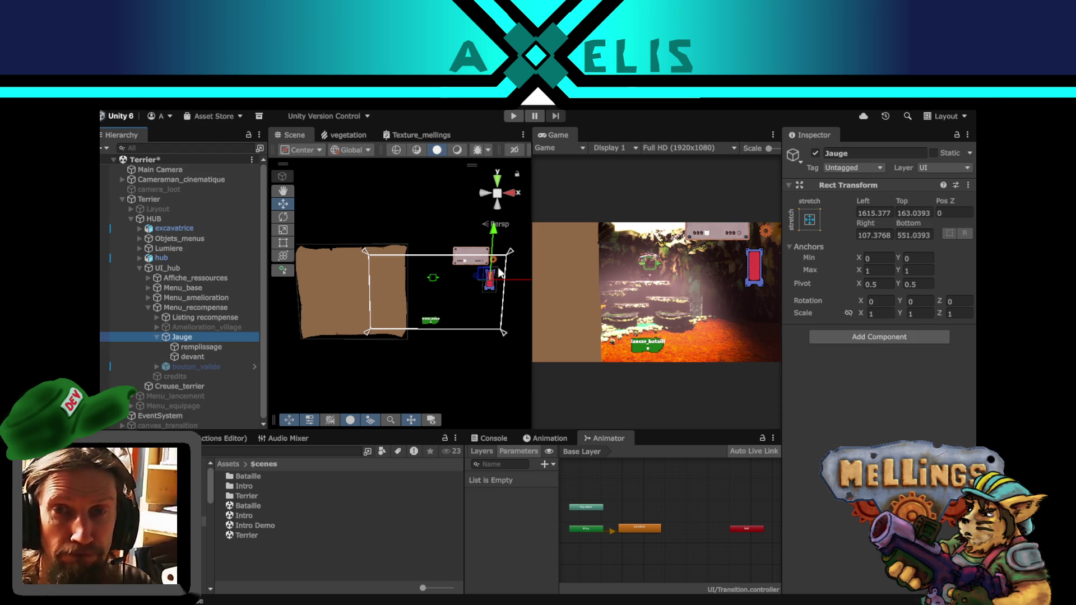
click(186, 330)
click(185, 336)
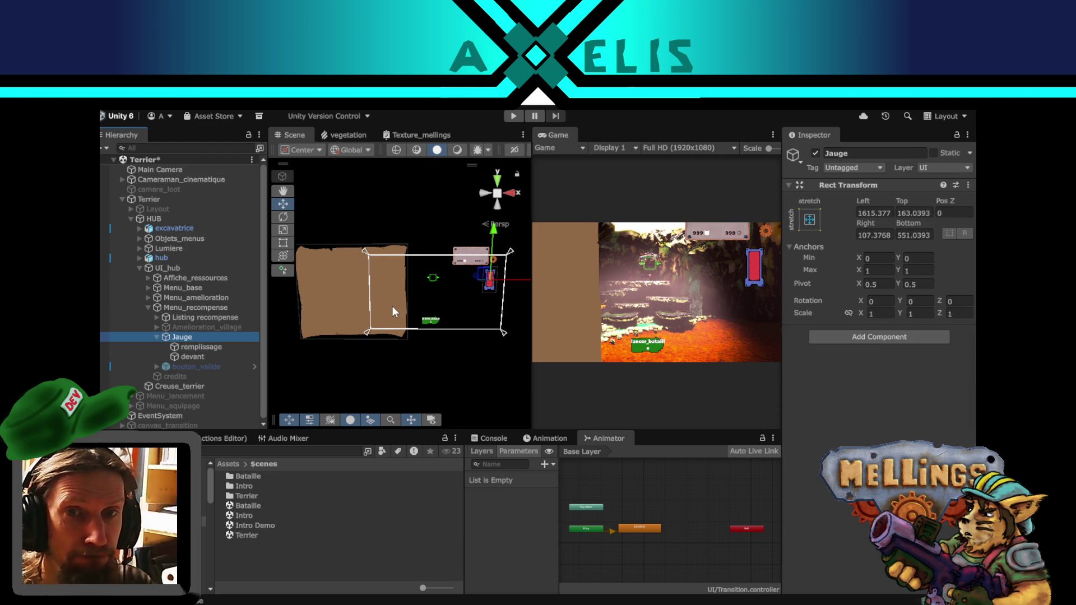
click(494, 235)
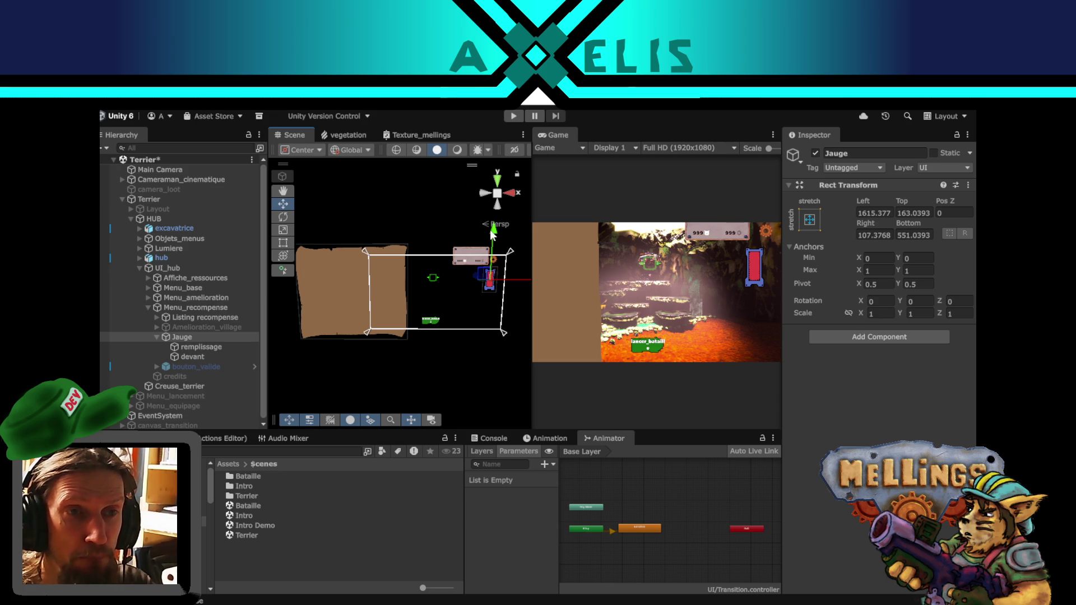
mouse_move(468, 311)
mouse_down()
mouse_move(397, 318)
mouse_move(419, 302)
mouse_up()
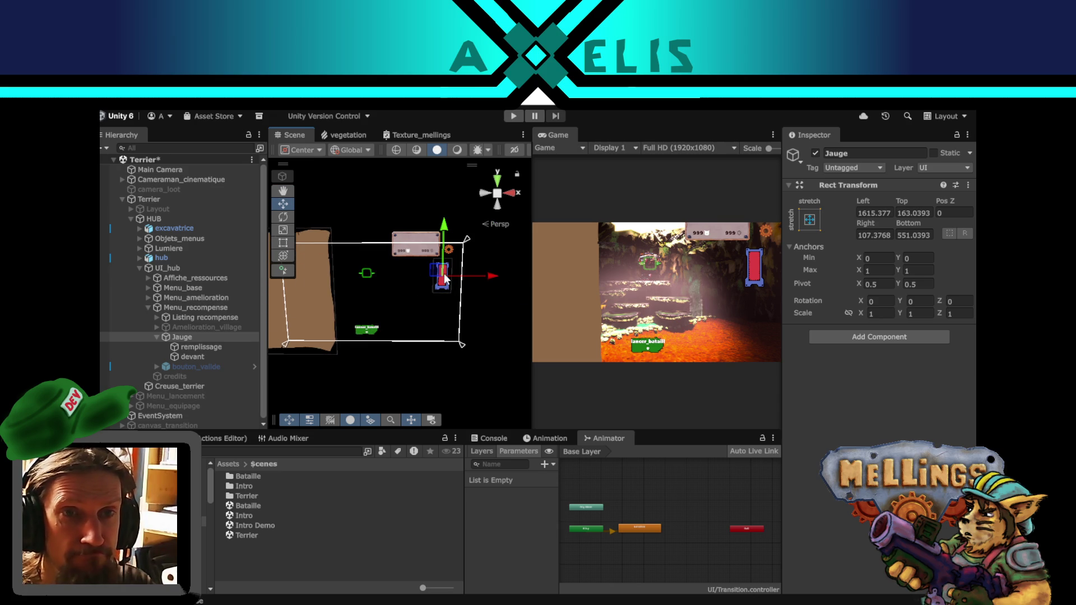
click(191, 308)
click(192, 318)
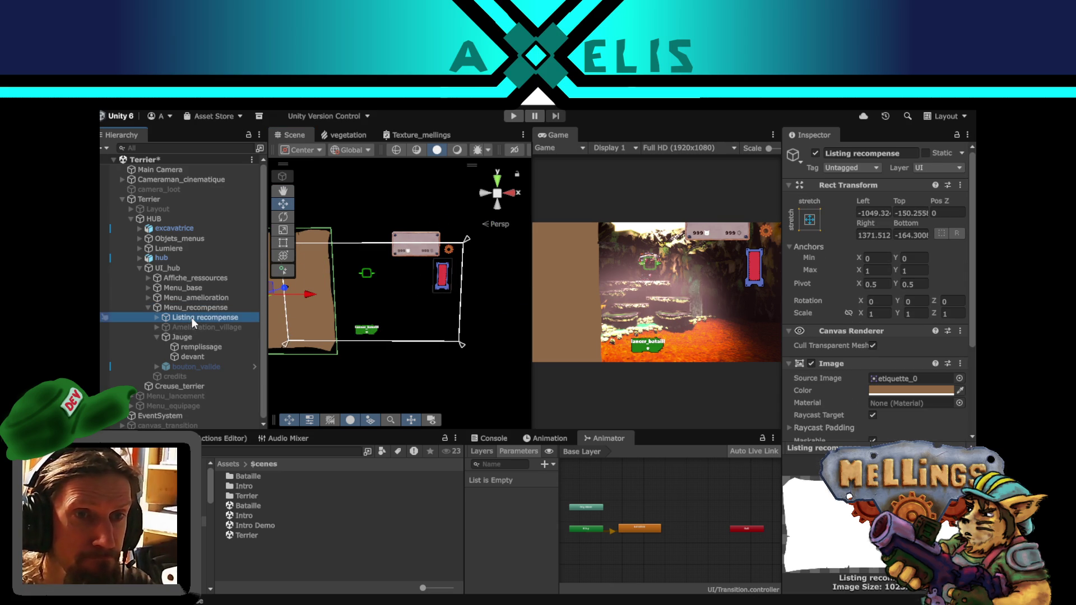
click(193, 330)
click(193, 336)
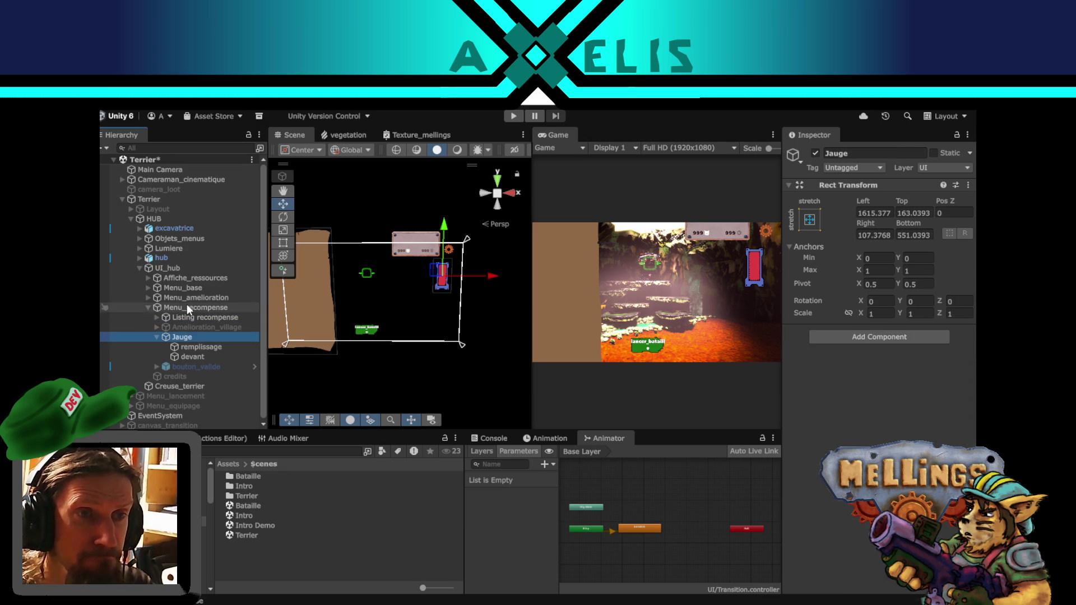
click(187, 307)
scroll(826, 404, down, 3)
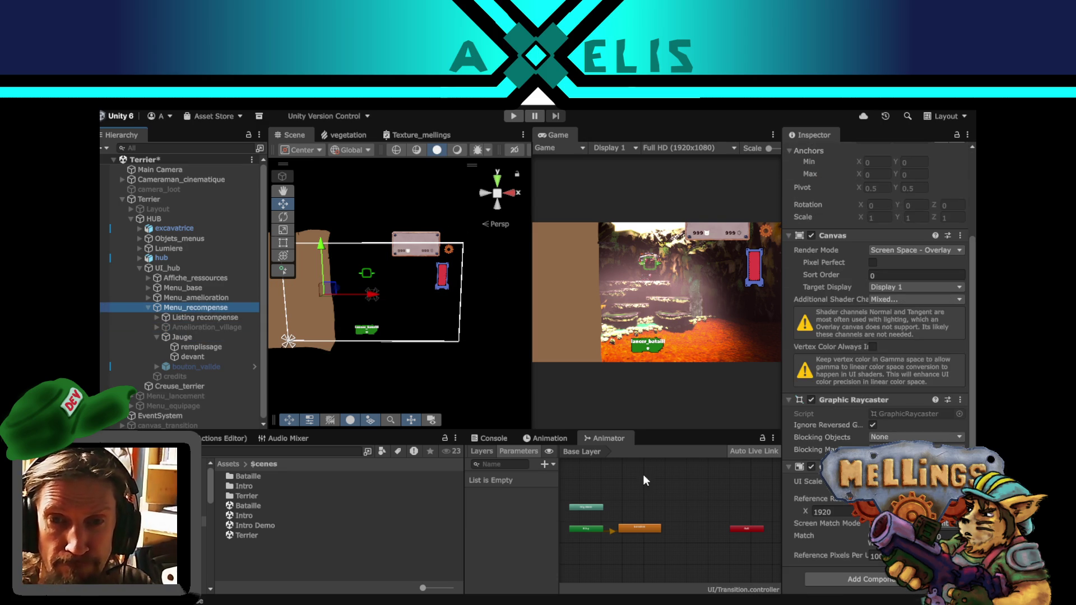
- Drag the Jauge gauge lower, giving Top 349.0393 and Bottom 365.0393
click(182, 337)
drag(443, 231, 448, 249)
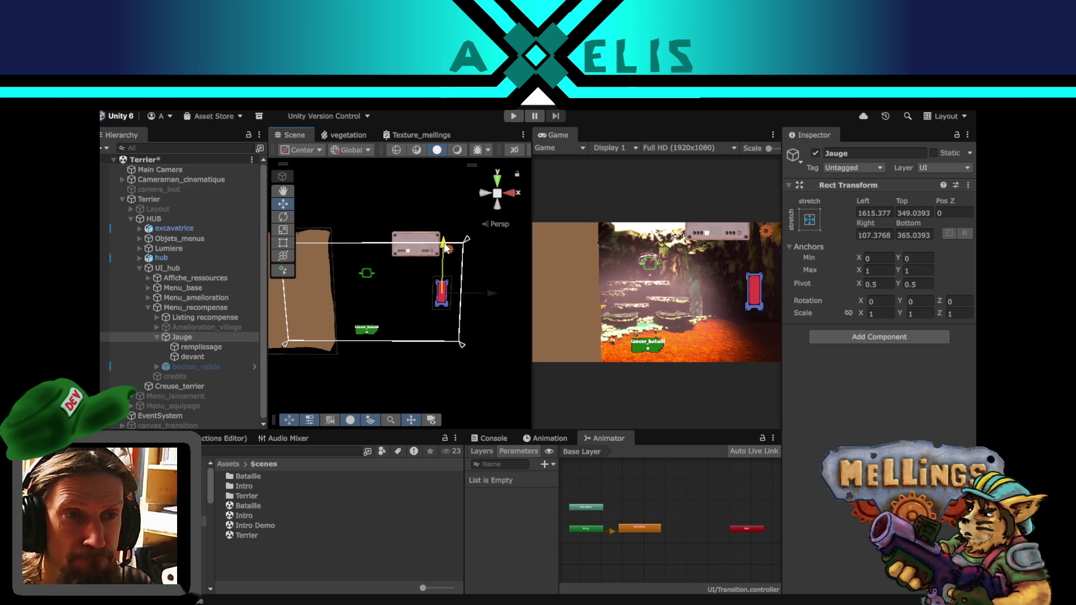
click(193, 357)
click(194, 336)
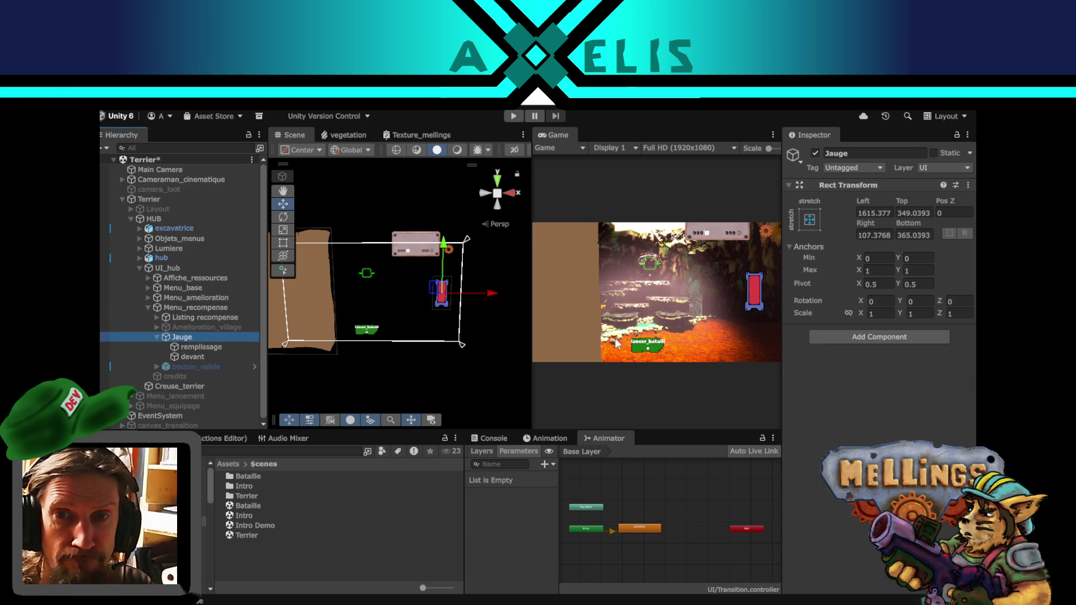
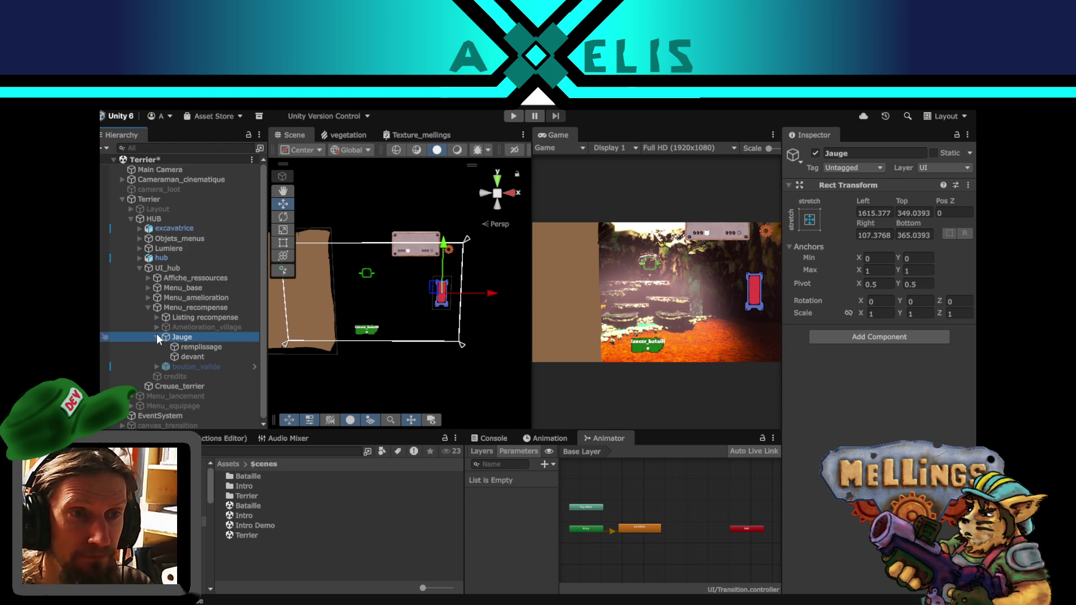
- Add a TextMeshPro text under Jauge, name it Gravats, and move it first among Jauge's children
right_click(193, 335)
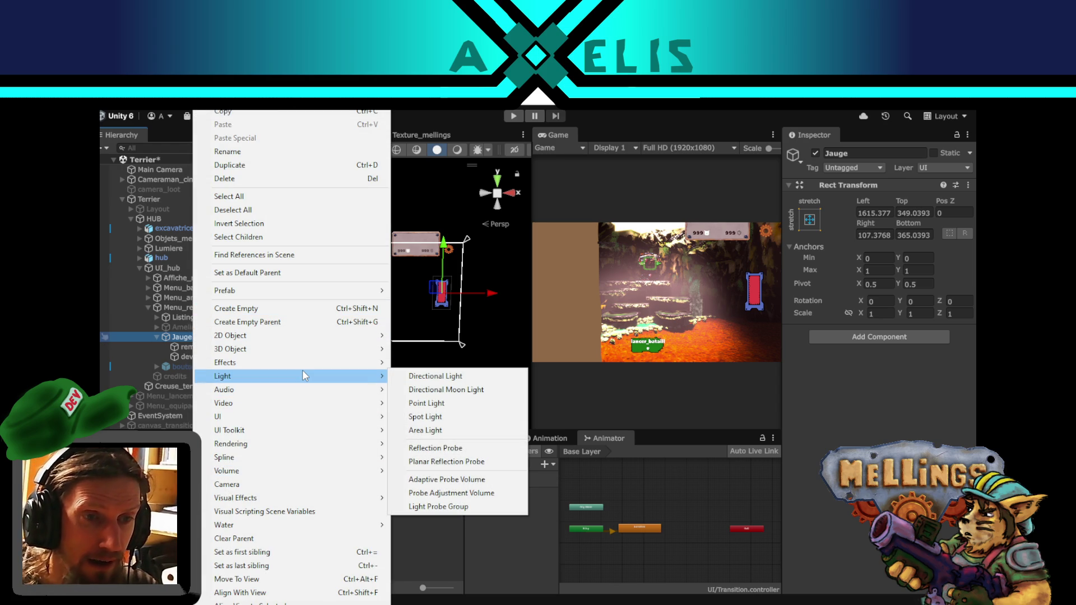
mouse_move(309, 526)
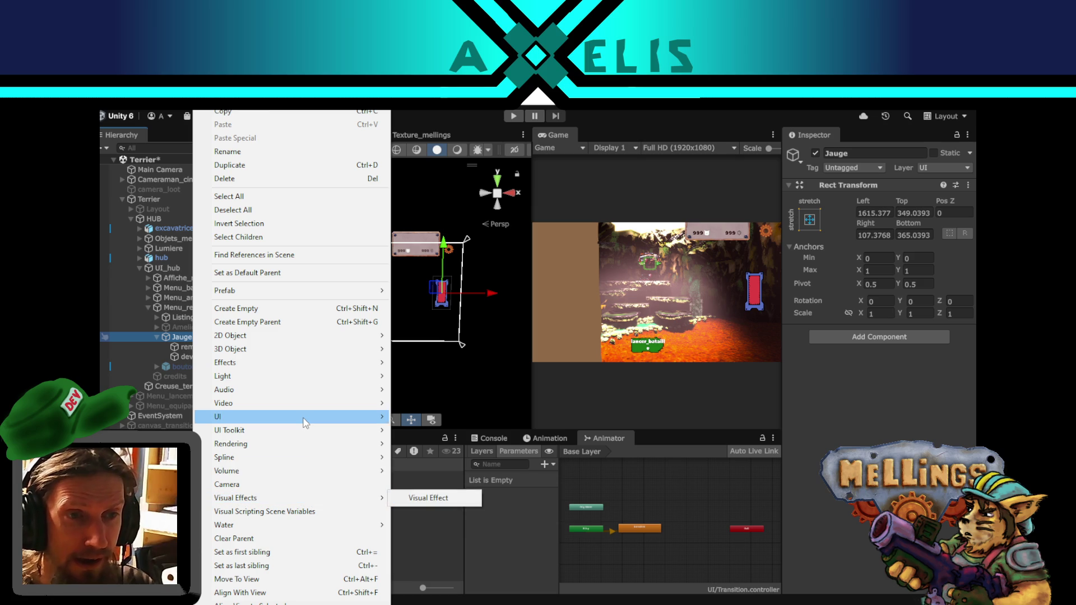
mouse_move(359, 416)
click(478, 429)
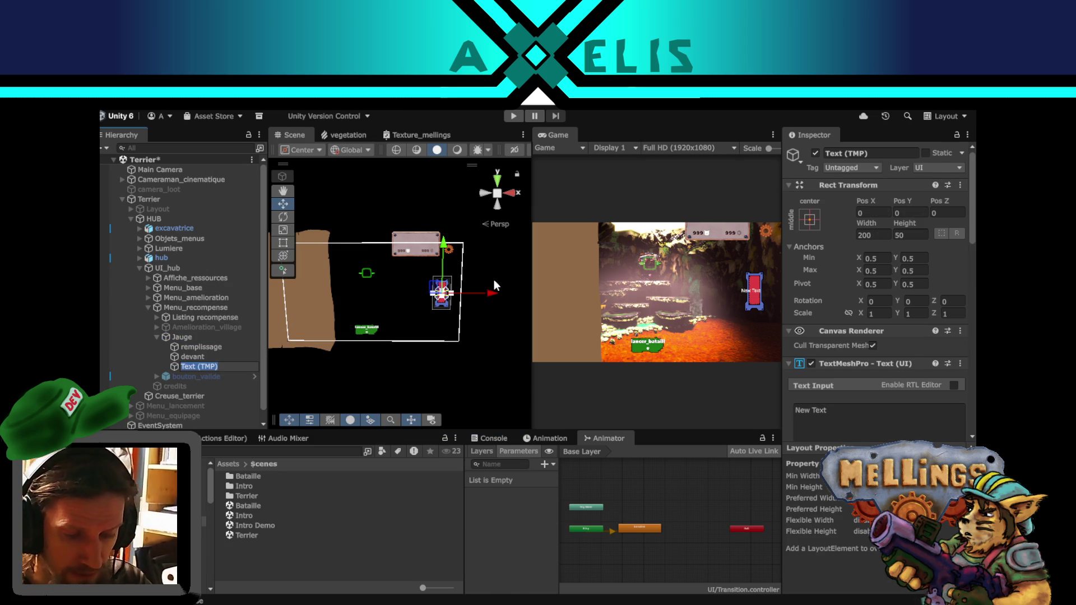
text(Gravats)
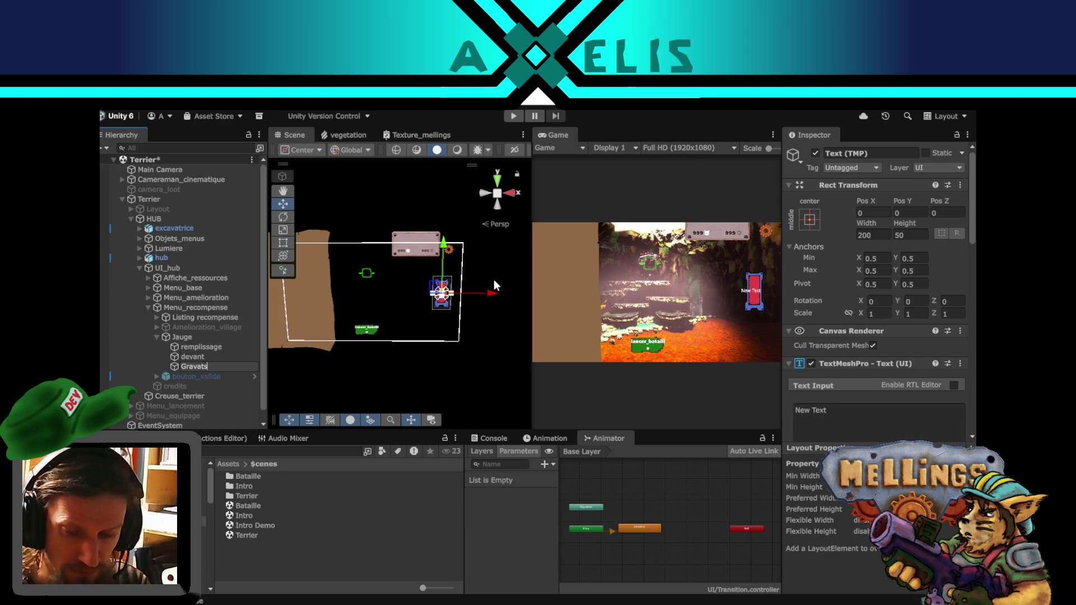
key(Return)
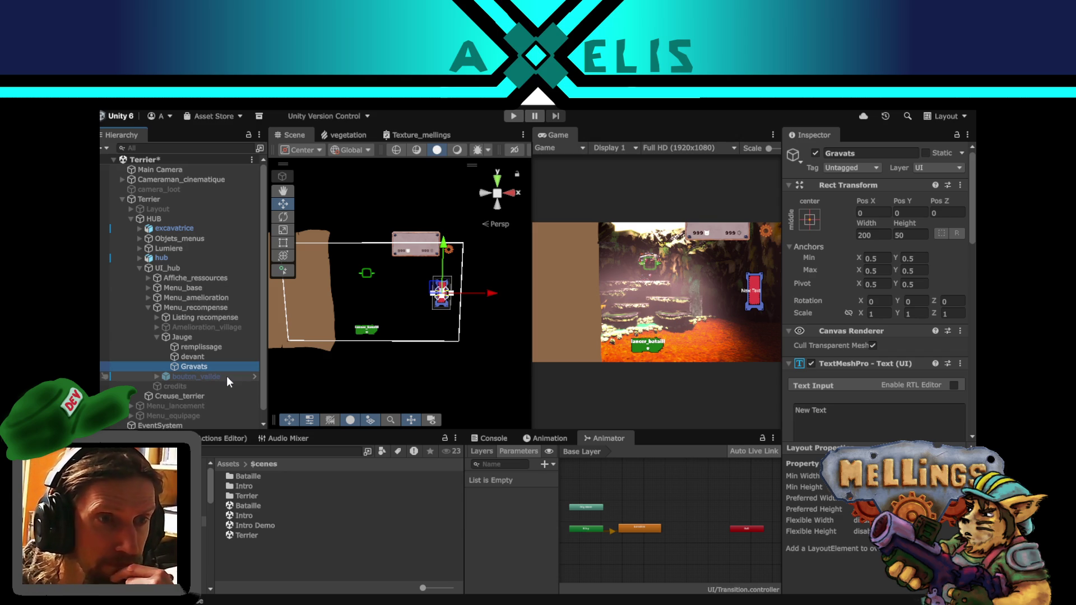
drag(187, 368, 189, 342)
- Place Gravats after devant in the Hierarchy and raise it above the red gauge
key(f)
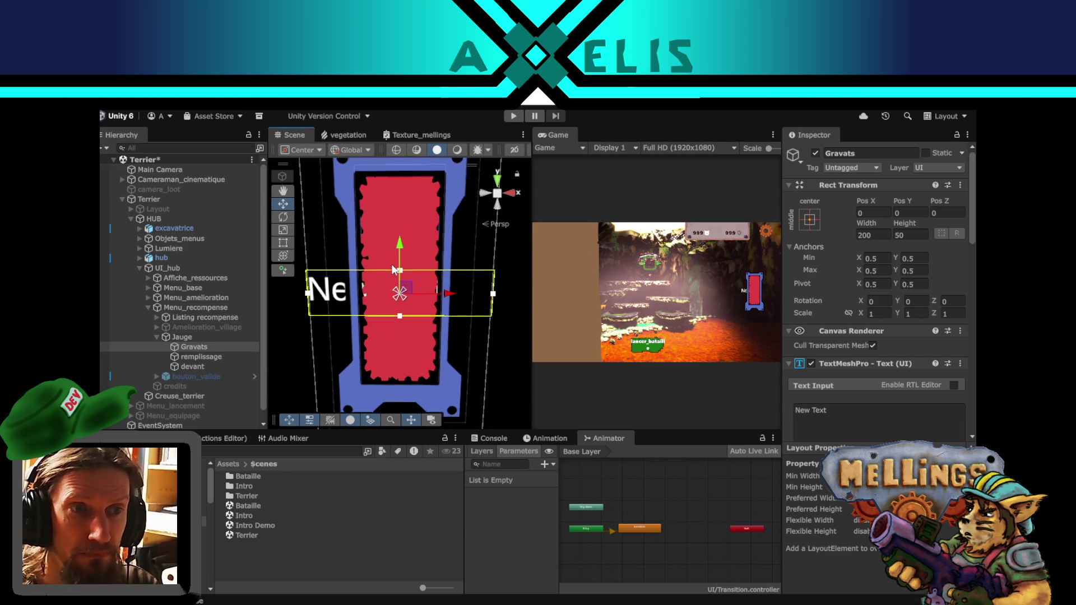
drag(194, 345, 196, 375)
mouse_move(378, 270)
mouse_down()
mouse_move(372, 320)
mouse_move(402, 109)
mouse_up()
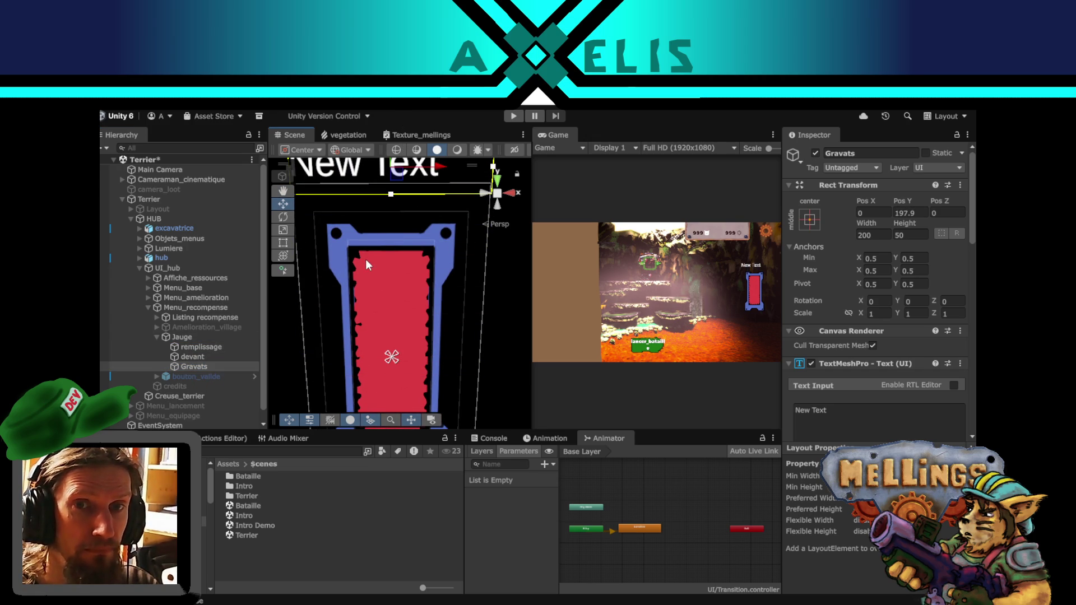
key(f)
drag(387, 193, 388, 184)
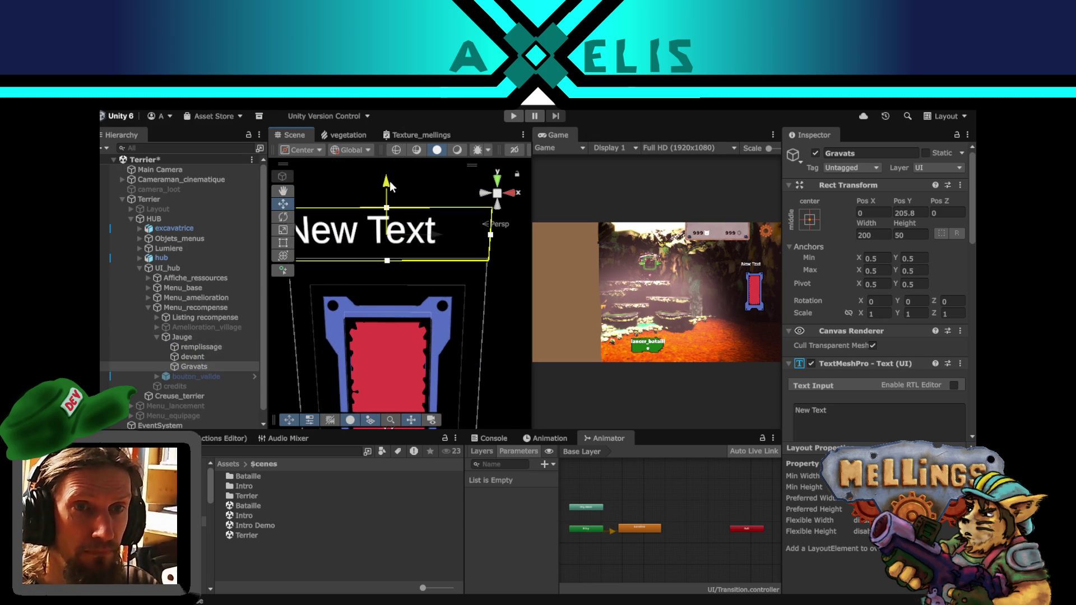
drag(386, 259, 381, 311)
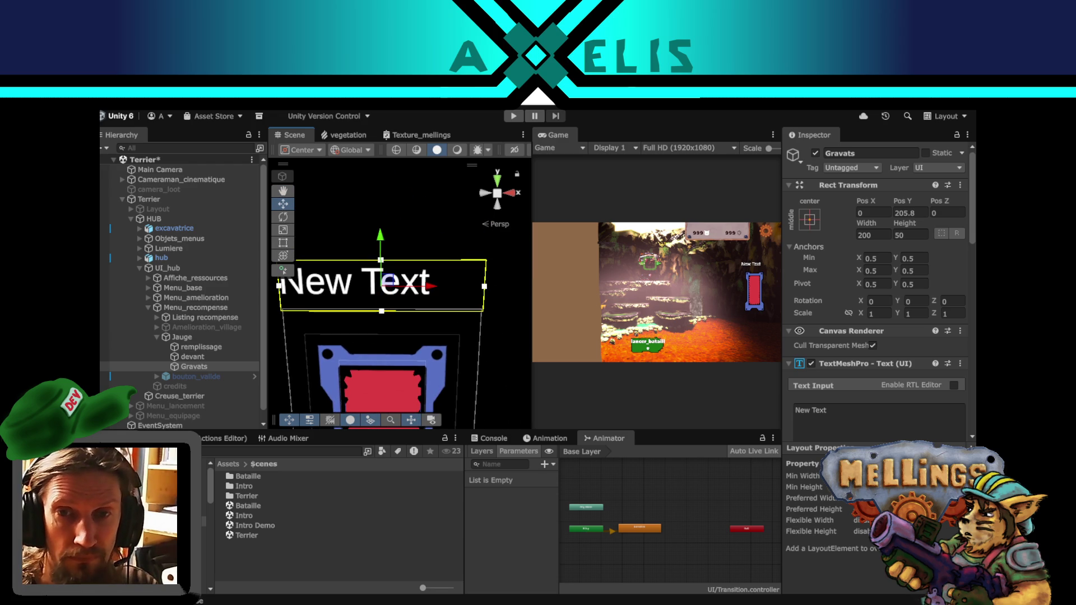
scroll(837, 330, down, 5)
scroll(847, 358, down, 4)
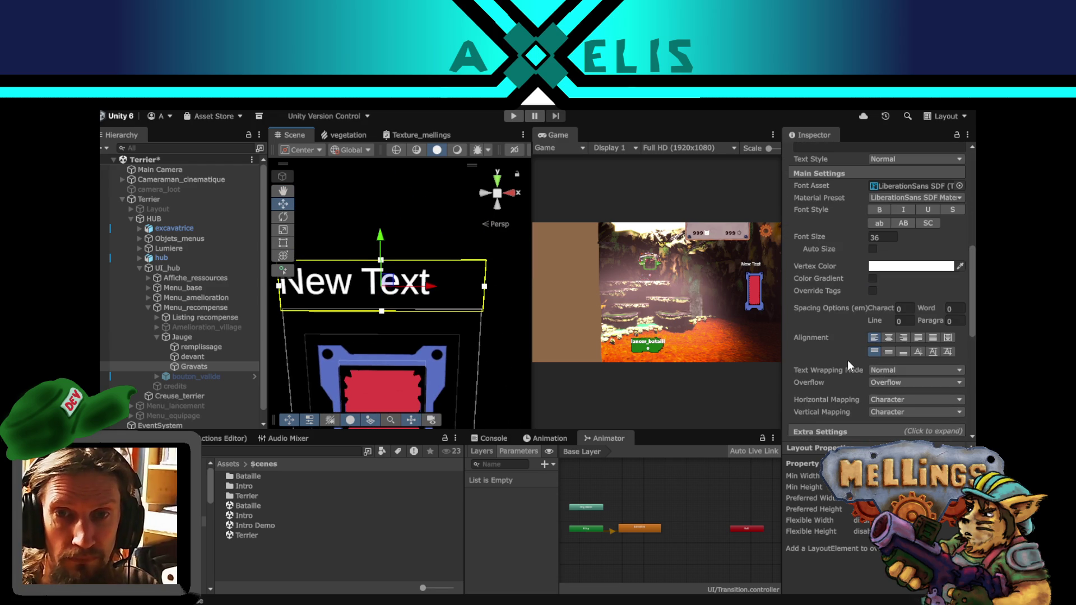
- Centre the Gravats text horizontally and vertically and give it the Gros_texte font asset
click(889, 338)
click(889, 352)
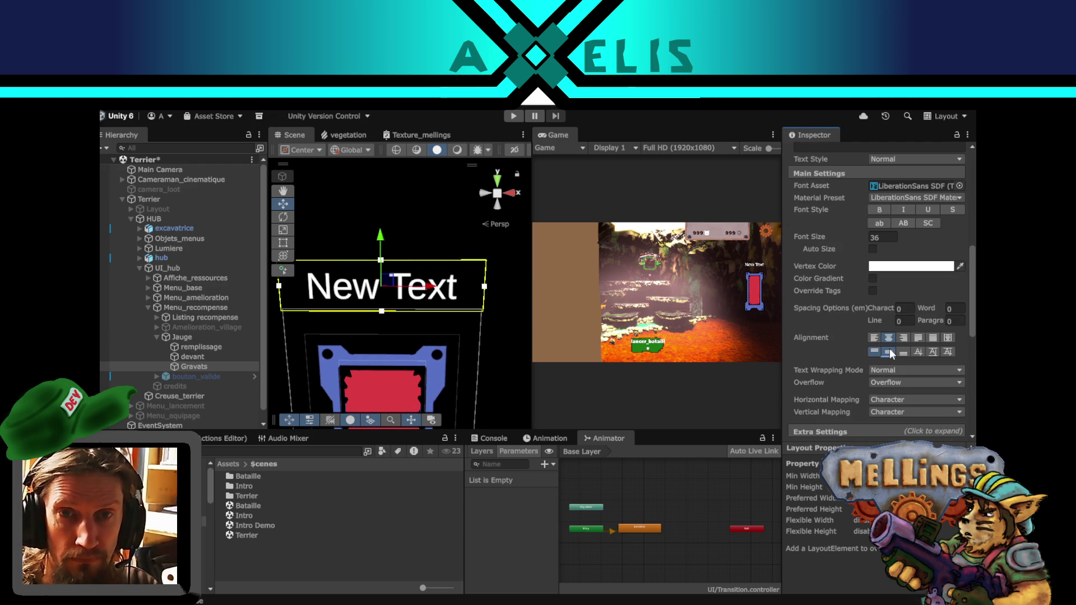
scroll(885, 280, down, 2)
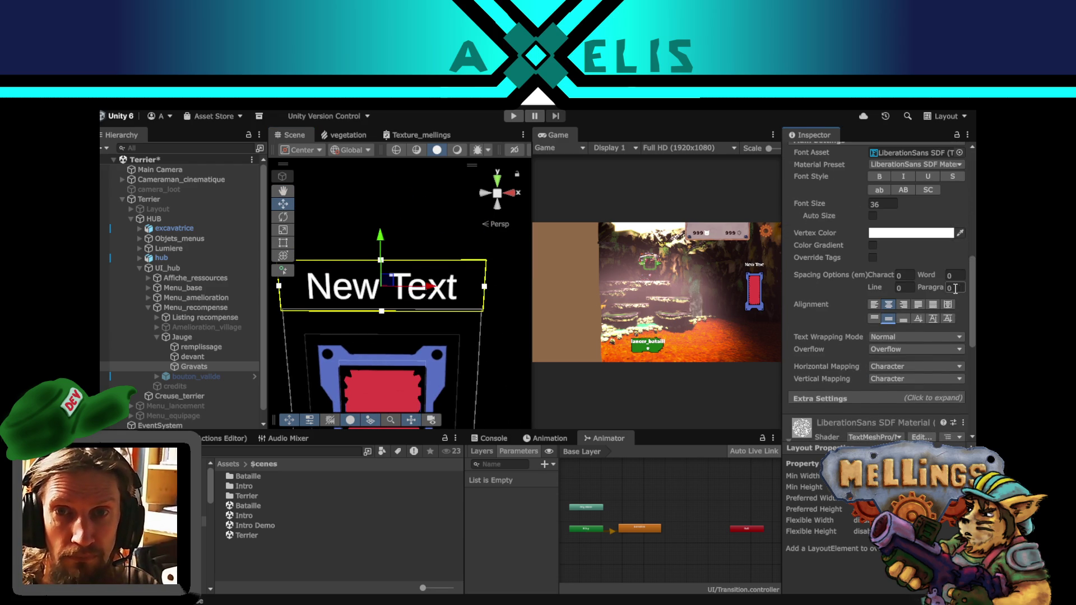
scroll(963, 236, up, 3)
click(960, 213)
double_click(774, 252)
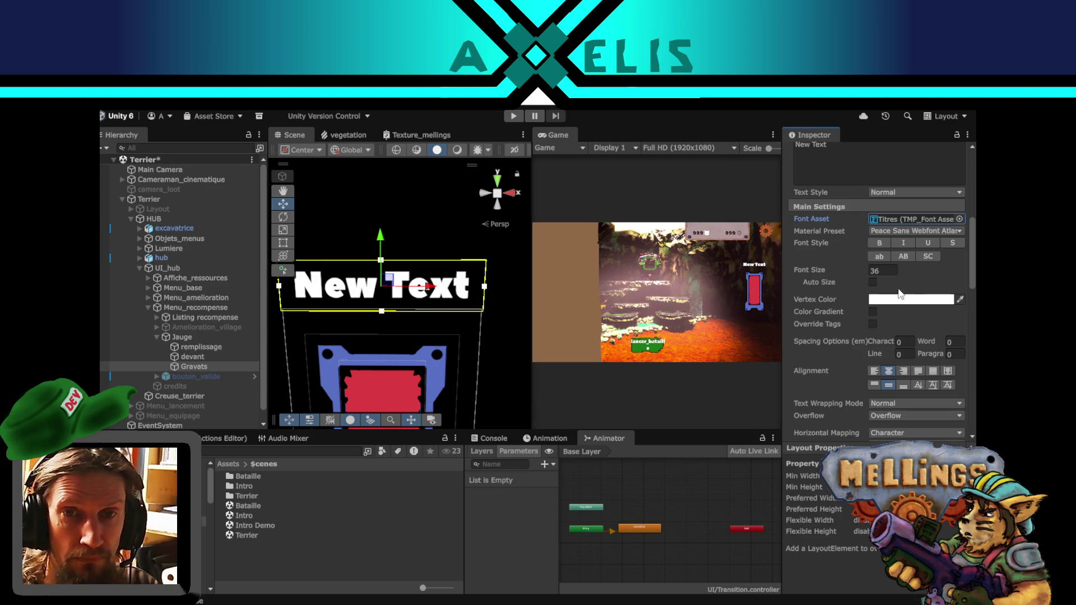
click(961, 219)
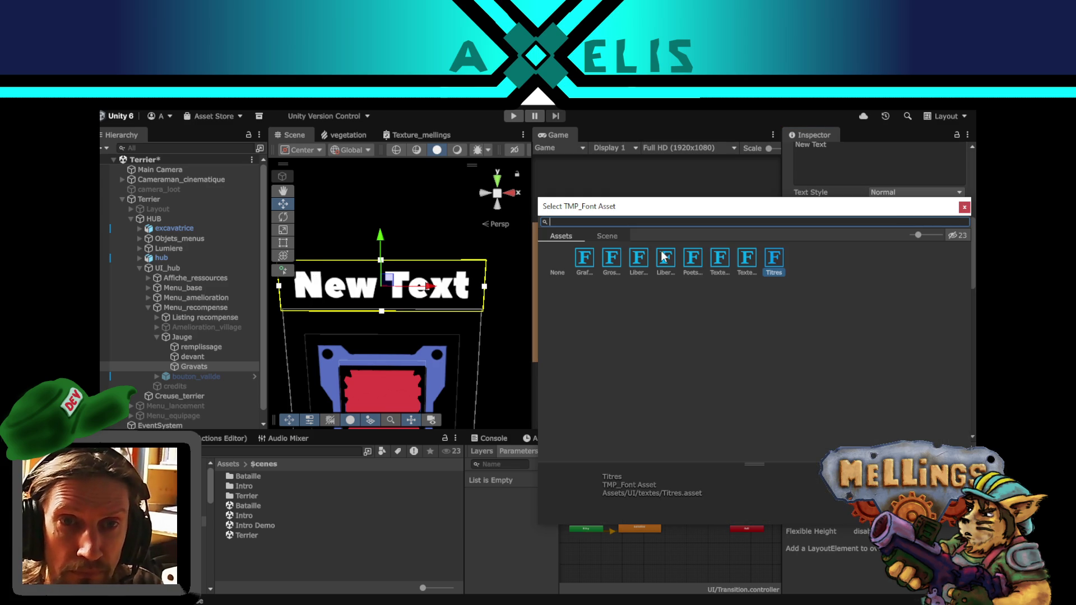
click(612, 259)
double_click(612, 259)
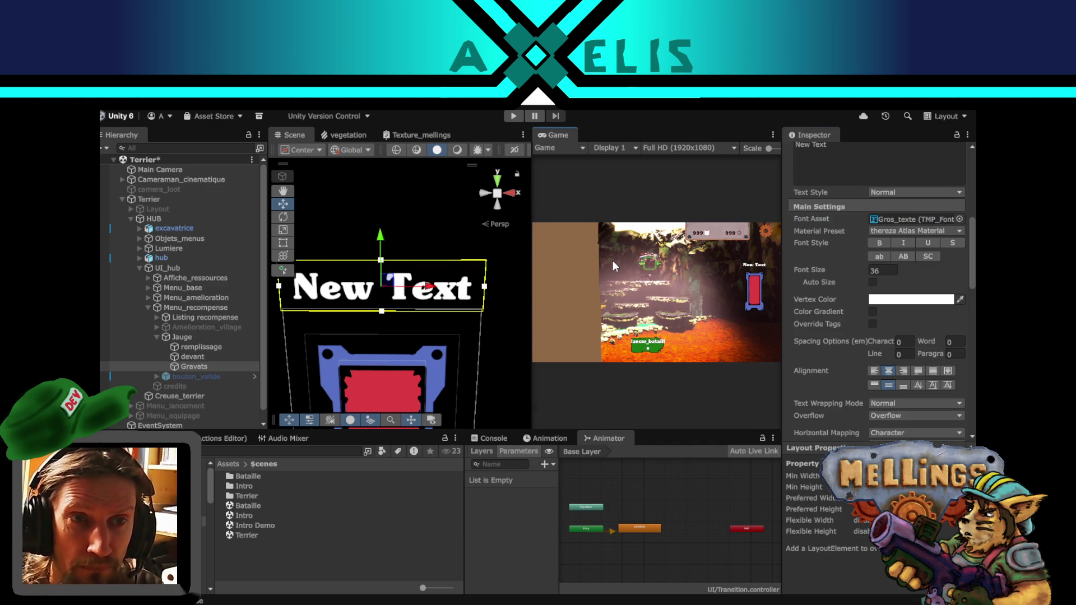
scroll(843, 197, up, 5)
click(855, 275)
- Replace the Gravats text with '999 / 999' and save the Terrier scene
text(15/)
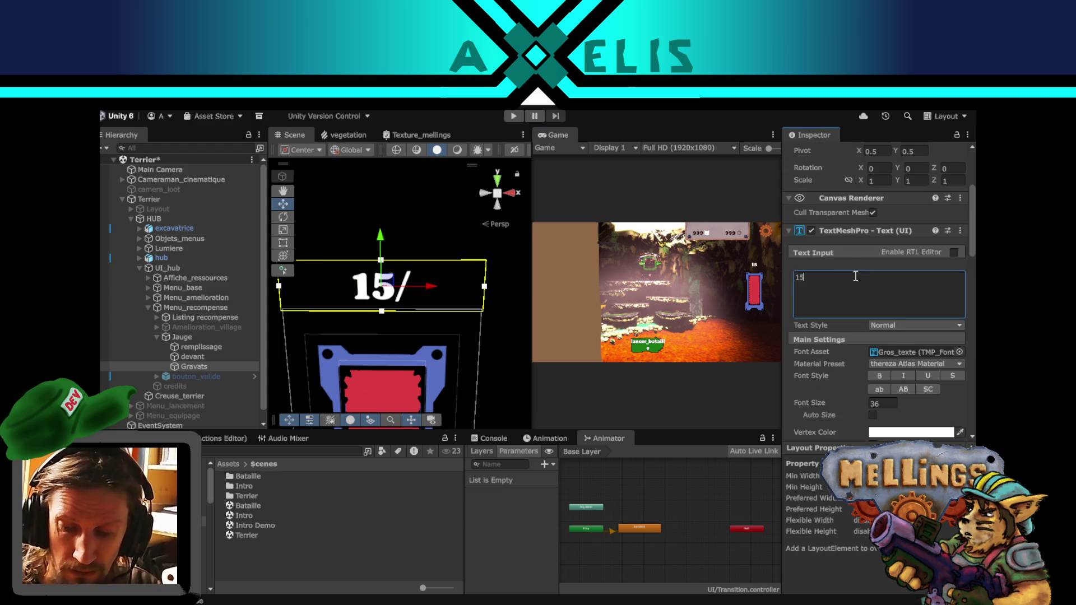
text(15)
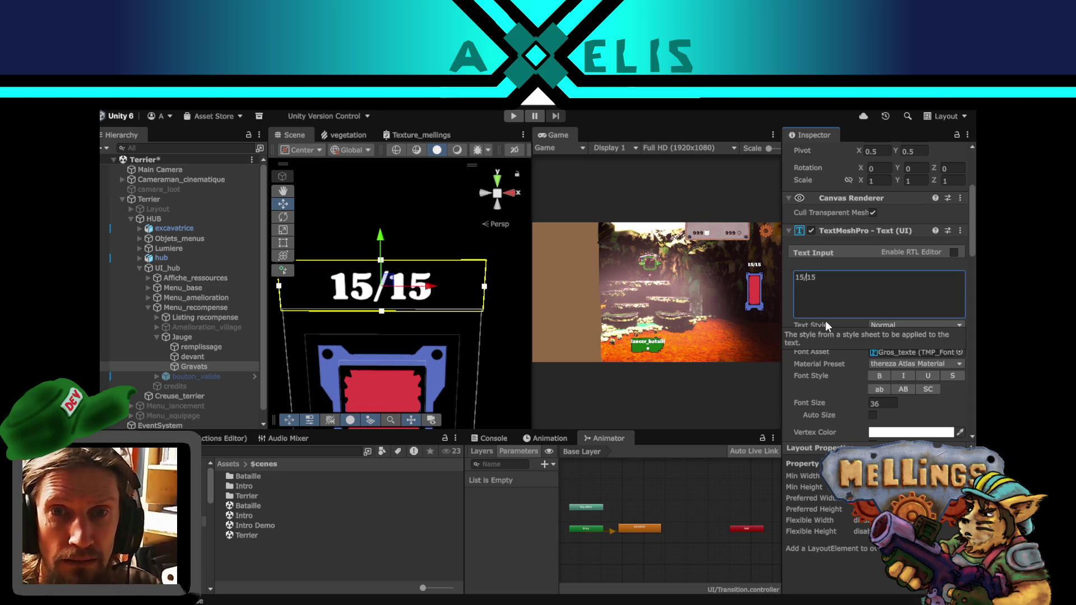
key(Left)
key(Left)
key(Left)
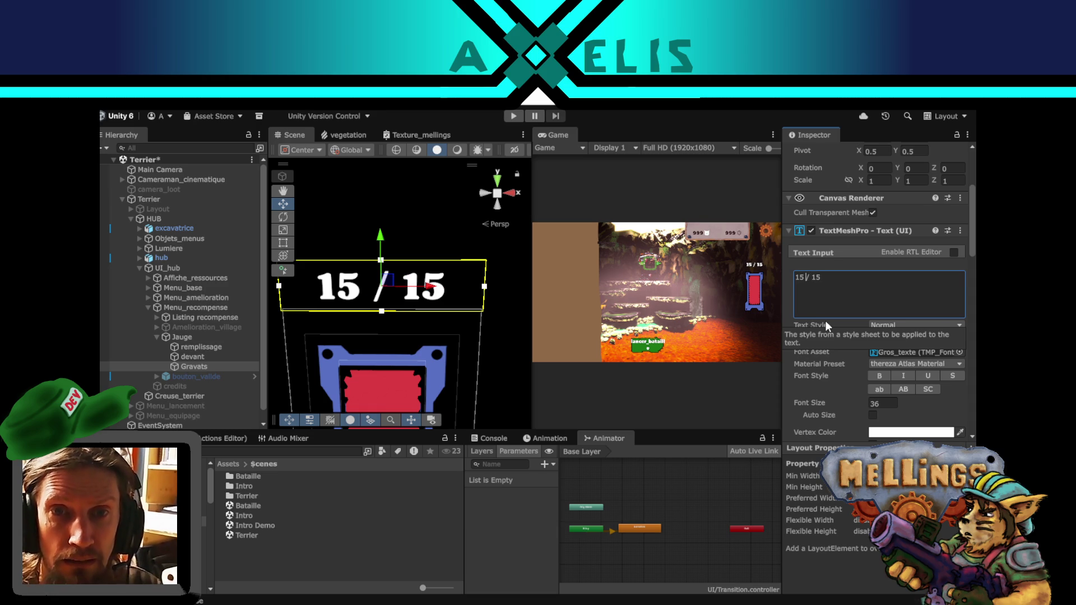
key(ctrl+s)
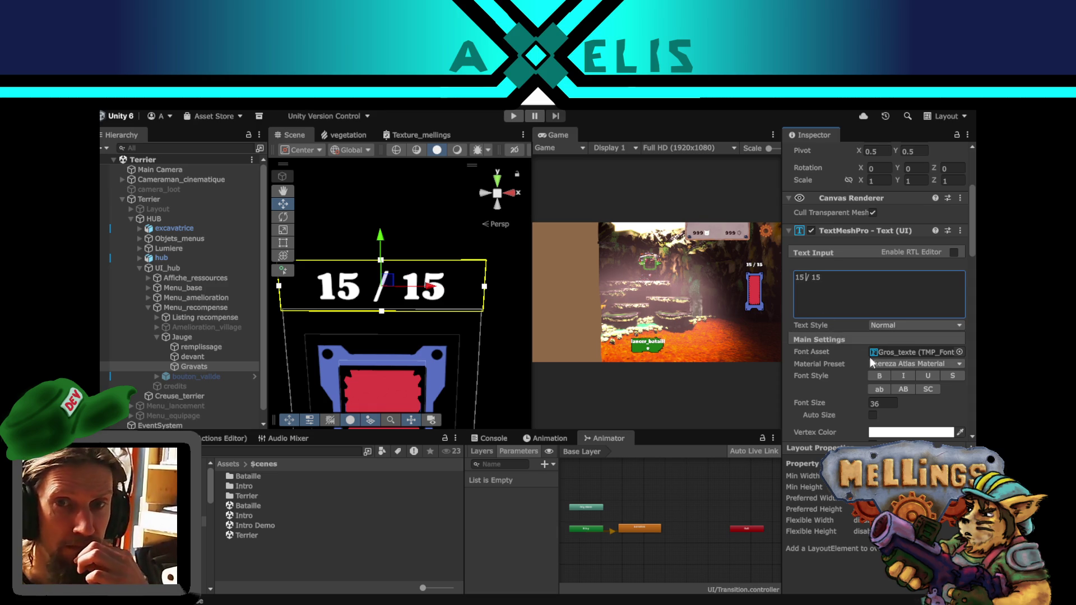
key(BackSpace)
key(BackSpace)
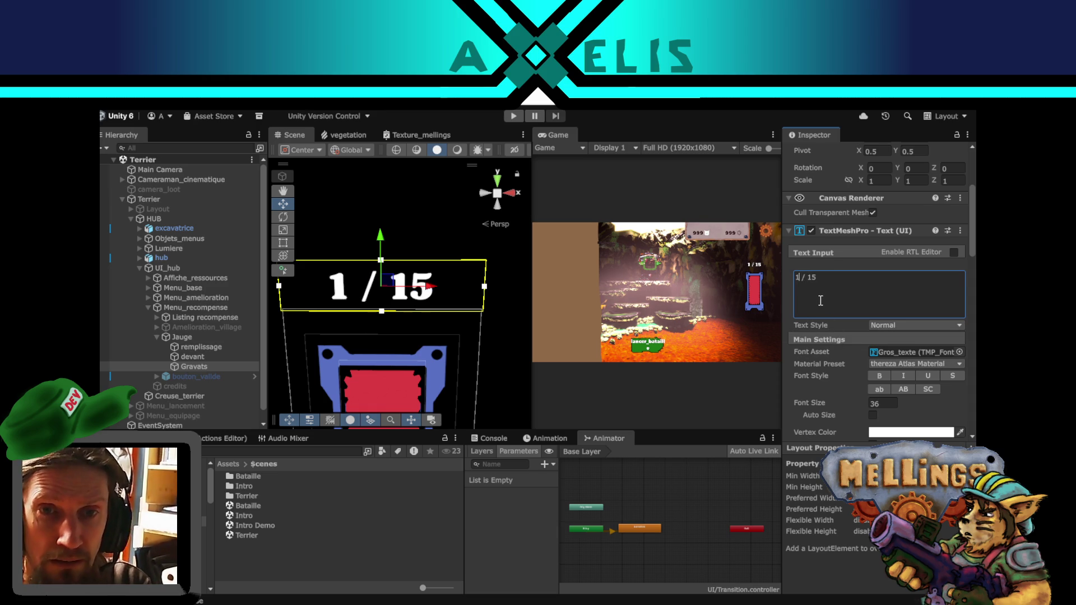
text(999)
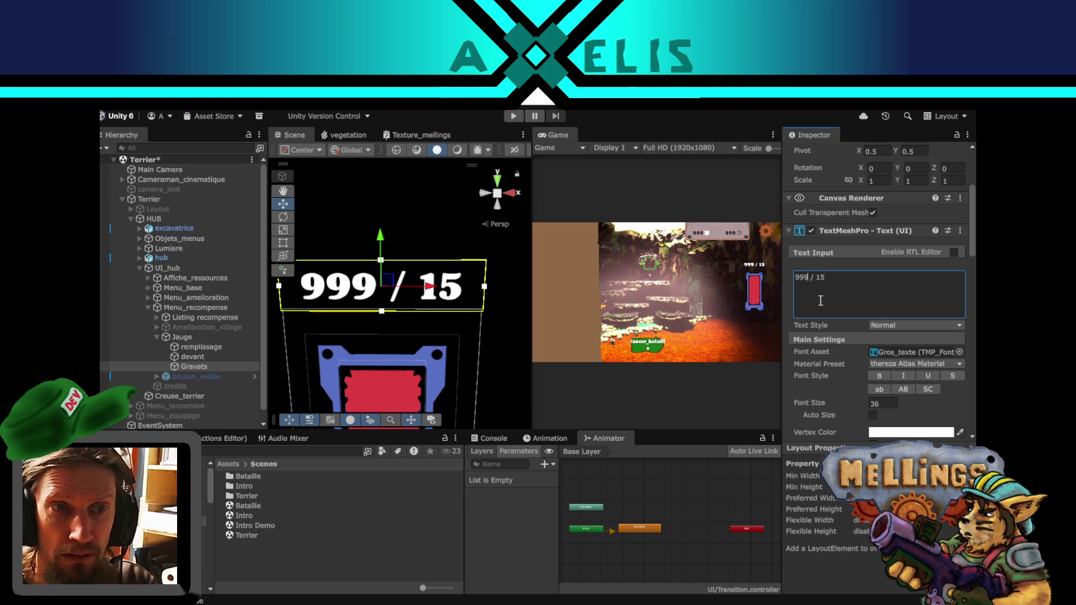
key(Right)
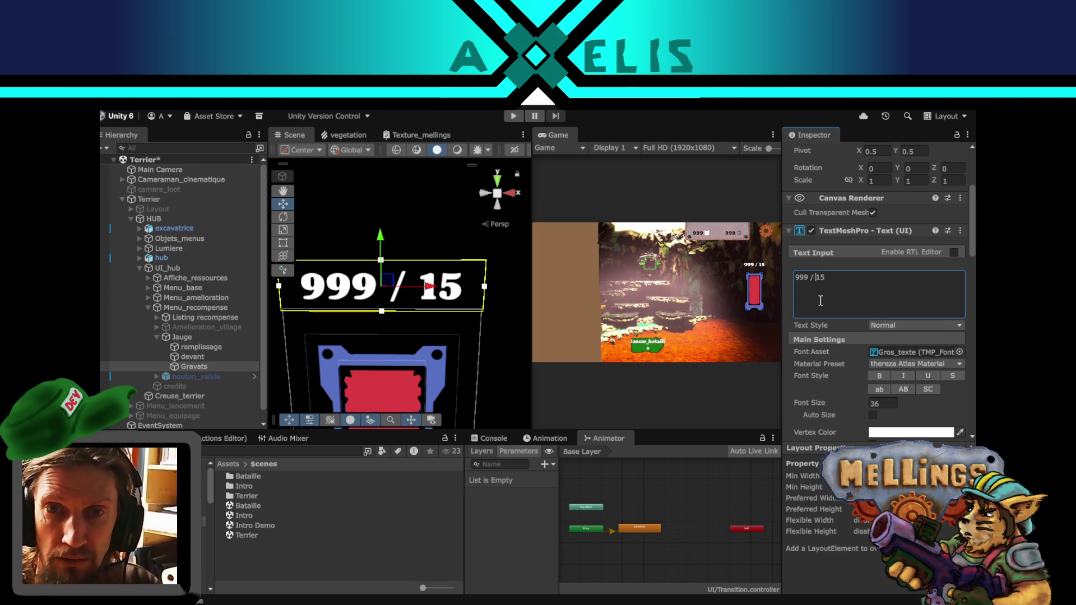
key(Delete)
key(Delete)
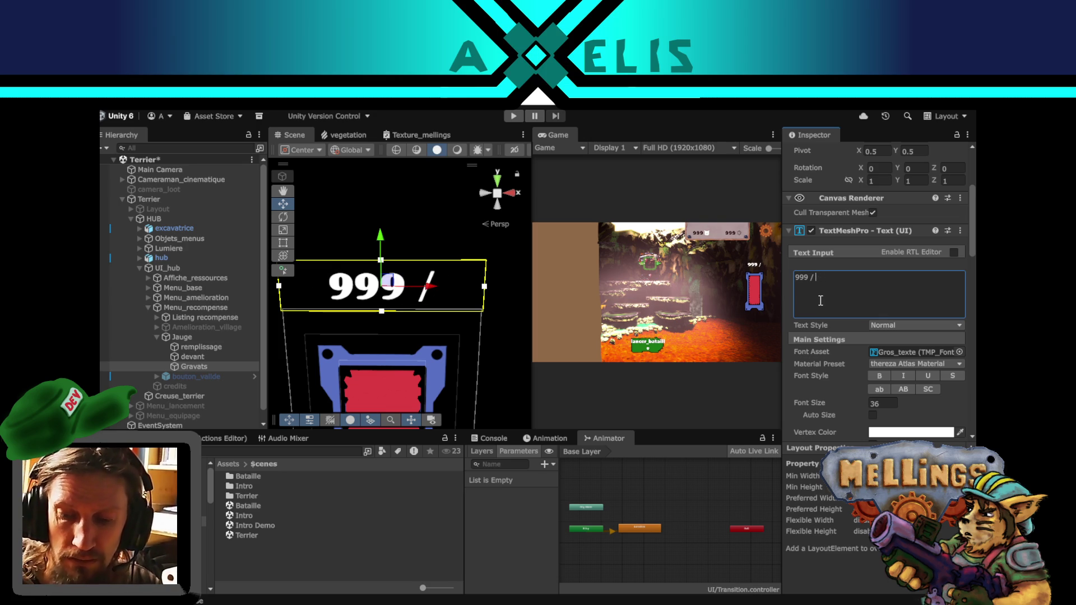
text( 999)
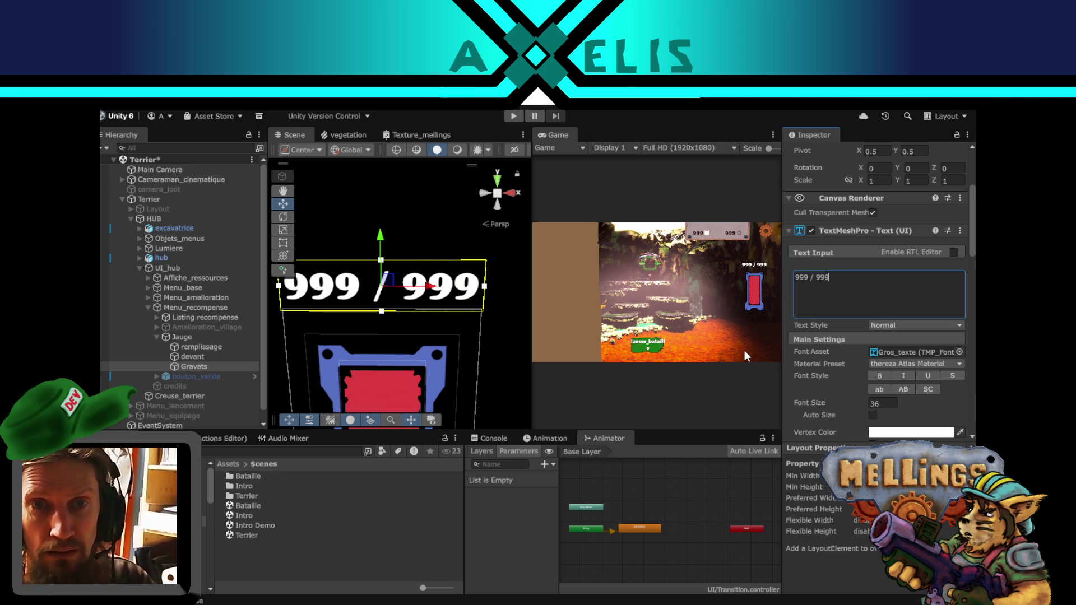
click(197, 339)
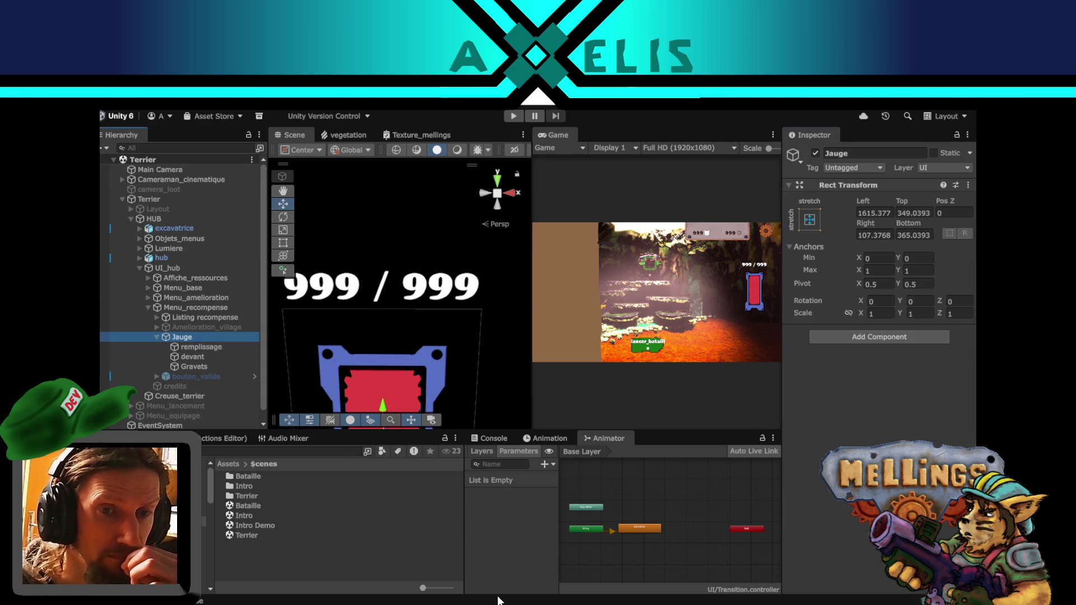
key(alt+Tab)
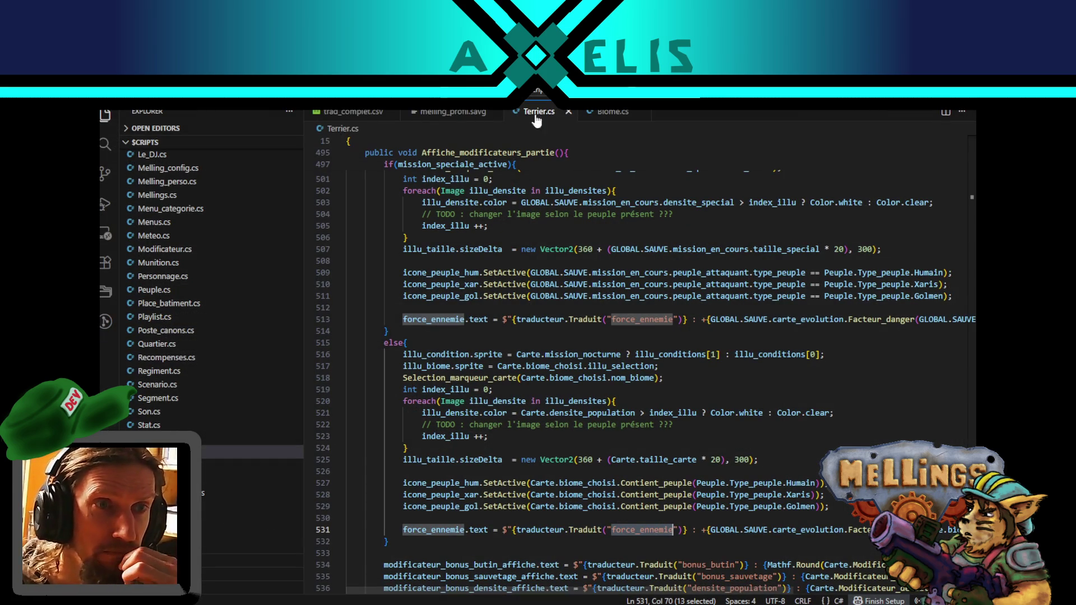
- Duplicate the resume_gain_mellings field as quantite_gravats and move it below remplissage_cuve
click(193, 361)
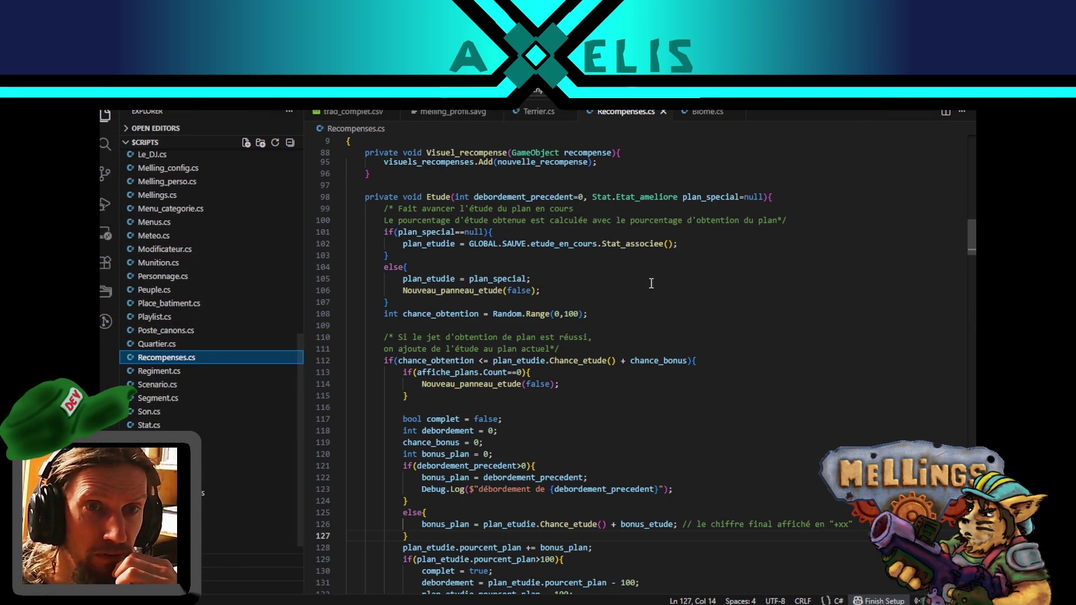
drag(973, 238, 974, 174)
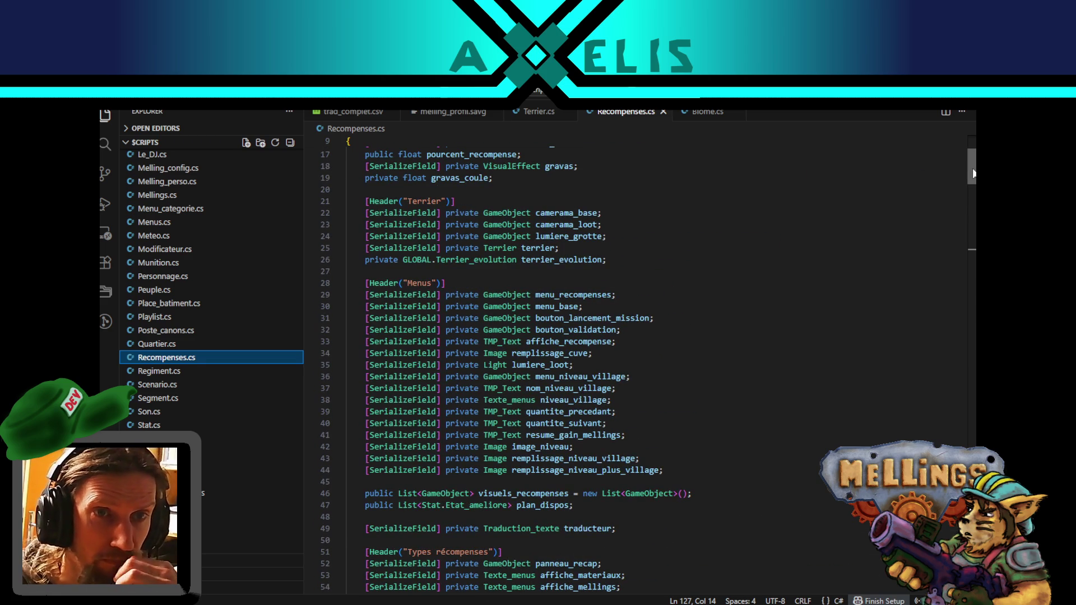
click(646, 437)
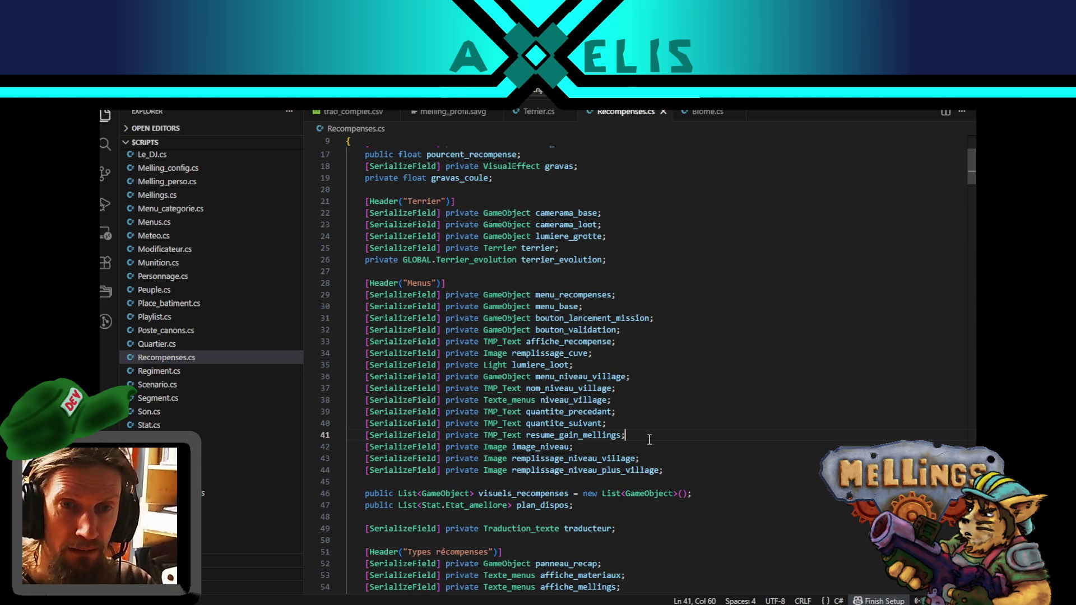
key(shift+alt+Down)
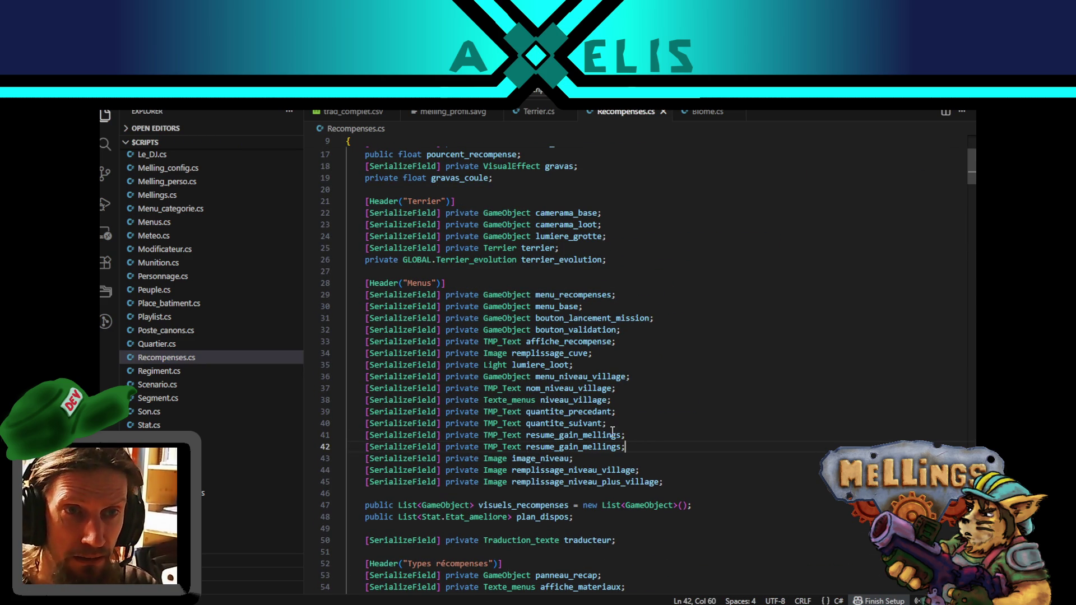
click(583, 446)
double_click(583, 447)
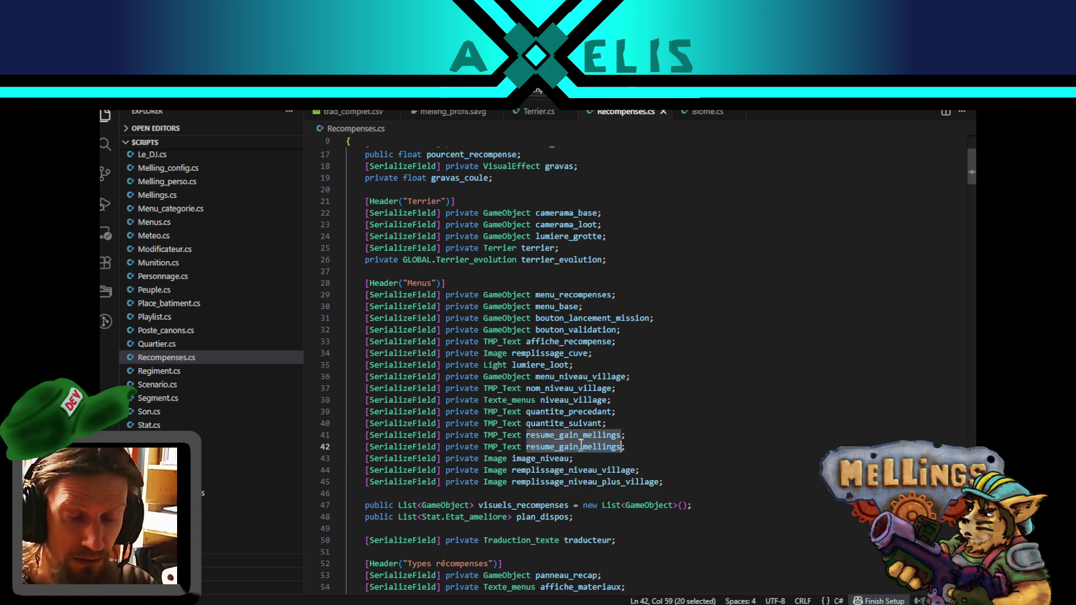
text(quantite_g)
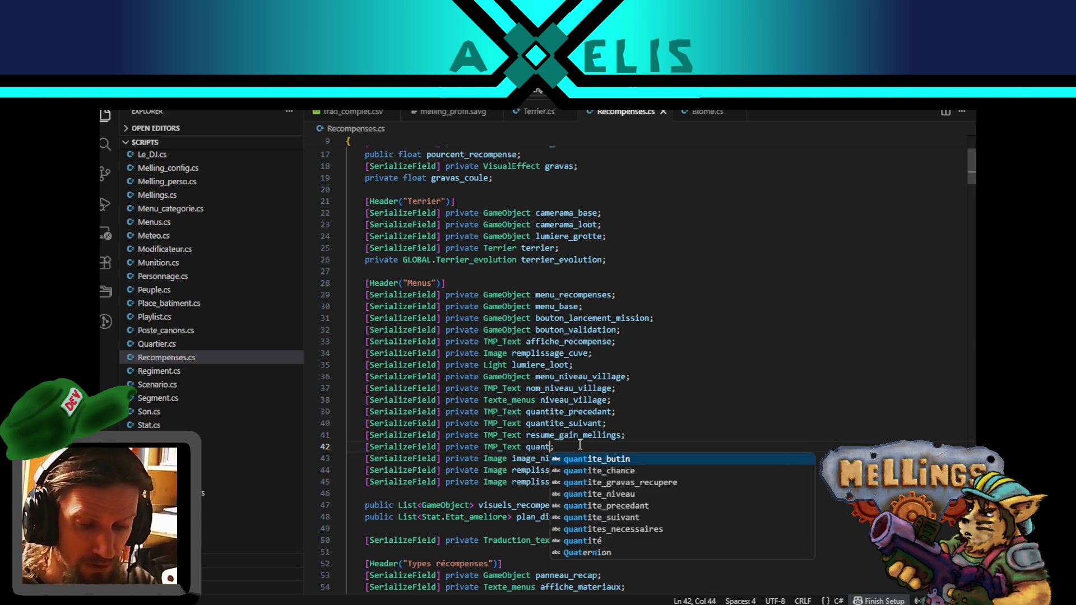
text(ravats)
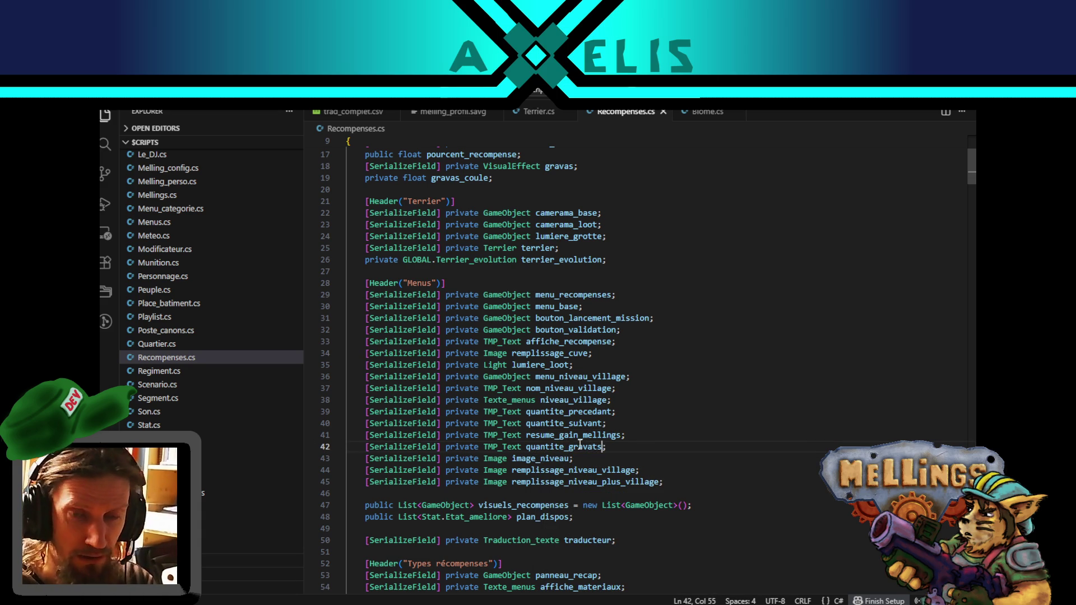
double_click(594, 448)
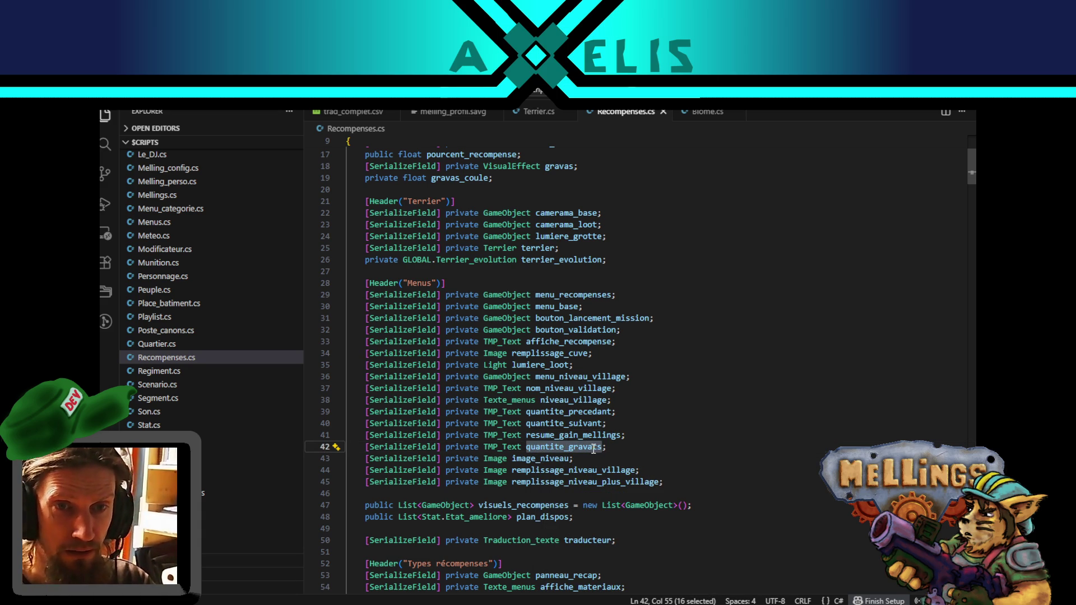
double_click(537, 355)
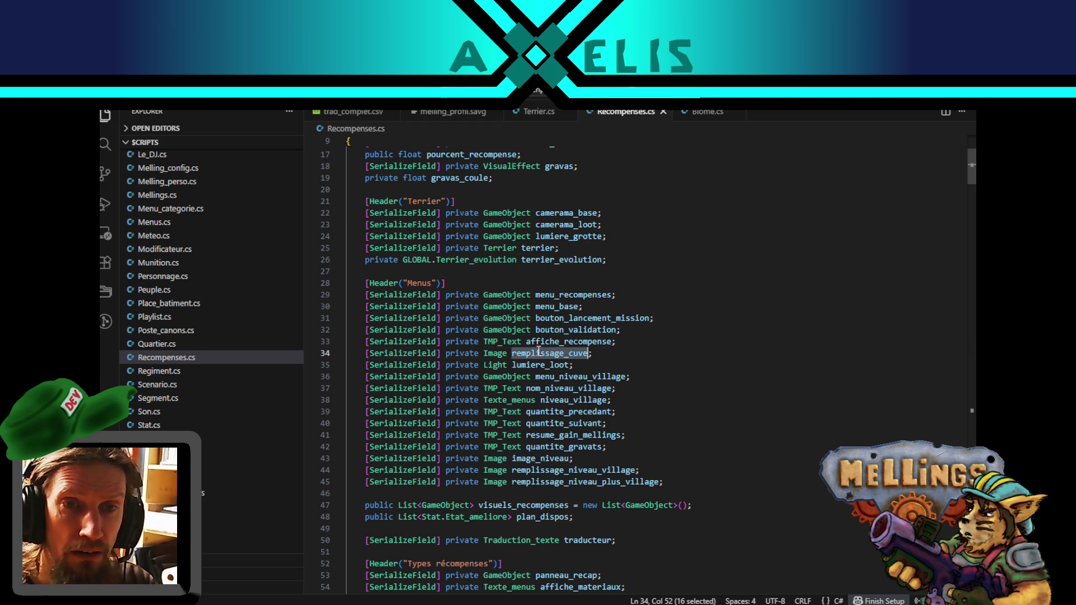
click(565, 447)
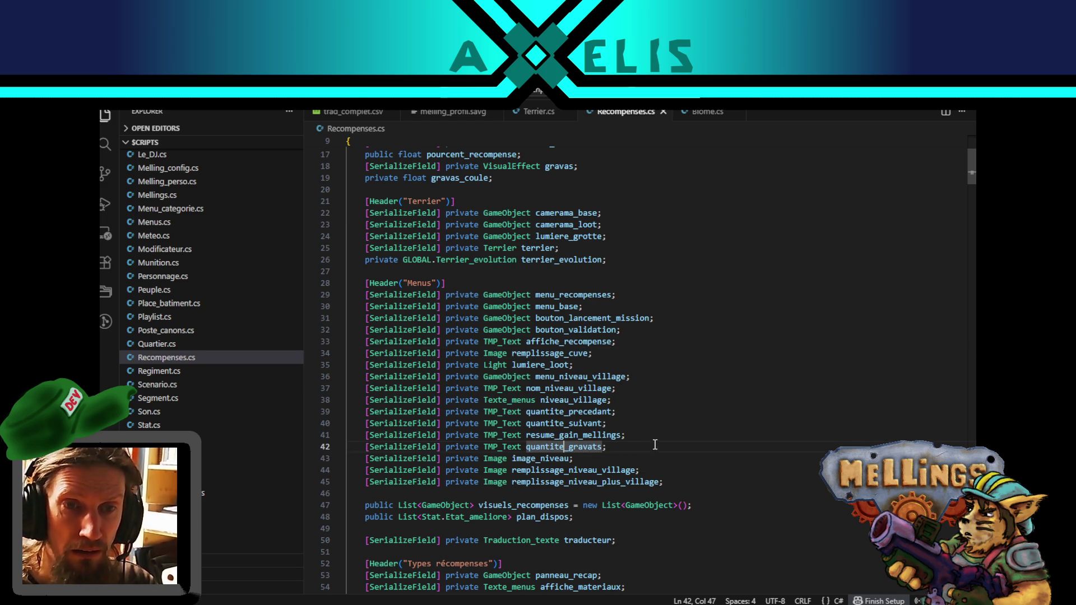
key(alt+Up)
key(alt+Up)
key(alt+Up)
key(alt+Up)
key(alt+Up)
key(alt+Up)
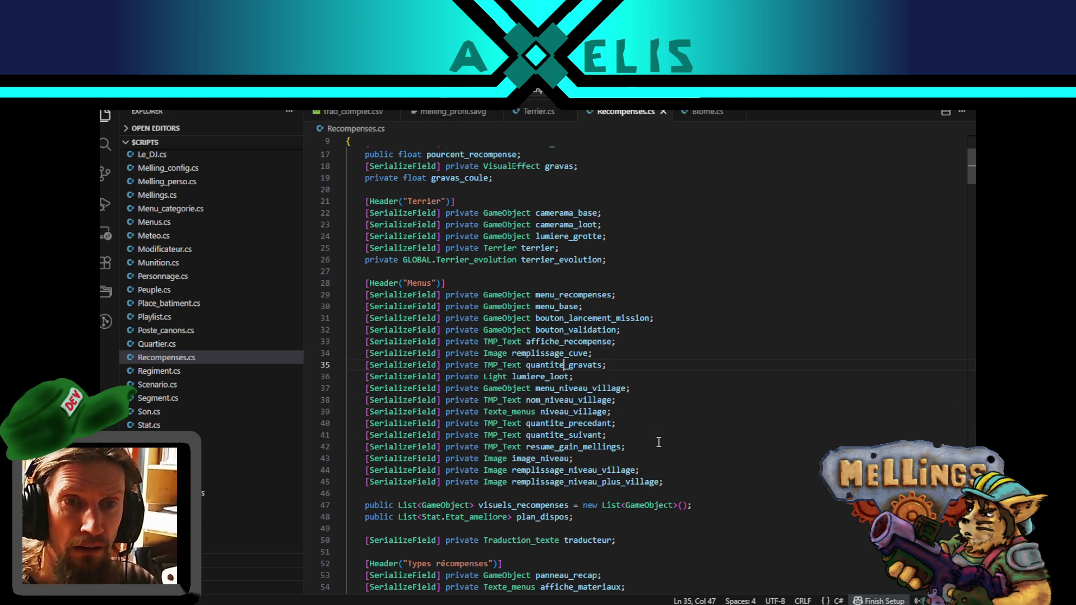
- Search Recompenses.cs for the uses of remplissage_cuve
double_click(565, 350)
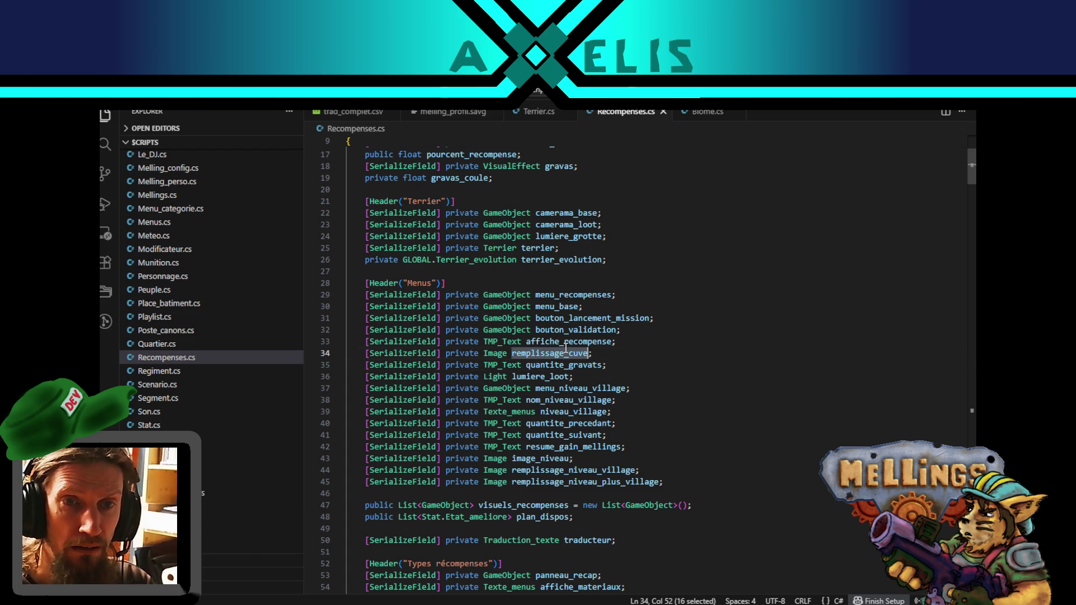
key(ctrl+f)
click(920, 148)
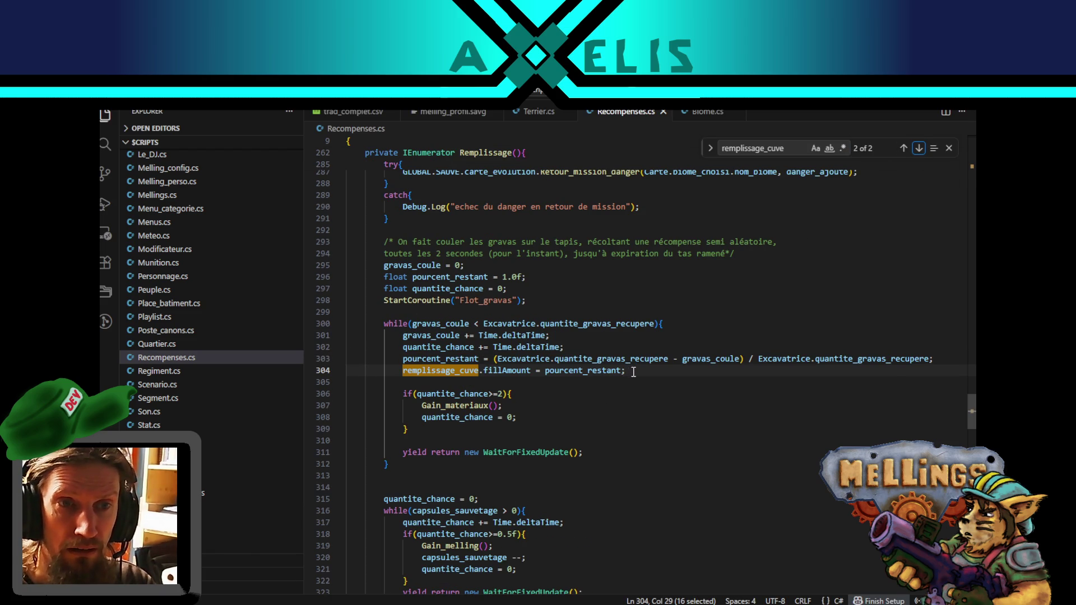
click(633, 372)
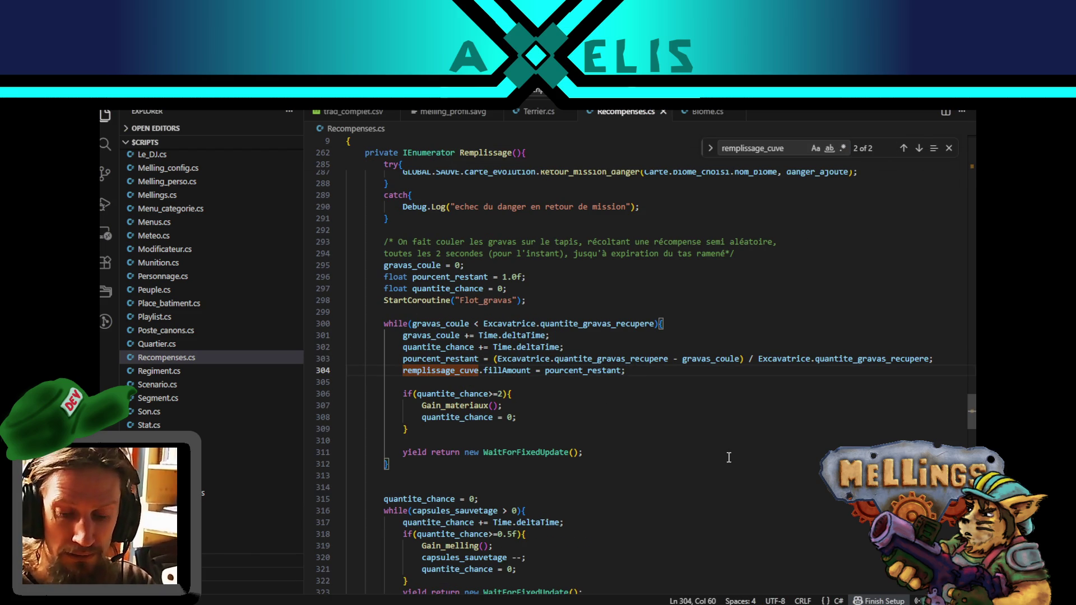
key(Return)
text(quantite_gravats )
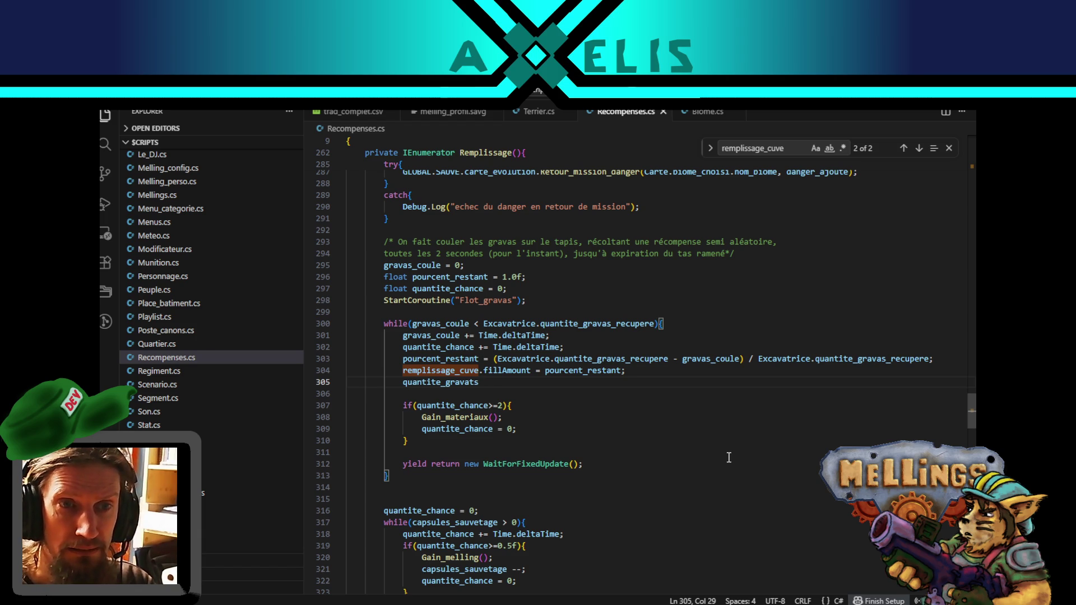
text(= )
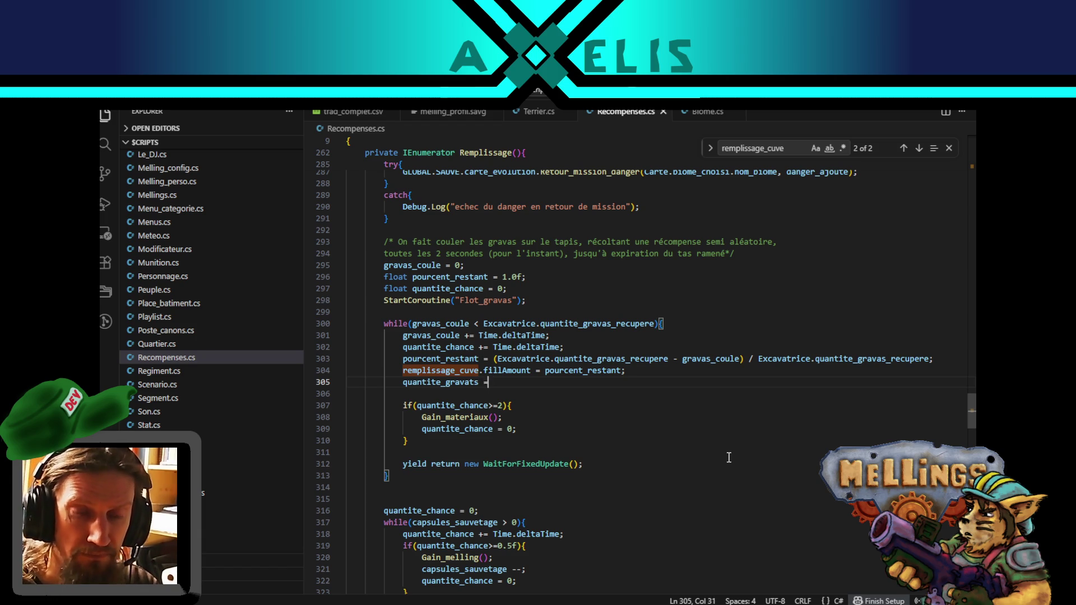
text($")
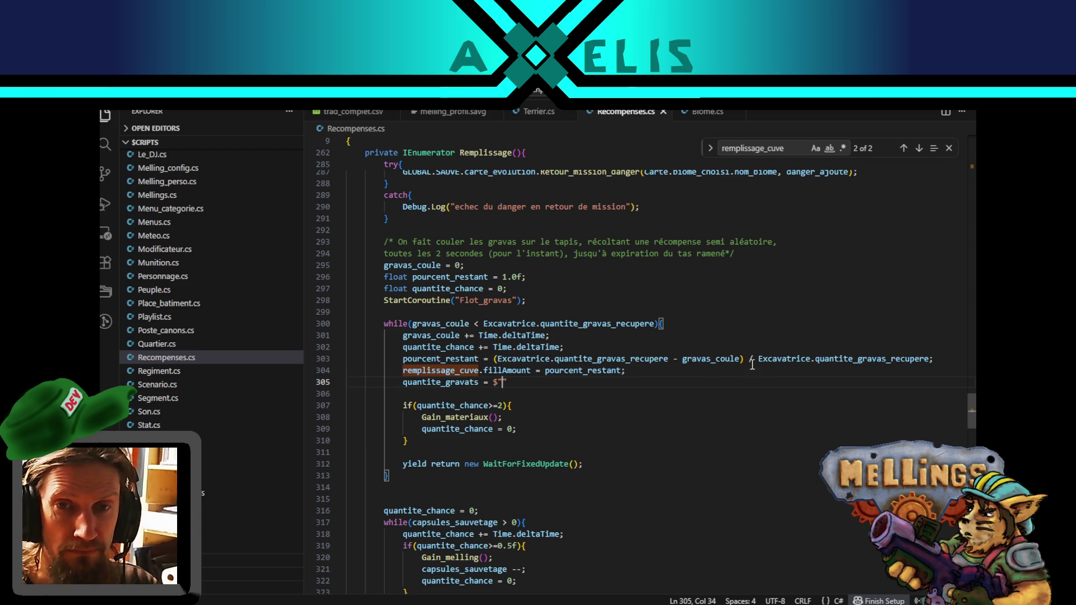
double_click(526, 359)
drag(527, 359, 599, 357)
key(ctrl+c)
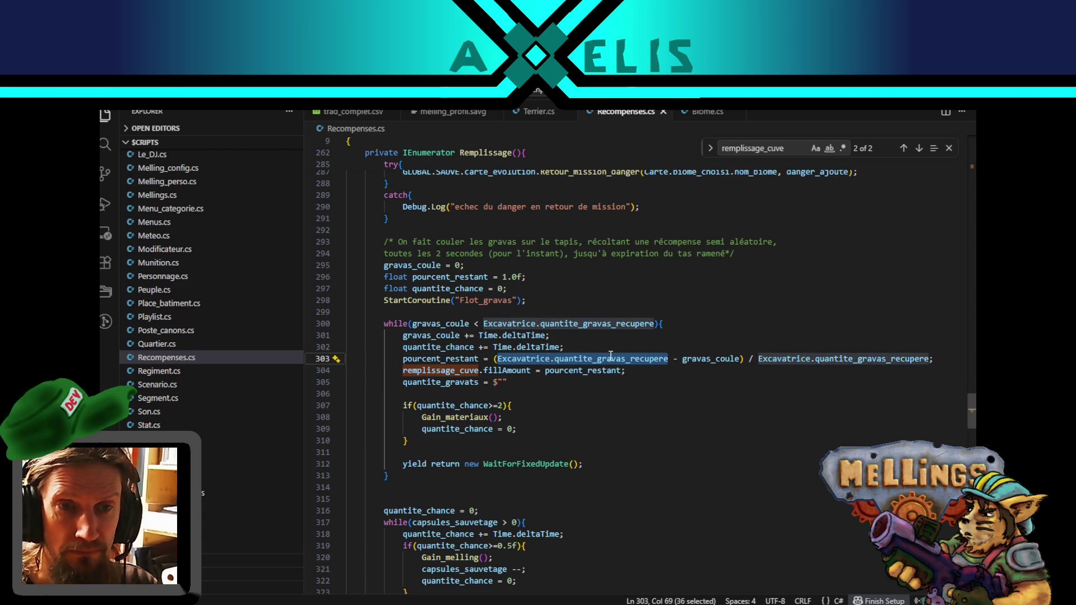
scroll(571, 398, down, 1)
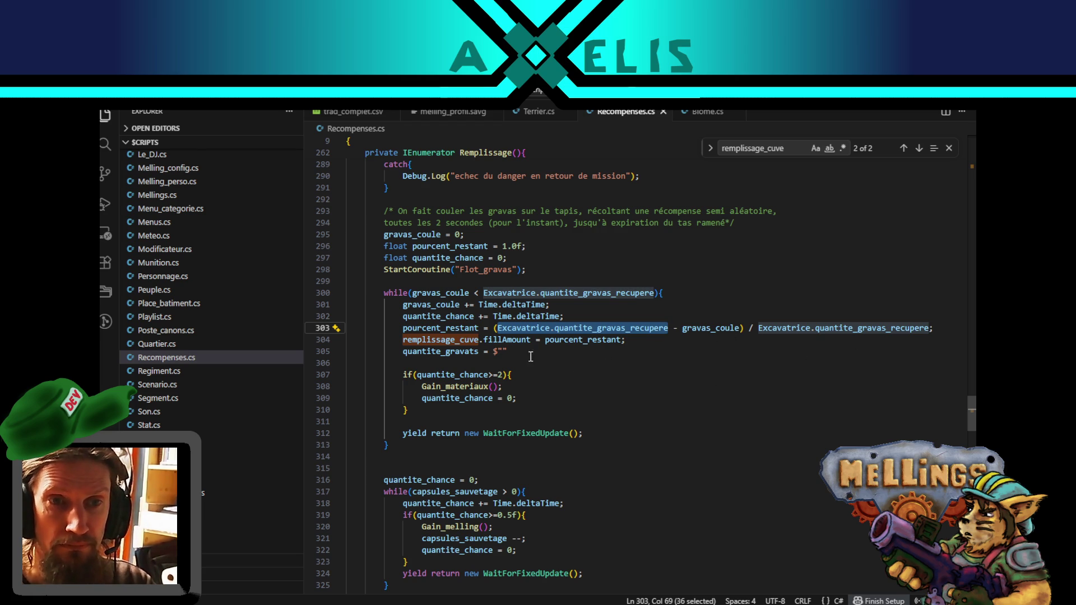
click(503, 351)
text({)
key(ctrl+v)
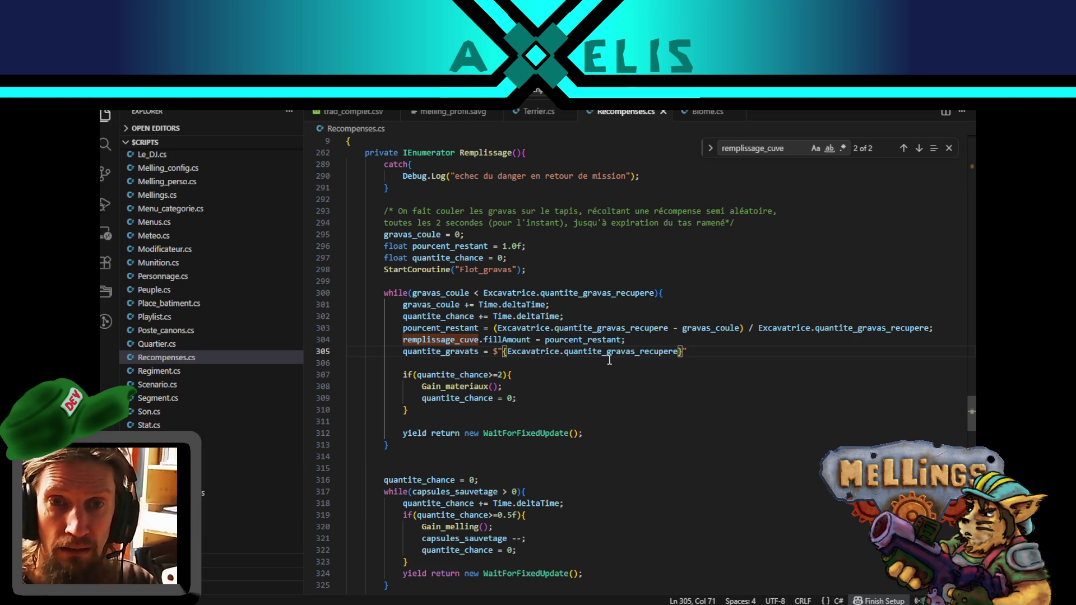
text(- grava)
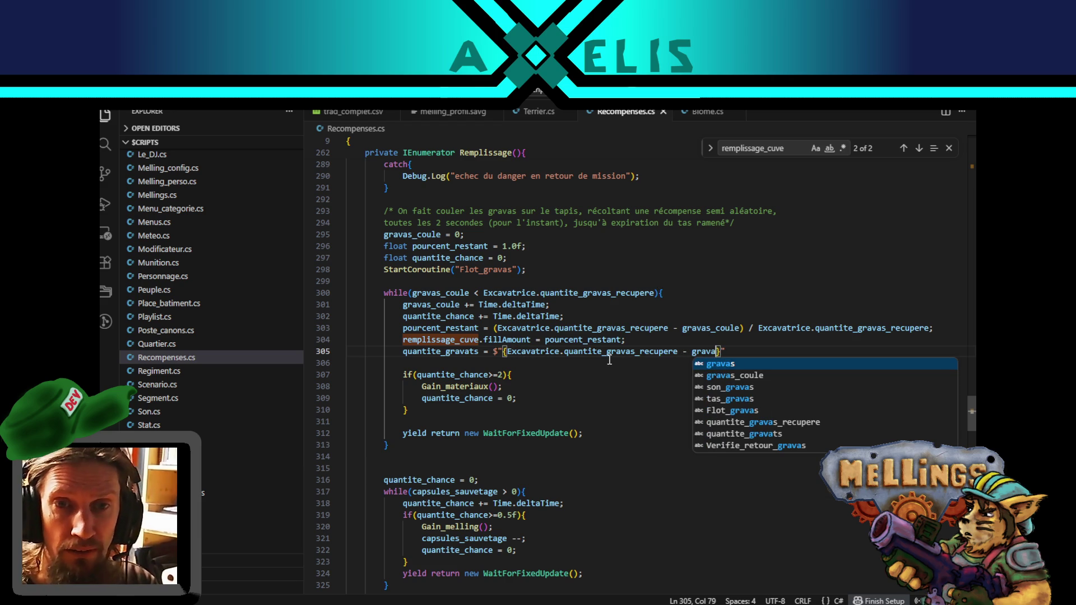
click(757, 375)
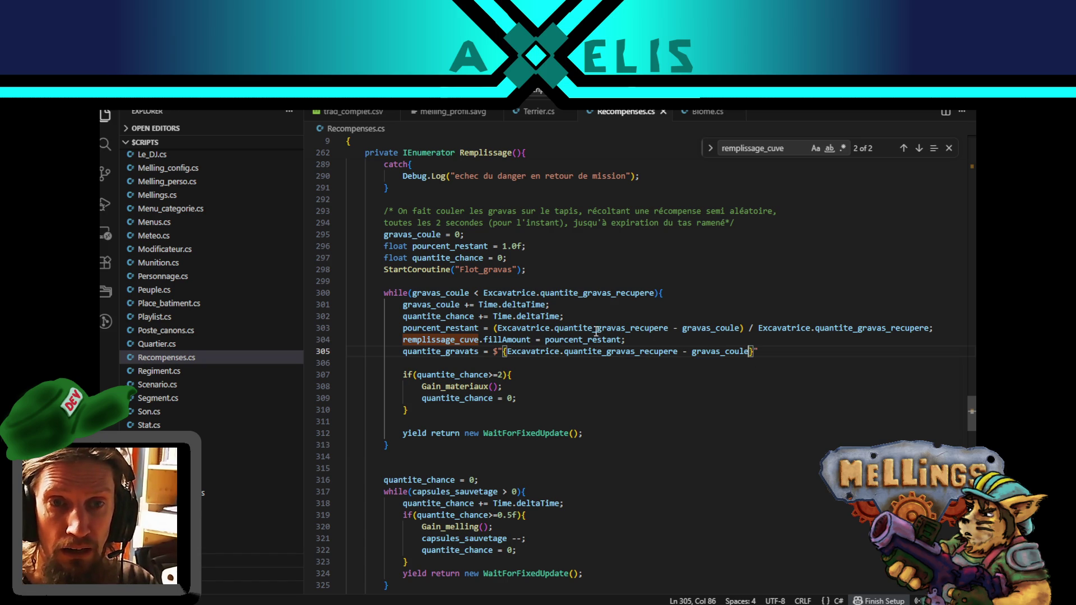
double_click(560, 329)
double_click(700, 328)
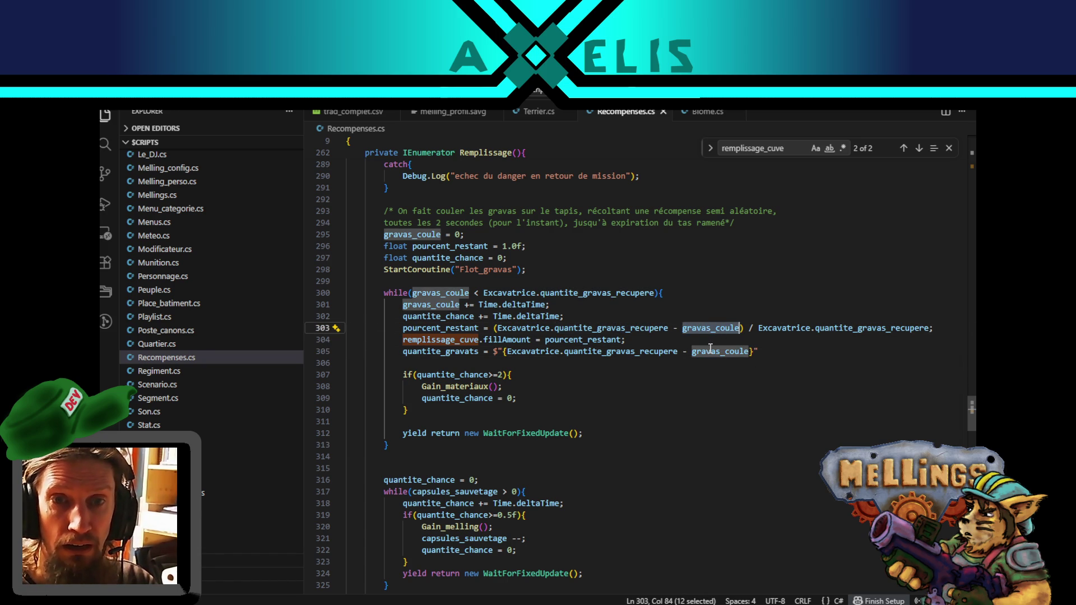
drag(749, 352, 507, 351)
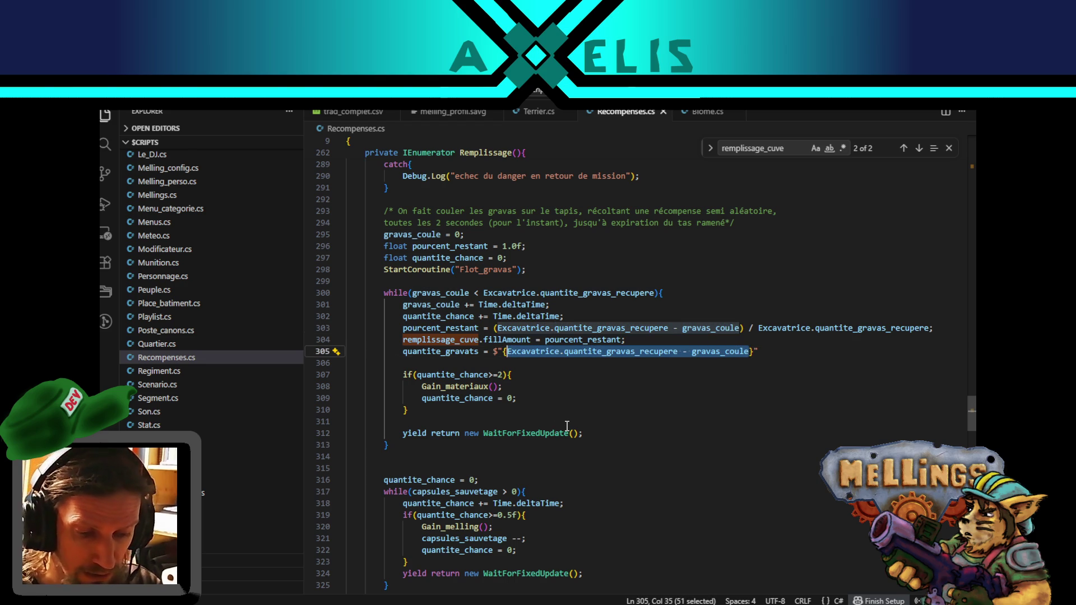
text(()
key(Left)
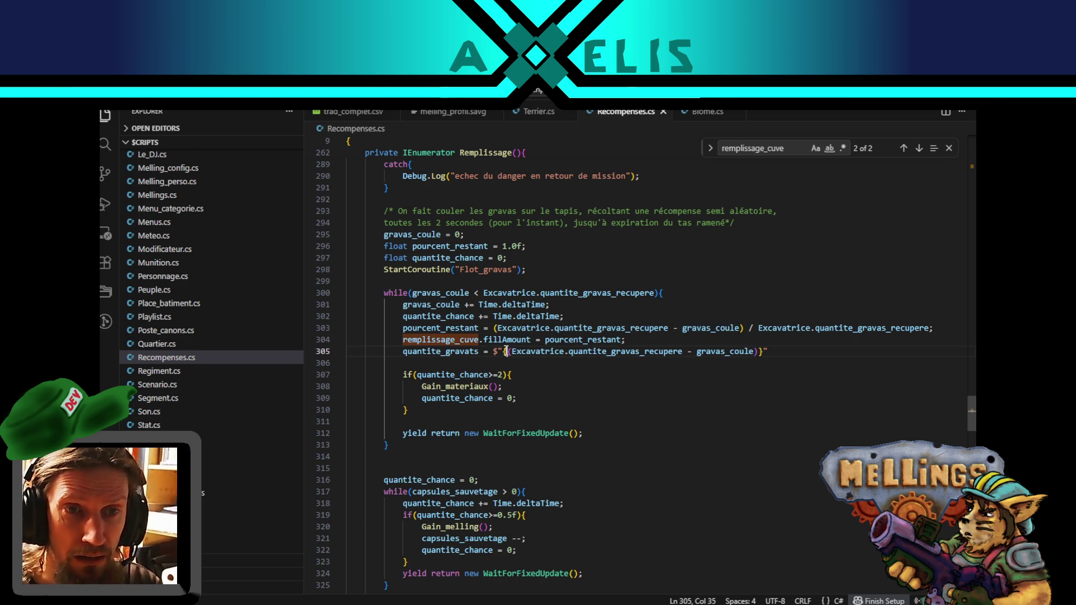
text(Maths)
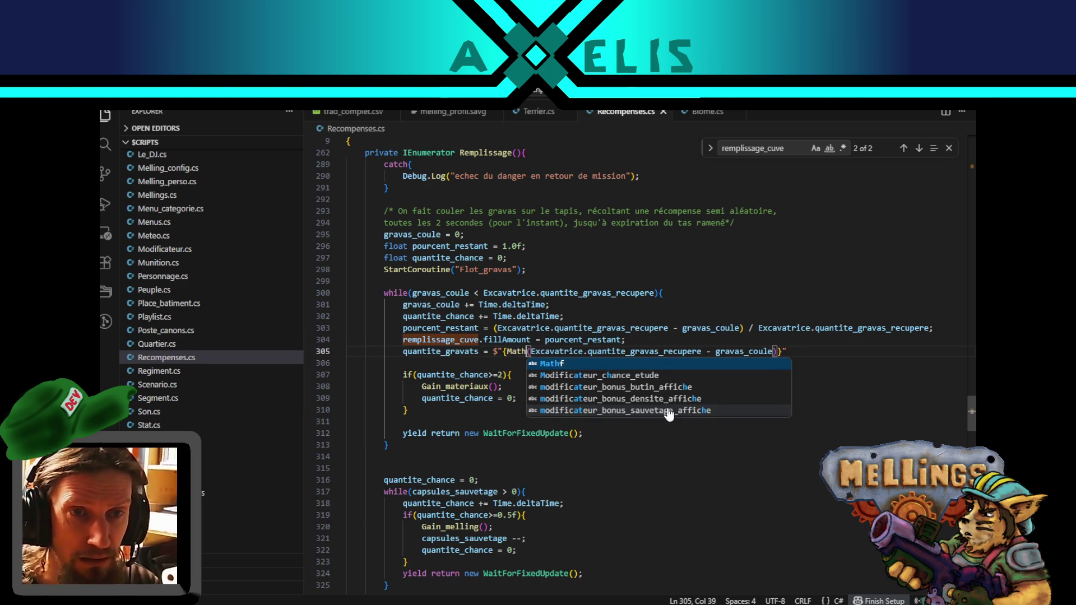
key(BackSpace)
text(f)
text(.Flo)
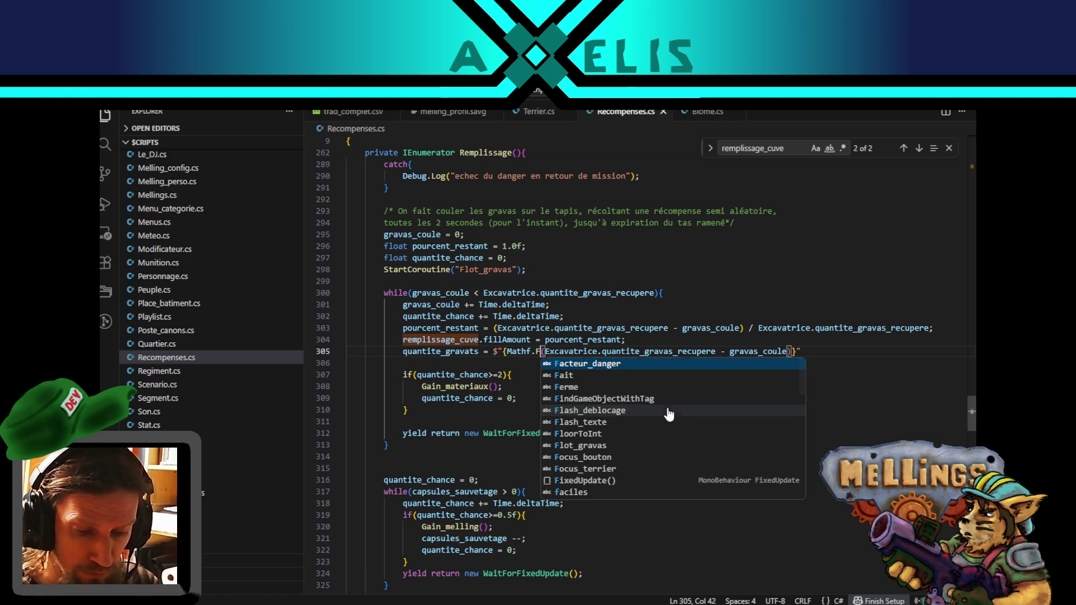
key(Tab)
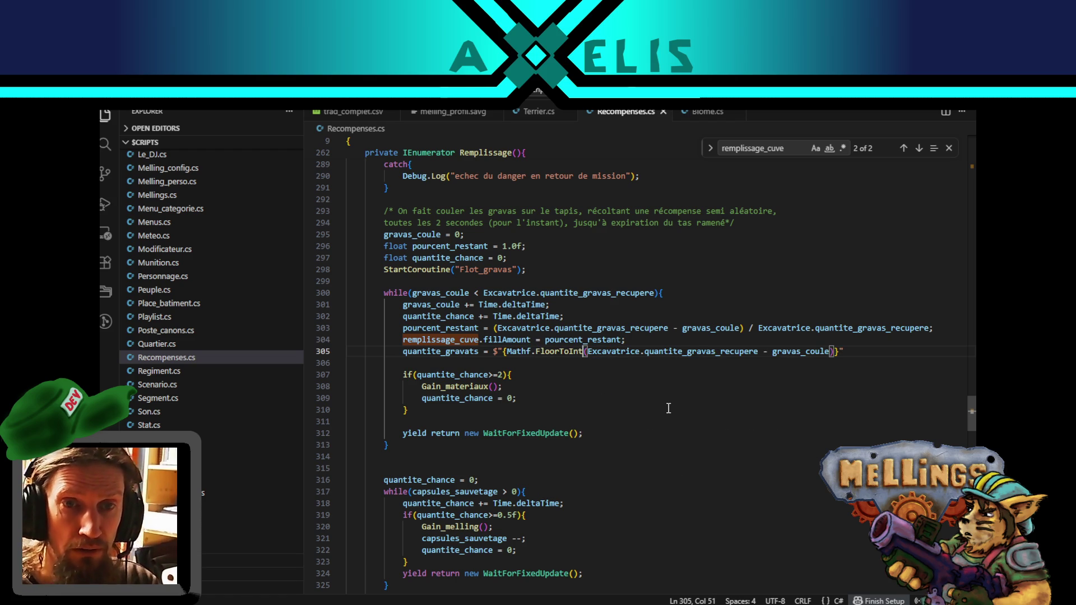
click(837, 352)
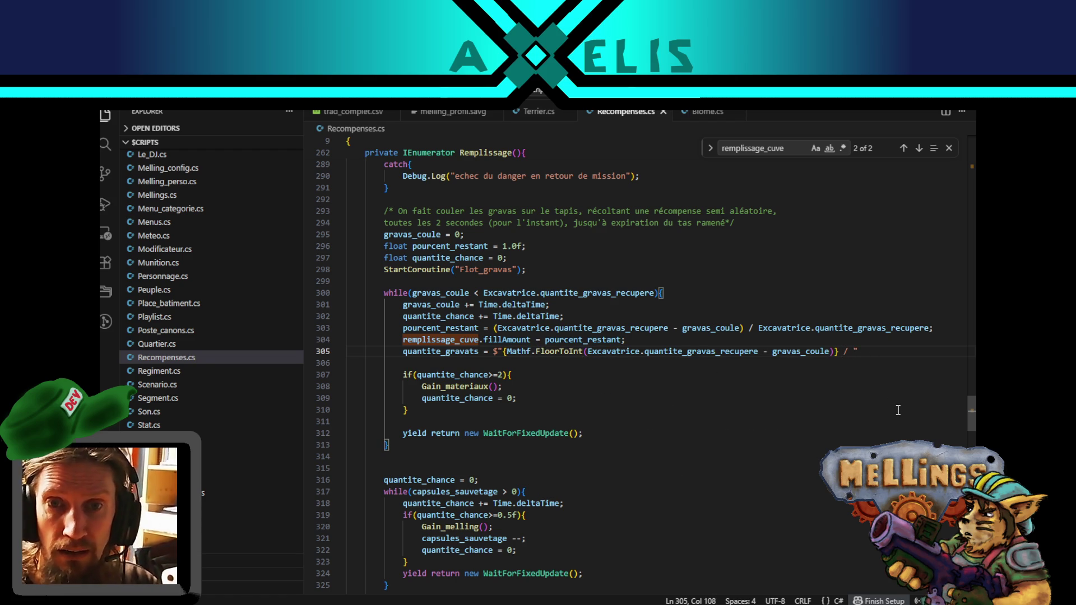
text({)
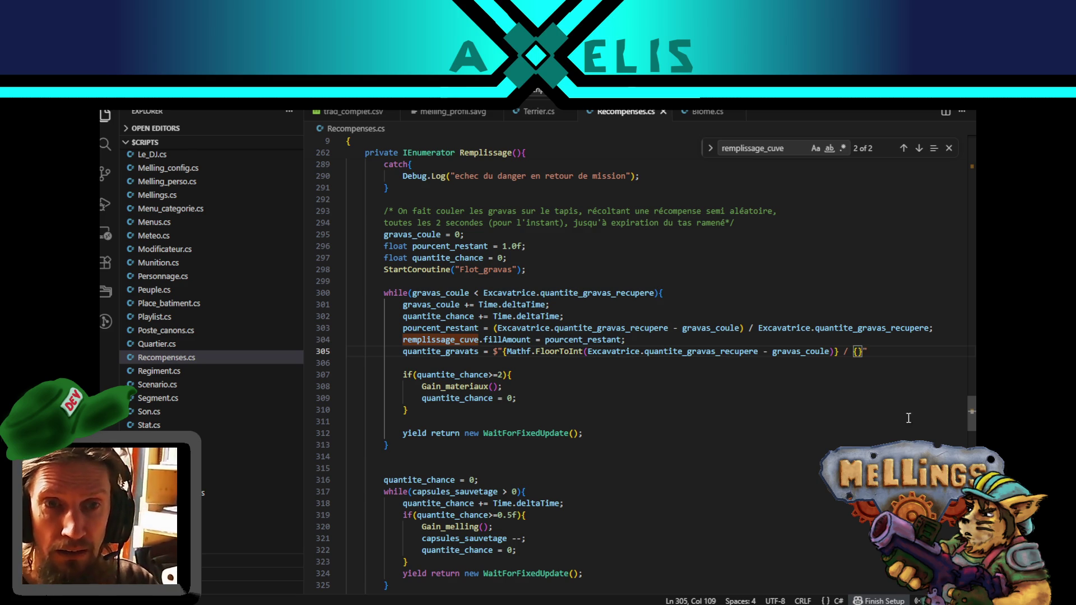
key(ctrl+v)
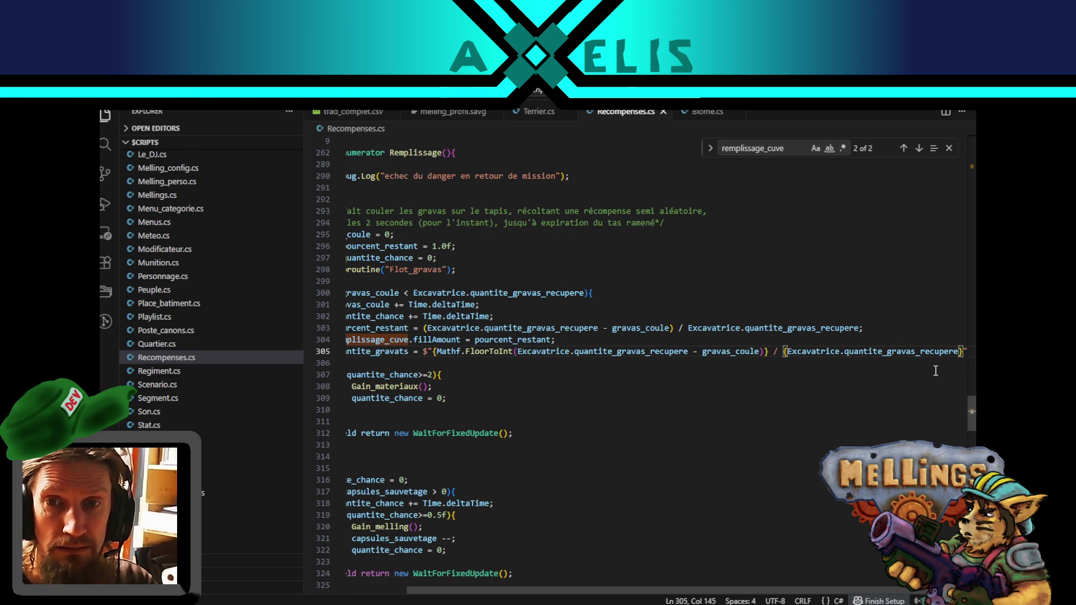
click(969, 351)
text(;)
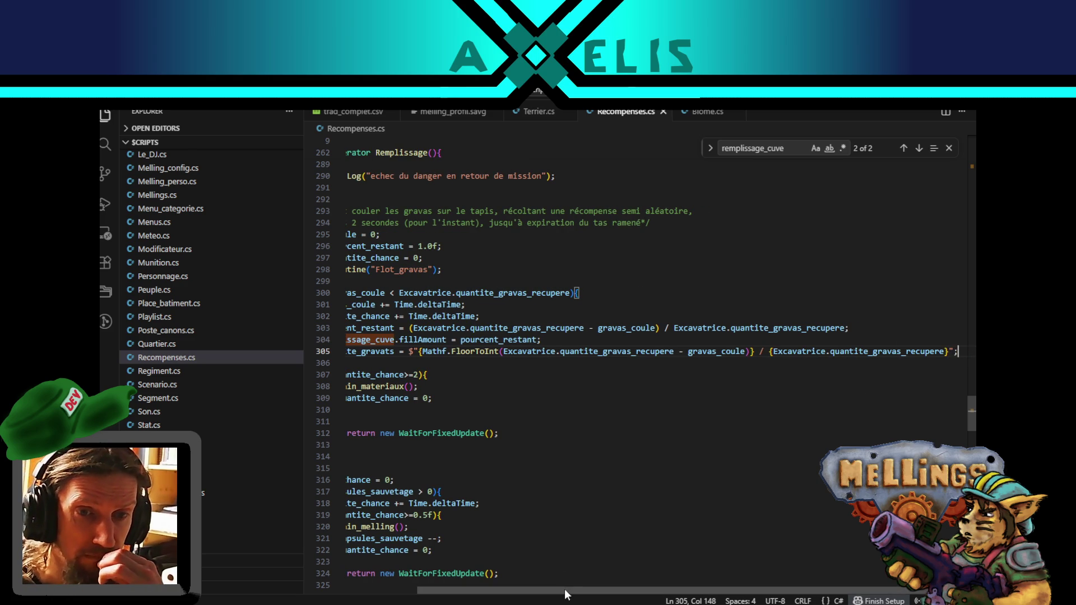
scroll(345, 577, left, 3)
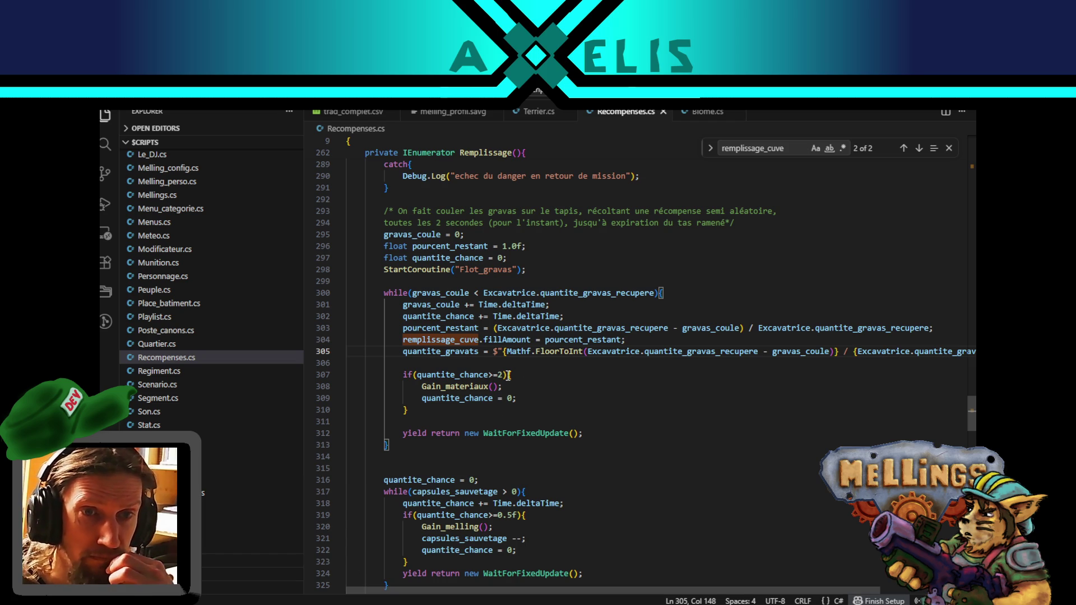
double_click(557, 331)
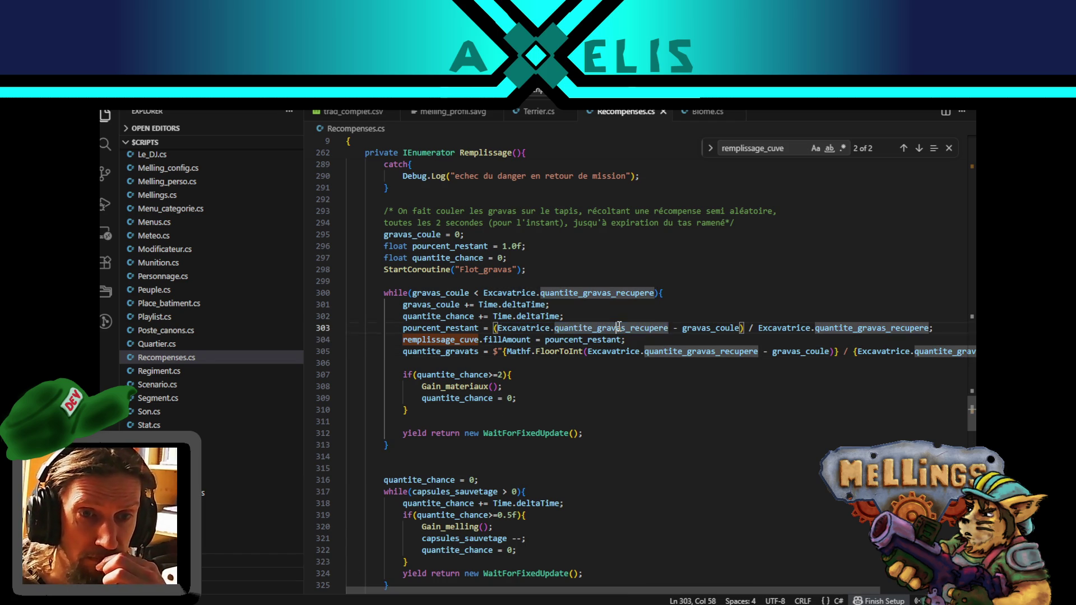
scroll(569, 386, up, 3)
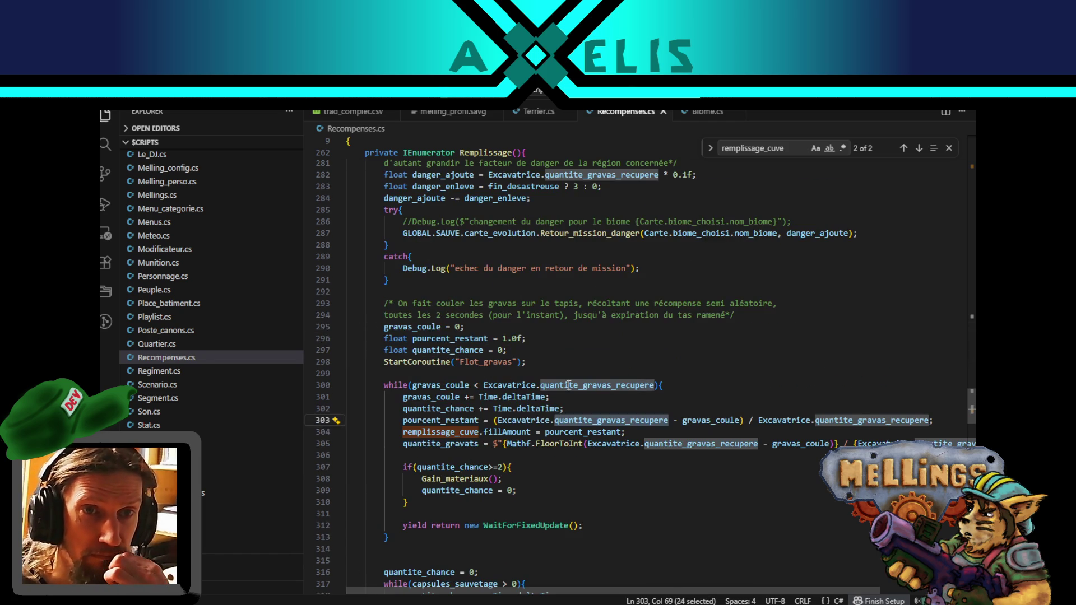
scroll(518, 381, down, 10)
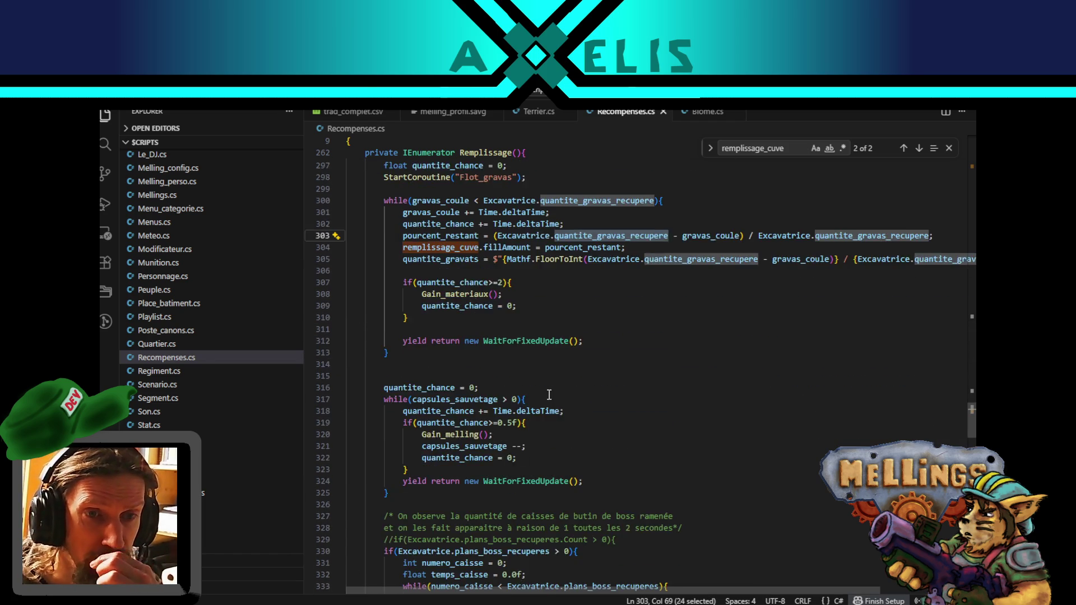
scroll(549, 402, down, 4)
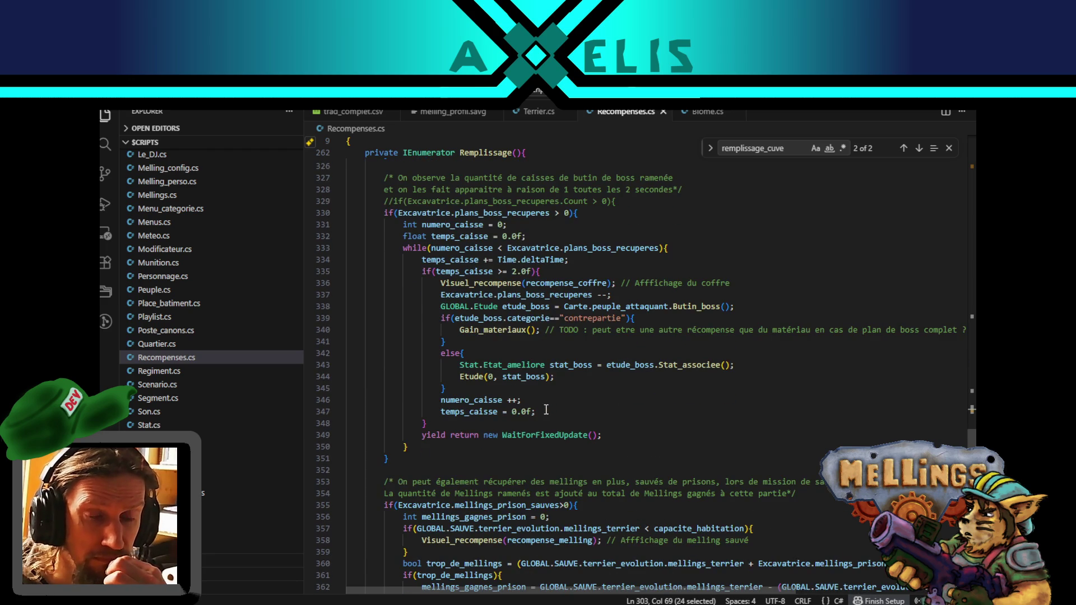
scroll(545, 410, up, 2)
scroll(520, 391, up, 11)
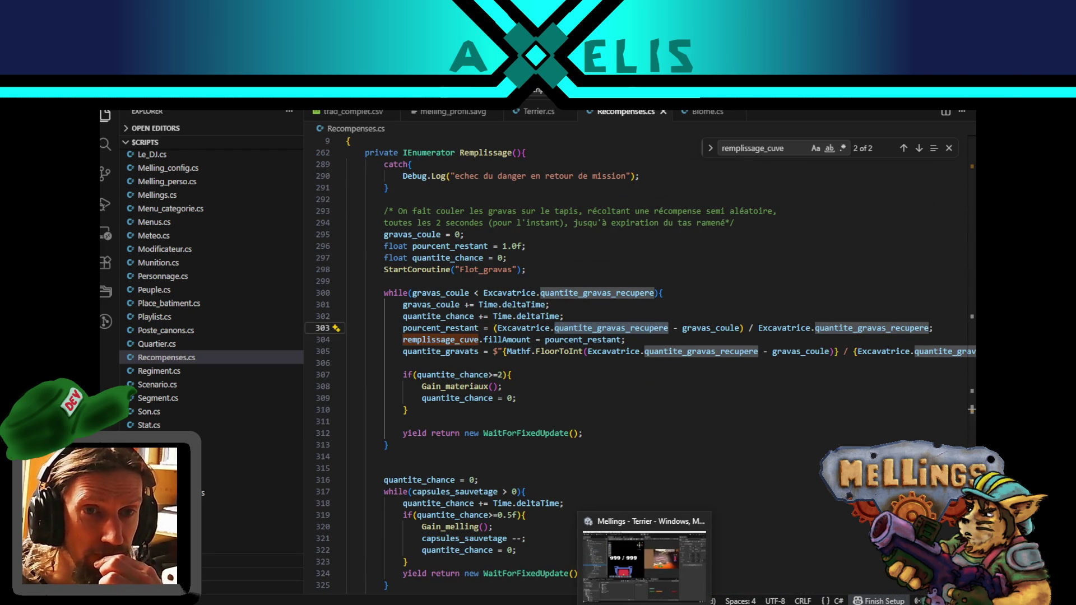
click(645, 555)
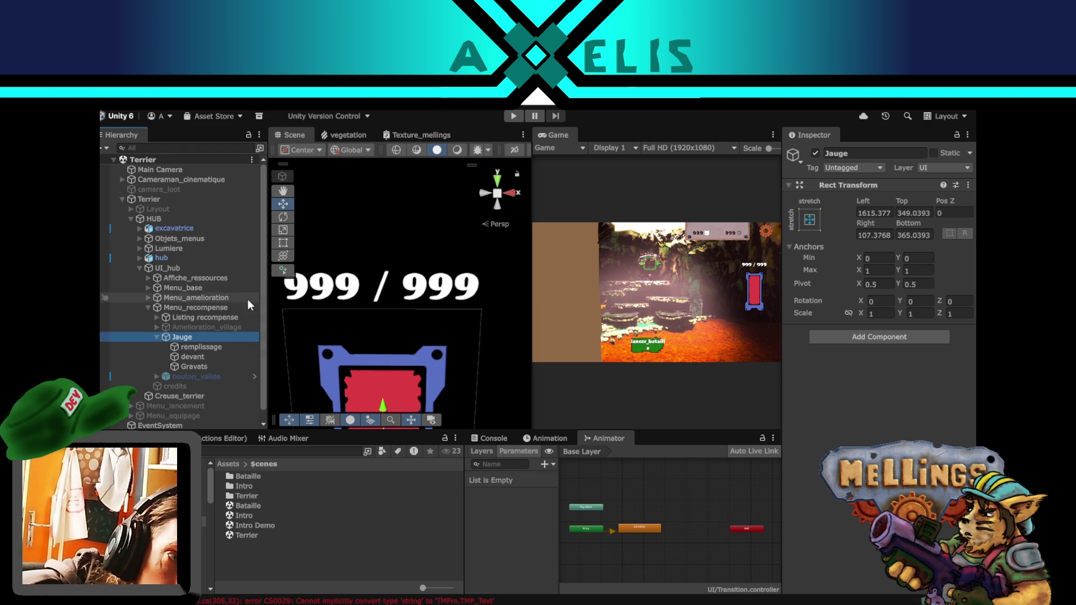
- Inspect Menu_recompense's Rect Transform and Canvas components in the Inspector
click(205, 310)
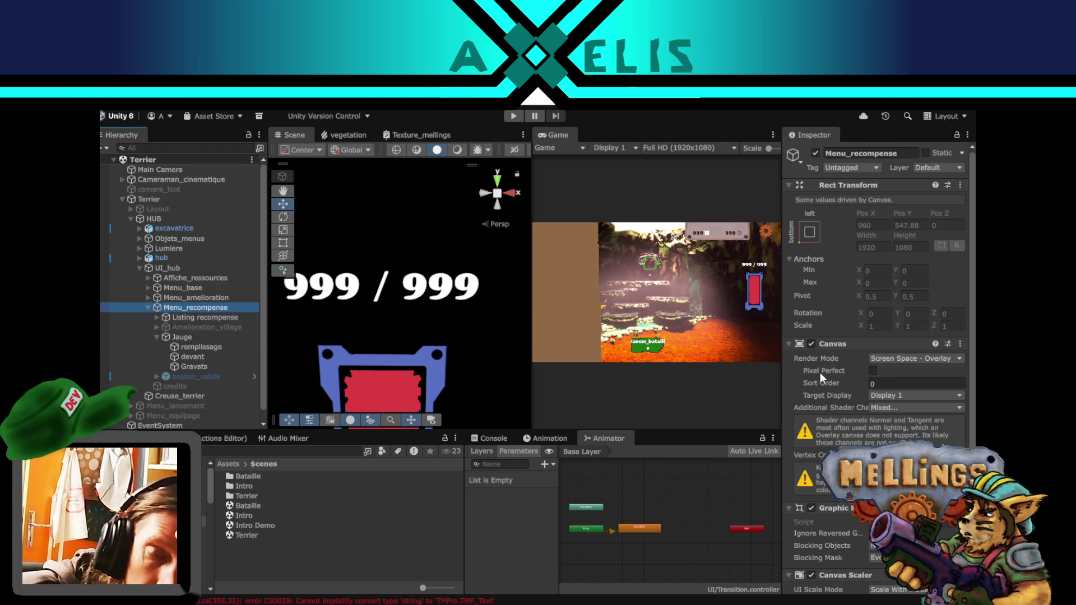
scroll(820, 377, down, 4)
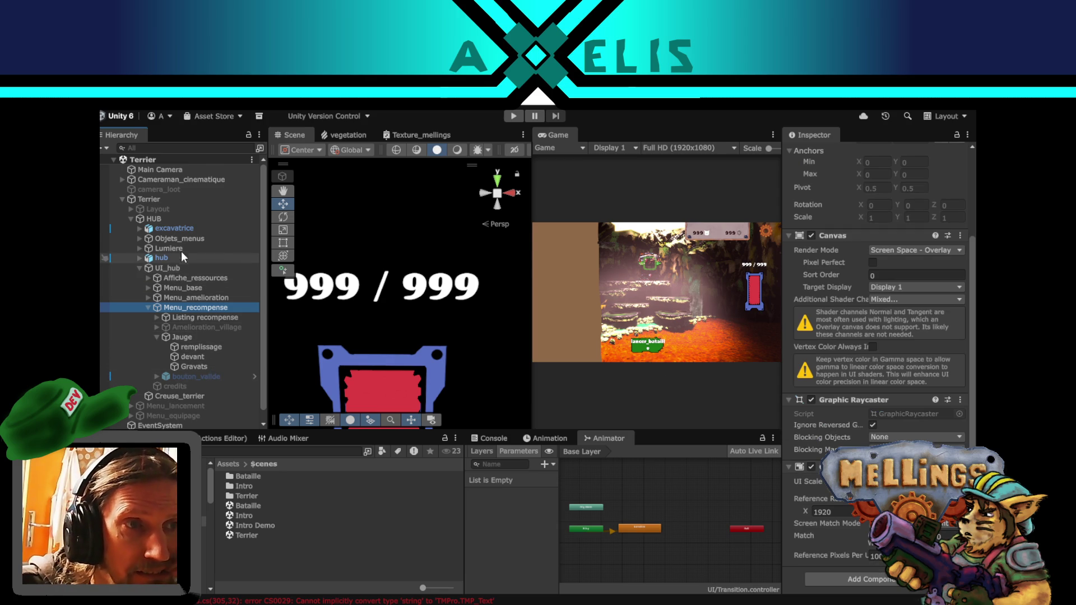
click(185, 147)
- Filter the Hierarchy by 'recompen', select the Recompenses object, then clear the filter
text(recompen)
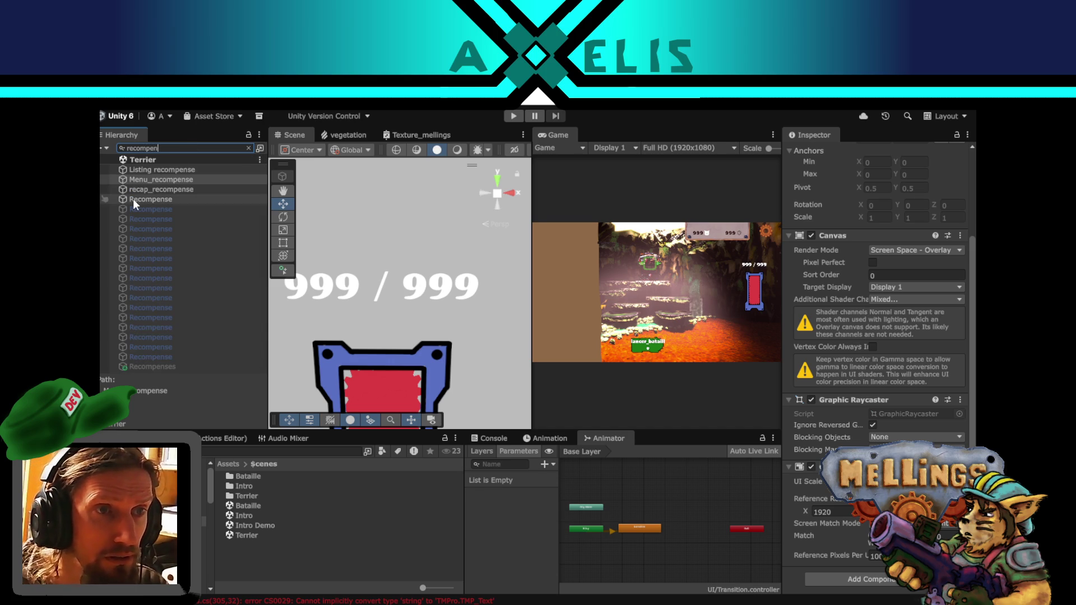
click(140, 198)
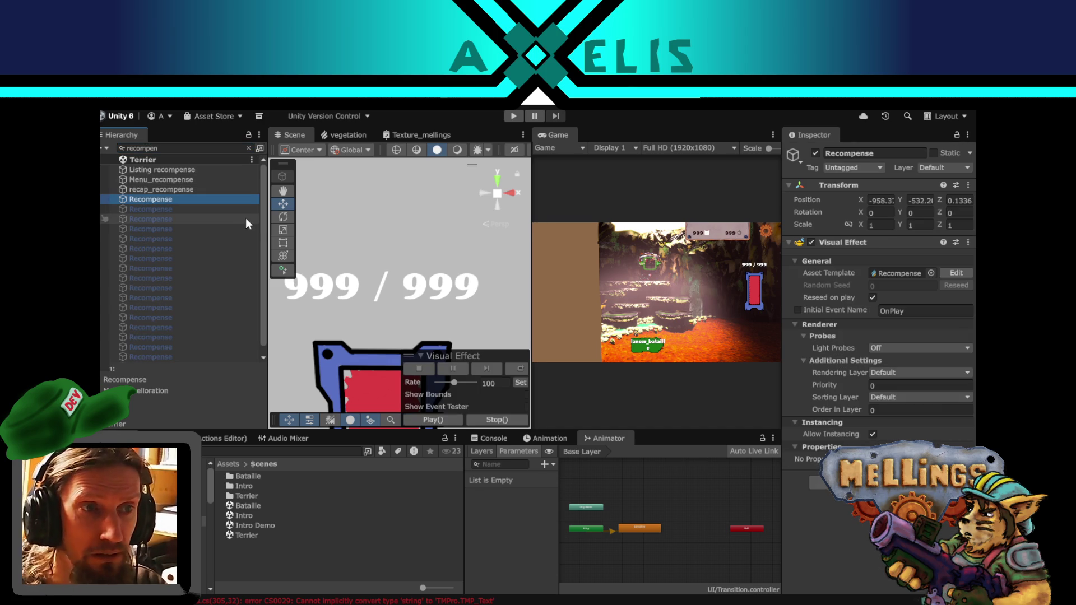
scroll(208, 255, down, 1)
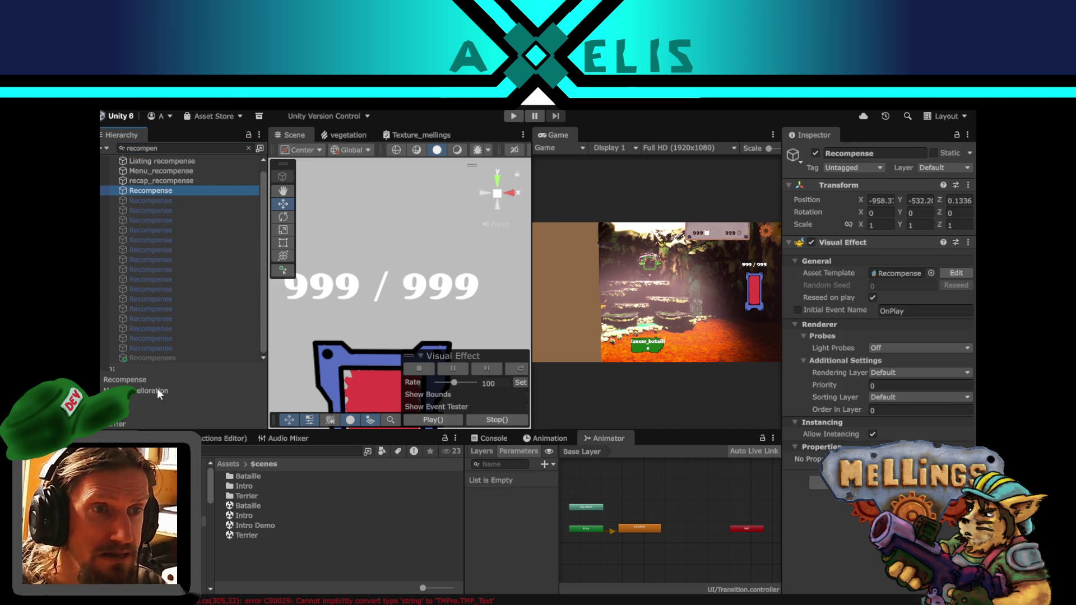
click(154, 357)
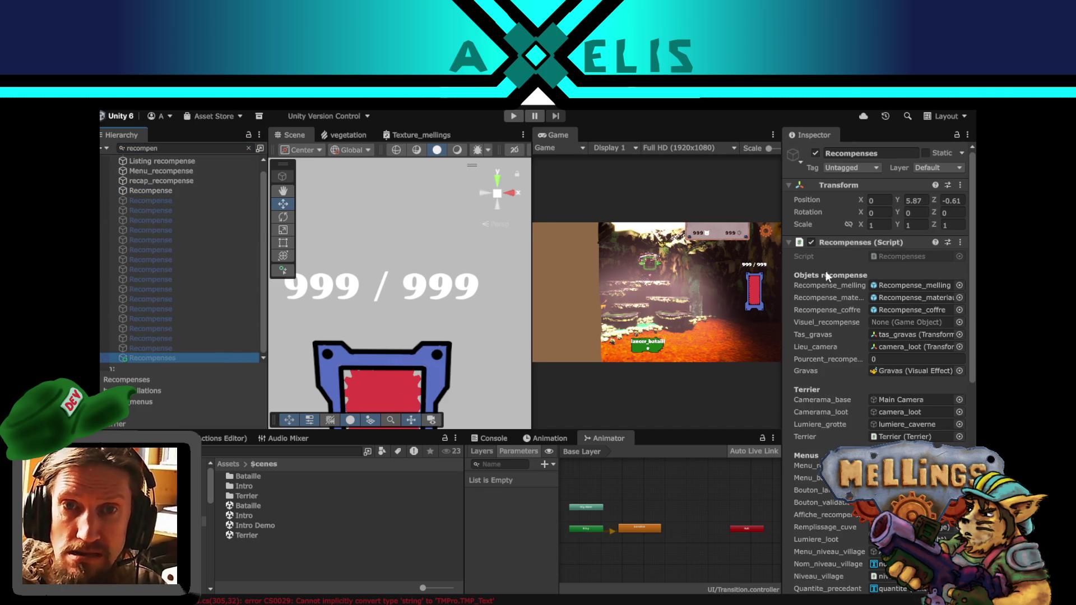
click(249, 148)
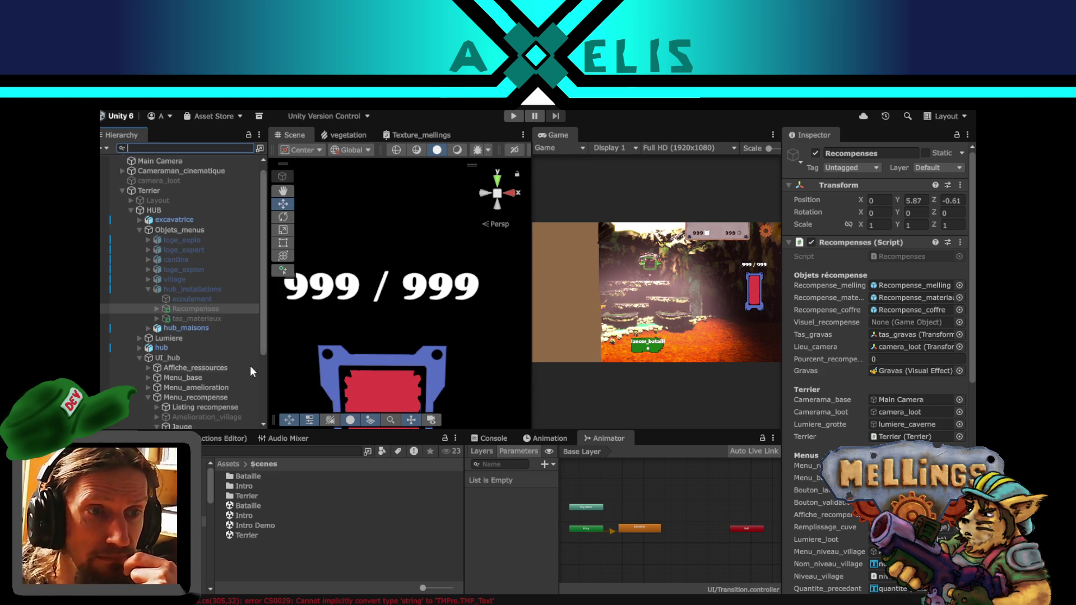
- Review the Recompenses script's reward and menu references in the Inspector
scroll(246, 359, down, 3)
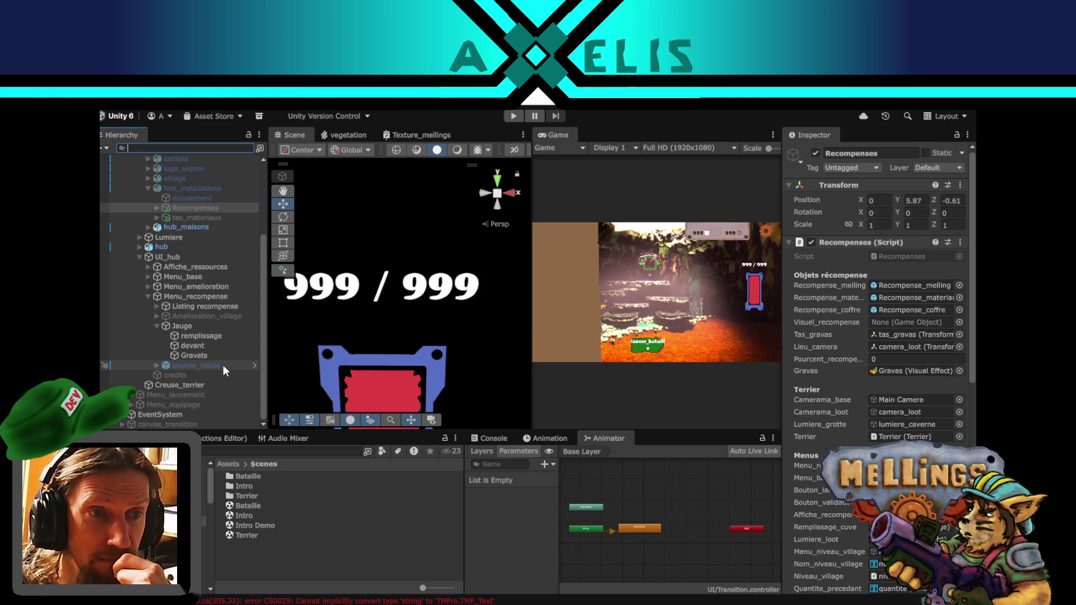
scroll(816, 368, down, 3)
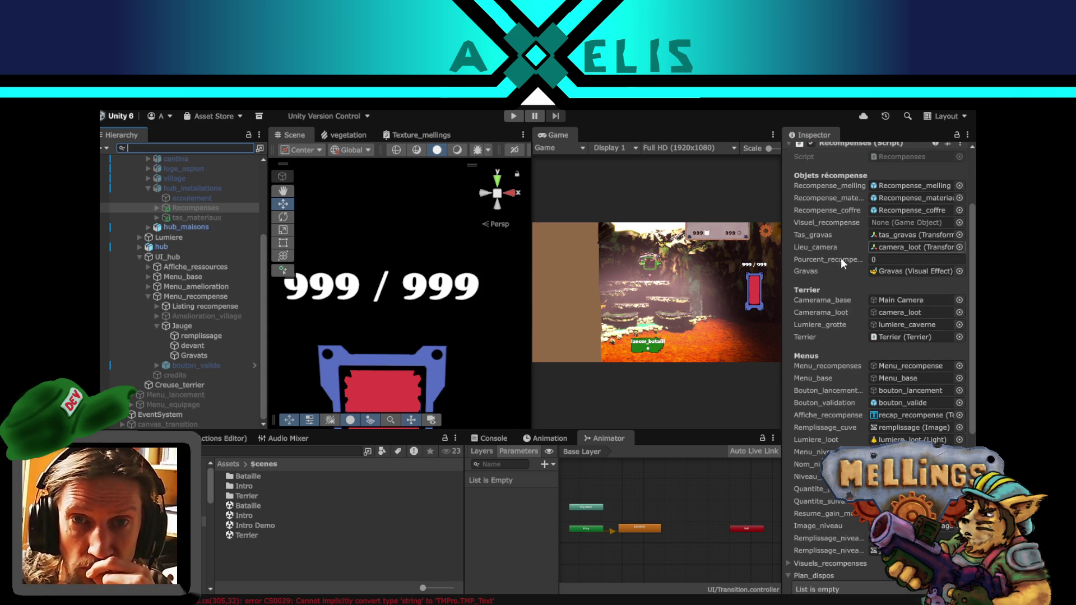
scroll(868, 332, up, 1)
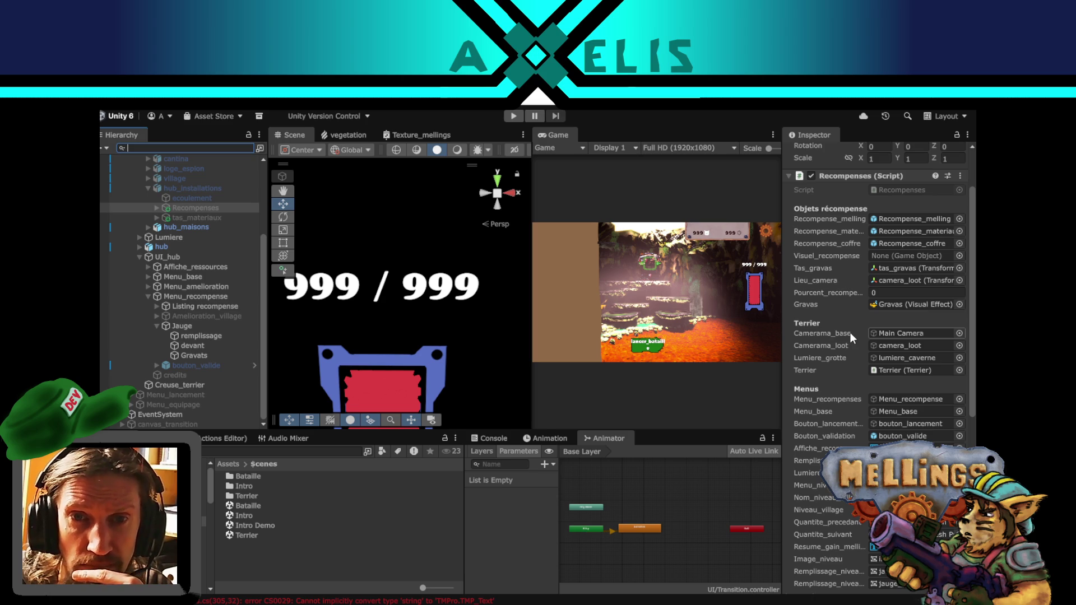
scroll(850, 310, down, 2)
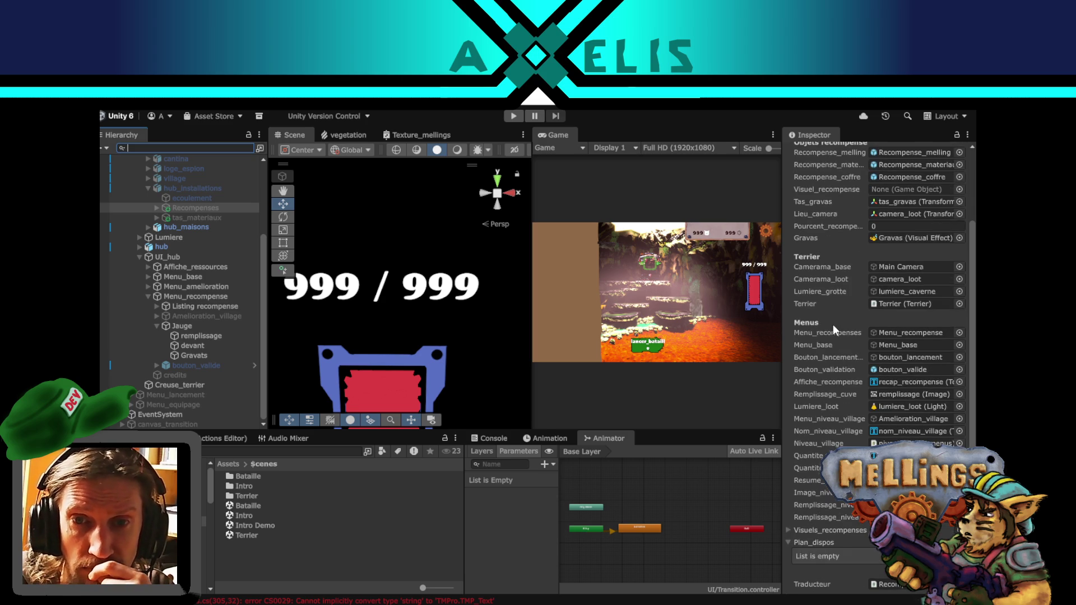
scroll(833, 324, down, 2)
scroll(849, 412, down, 2)
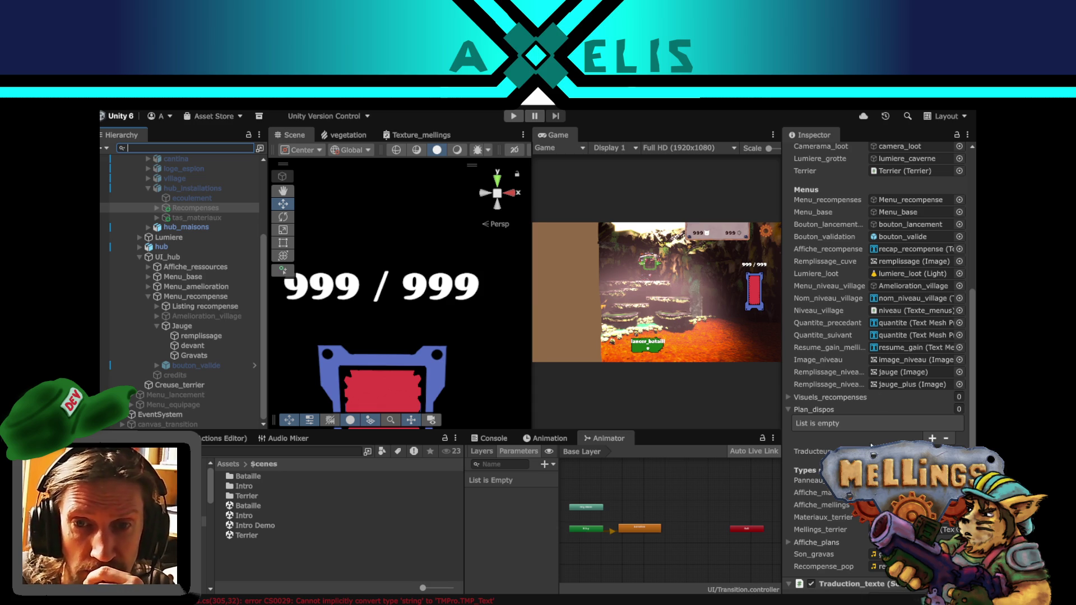
scroll(842, 297, up, 2)
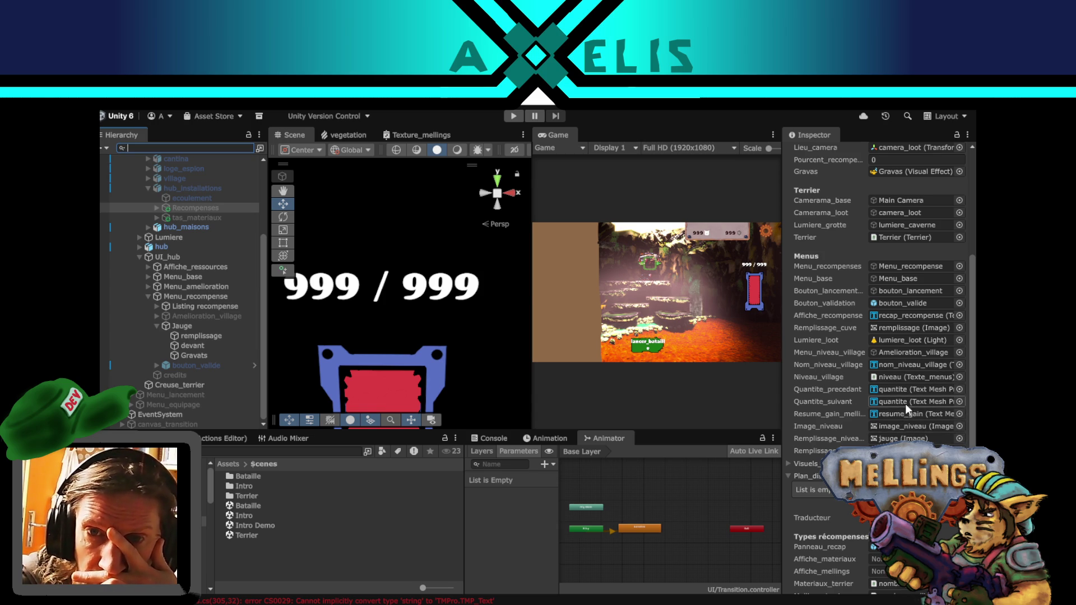
scroll(906, 403, up, 3)
scroll(828, 387, up, 3)
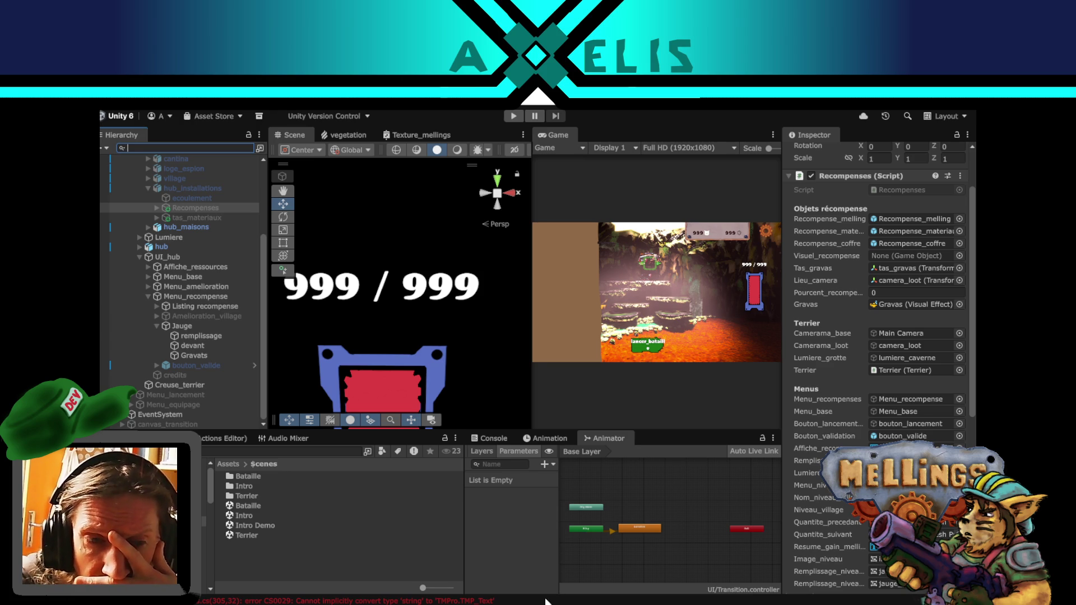
key(alt+Tab)
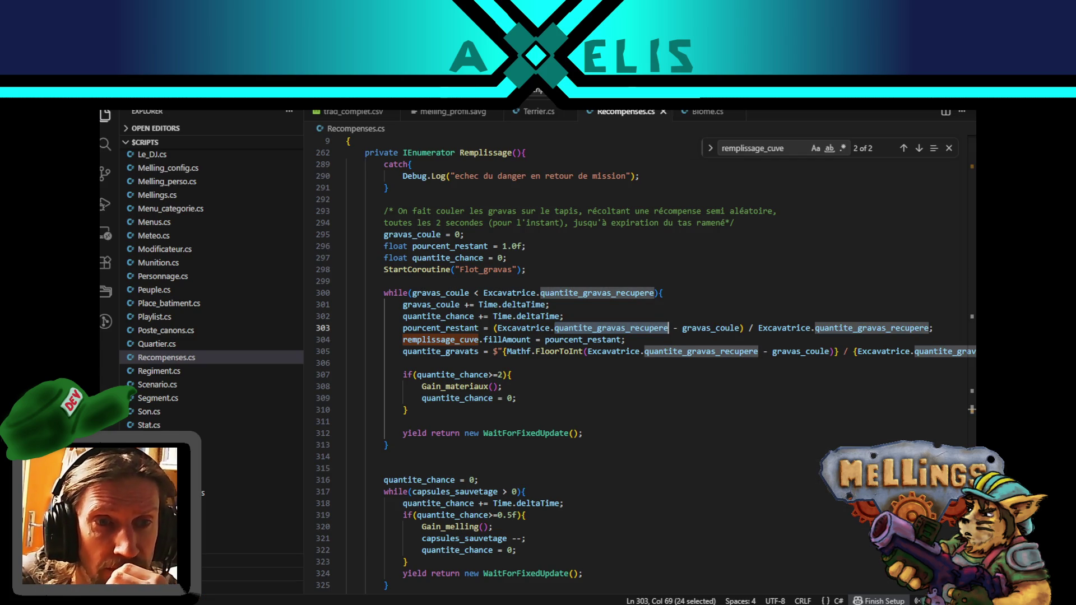
- Clear the Unity console so only the CS0029 error at Recompenses.cs line 305 remains
key(alt+Tab)
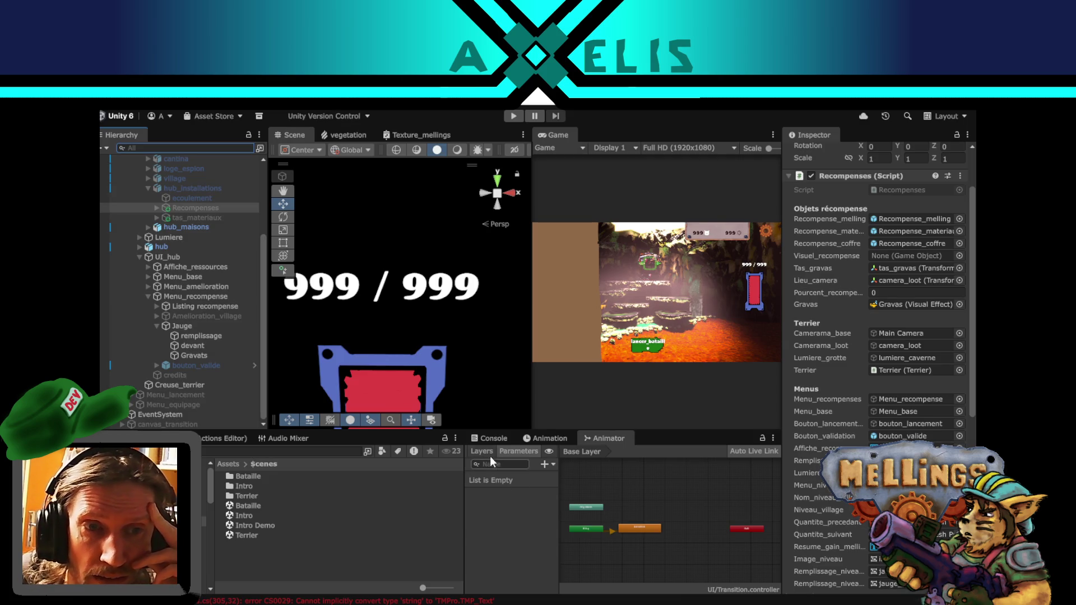
click(485, 437)
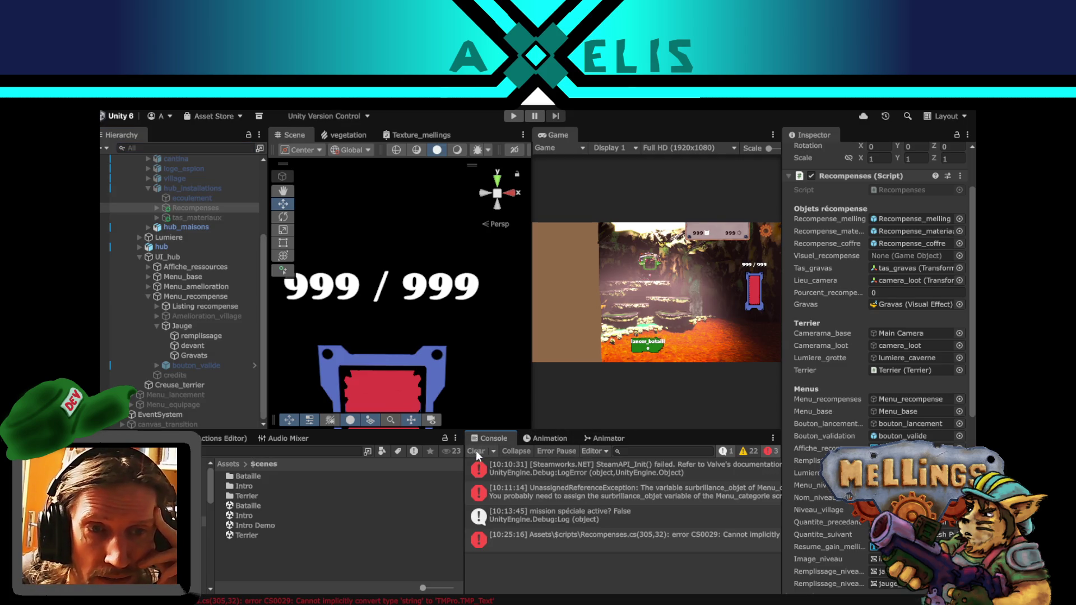
click(476, 452)
click(649, 467)
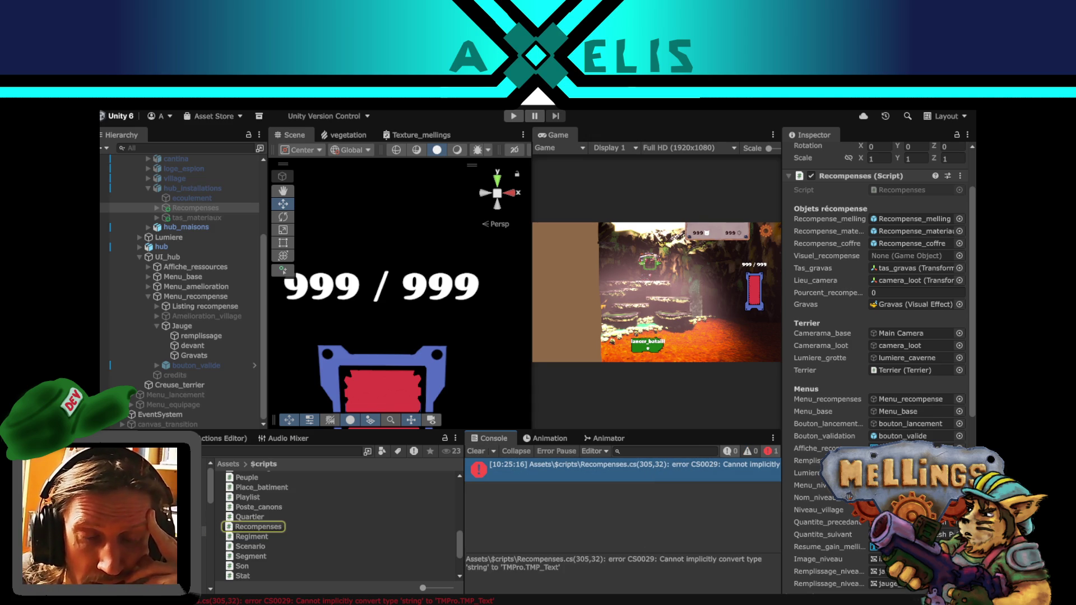
mouse_move(583, 604)
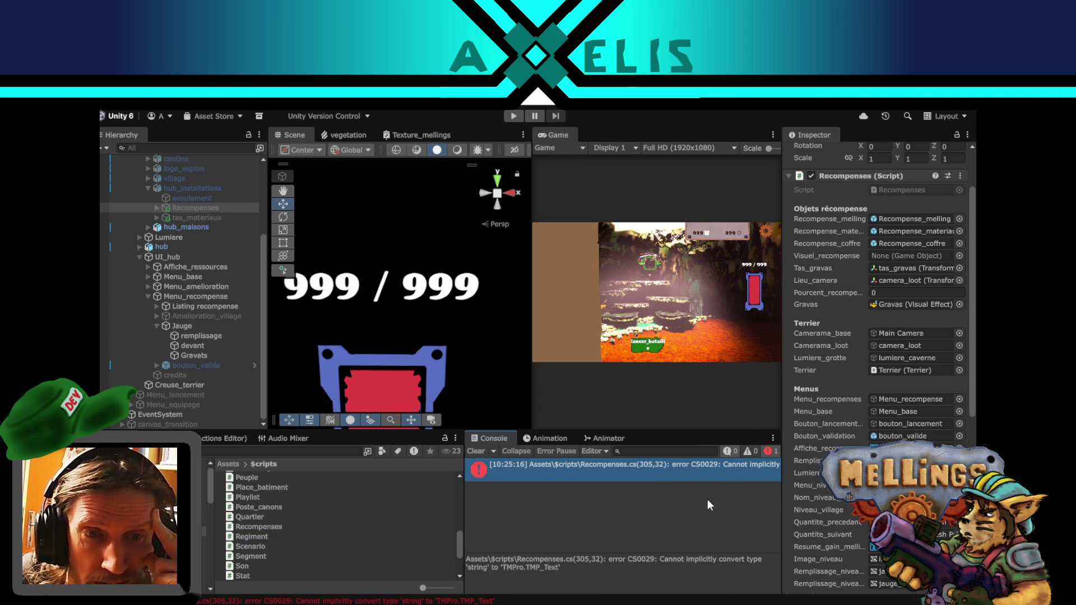
key(alt+Tab)
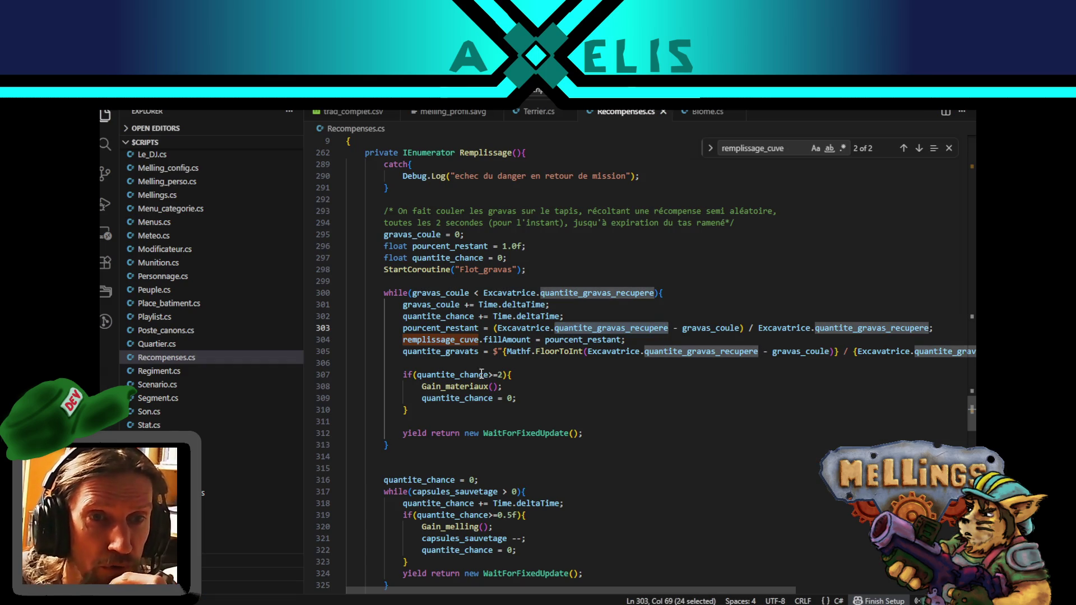
- Make line 305 assign quantite_gravats.text, then return to Unity to recompile
click(479, 352)
text(.te)
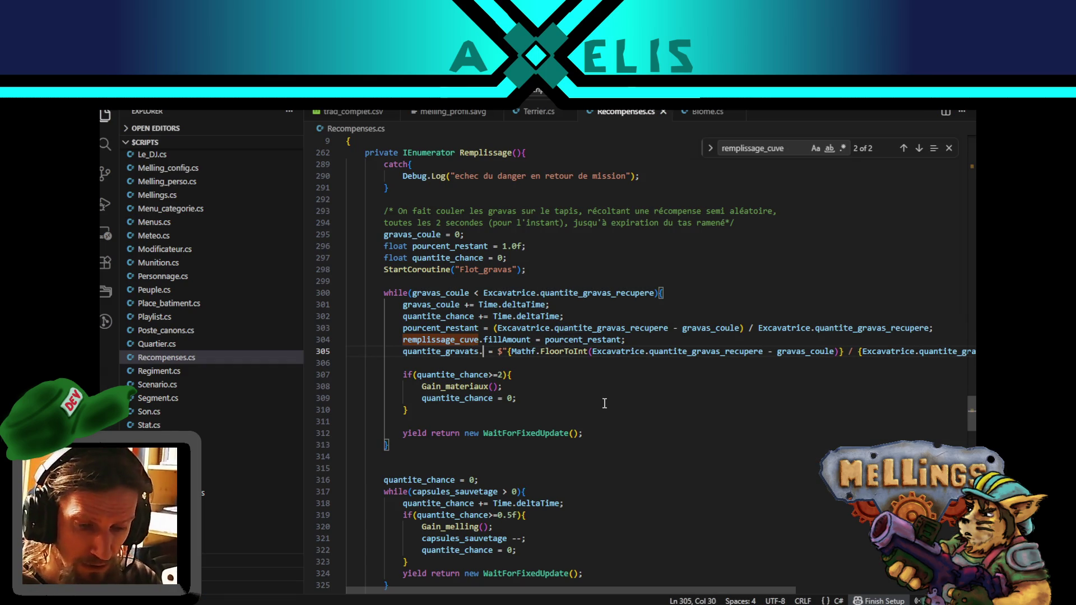
text(xt)
key(Return)
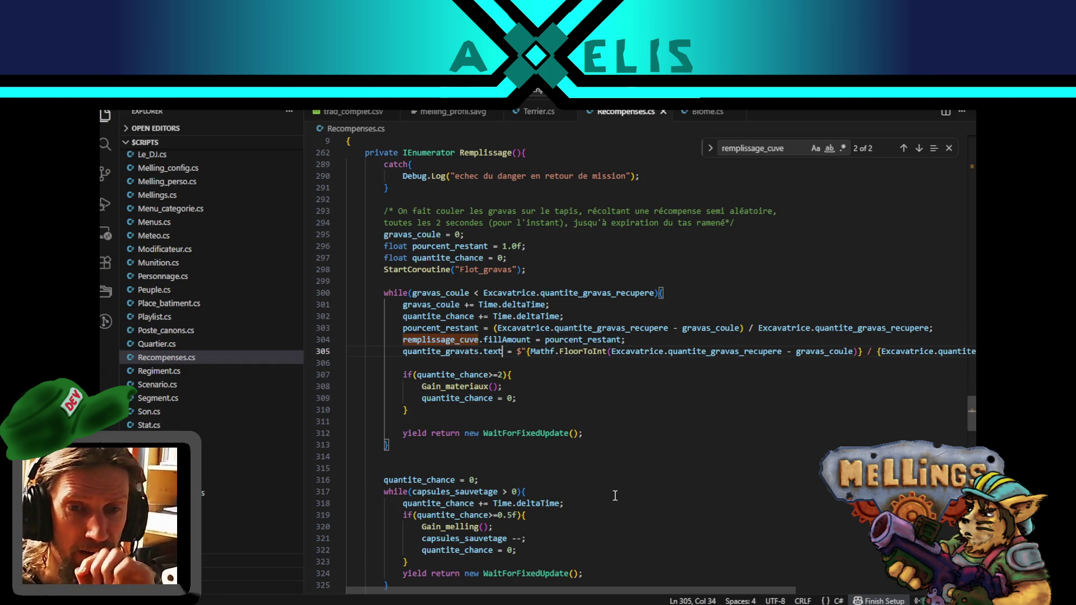
key(alt+Tab)
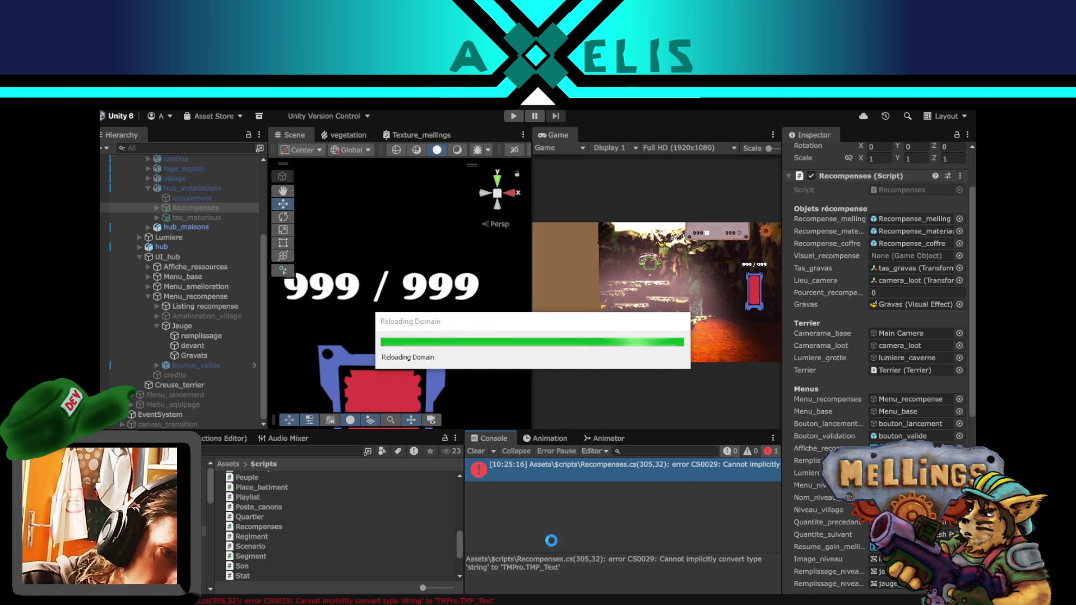
- Switch to the browser and open the Rogue Legacy 2 soundtrack on YouTube
key(alt+Tab)
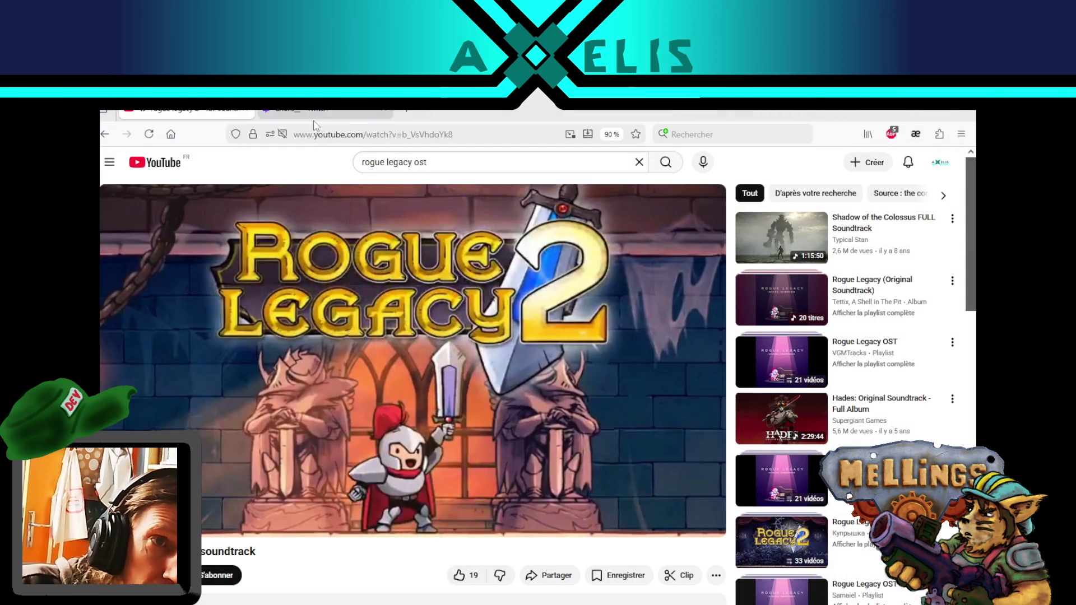
click(331, 114)
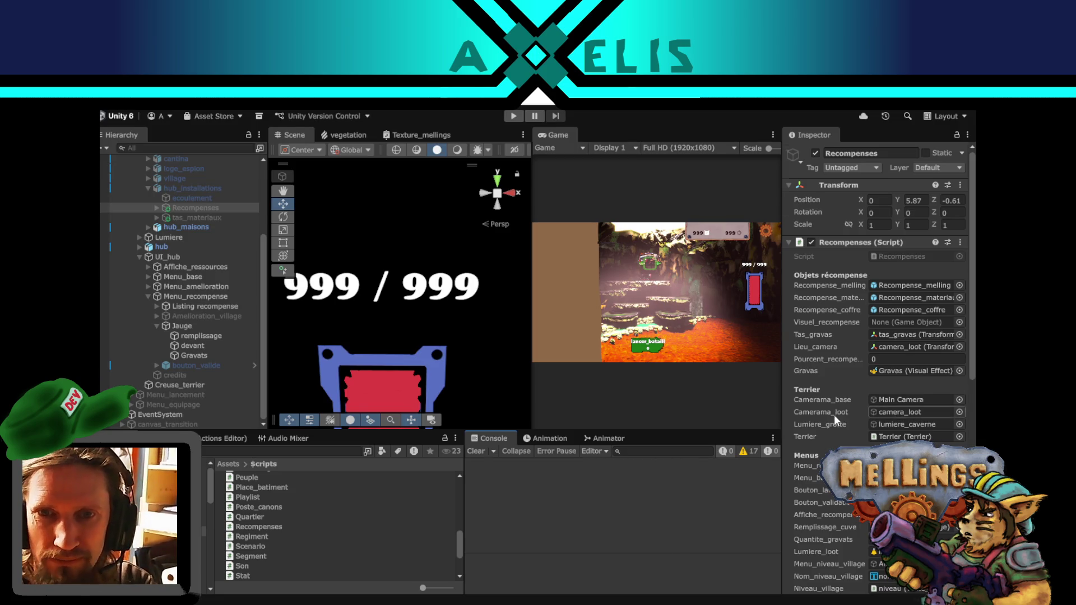
- Assign the Gravats text to the Recompenses script's Quantite_gravats field, then select Menu_recompense
scroll(834, 414, down, 4)
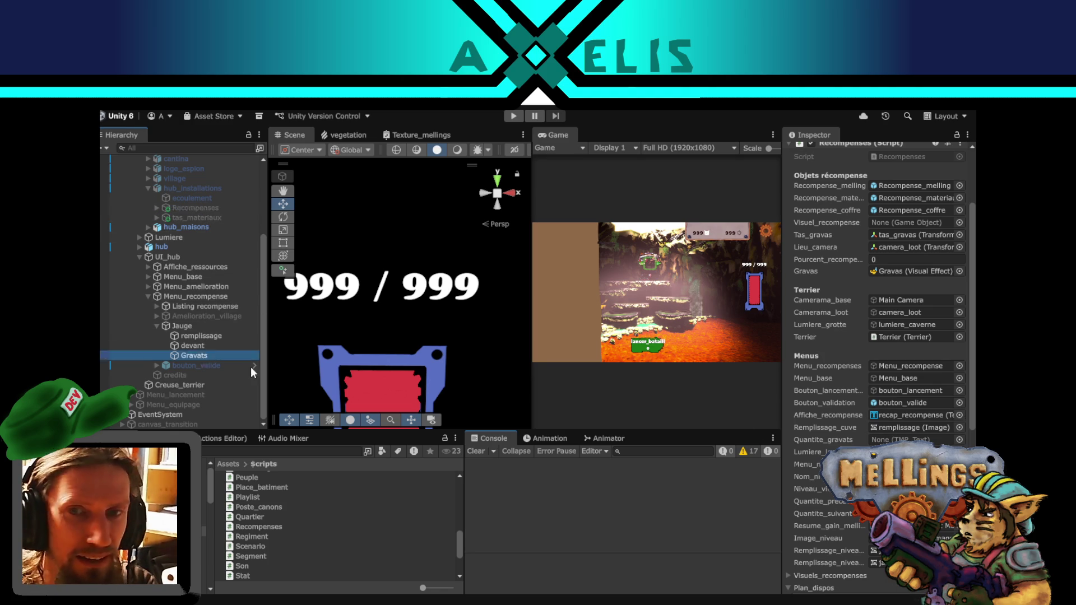
drag(194, 355, 914, 439)
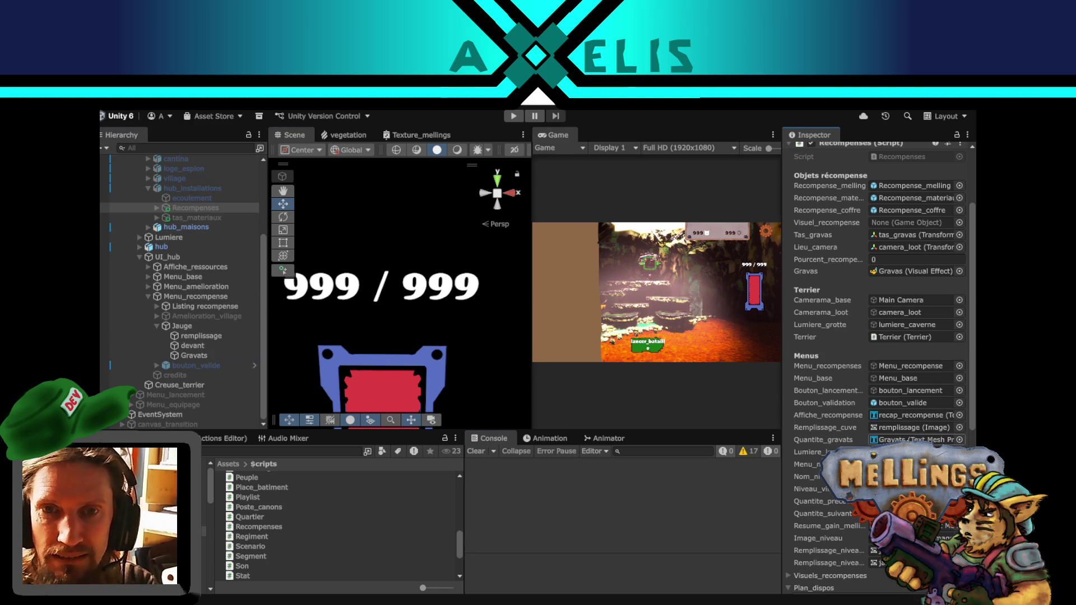
scroll(185, 269, up, 3)
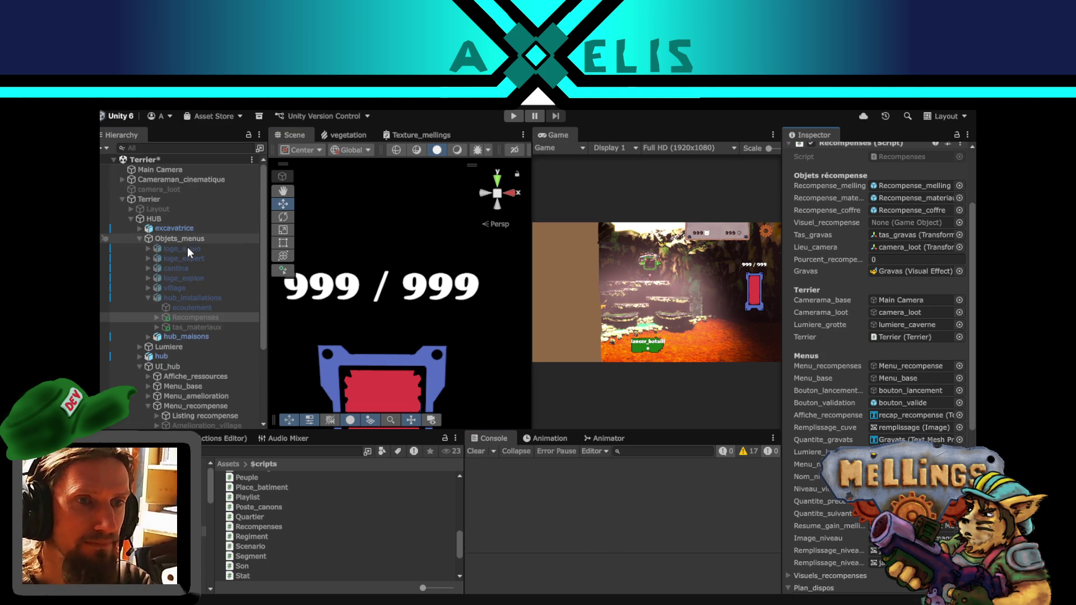
scroll(188, 244, down, 1)
click(185, 333)
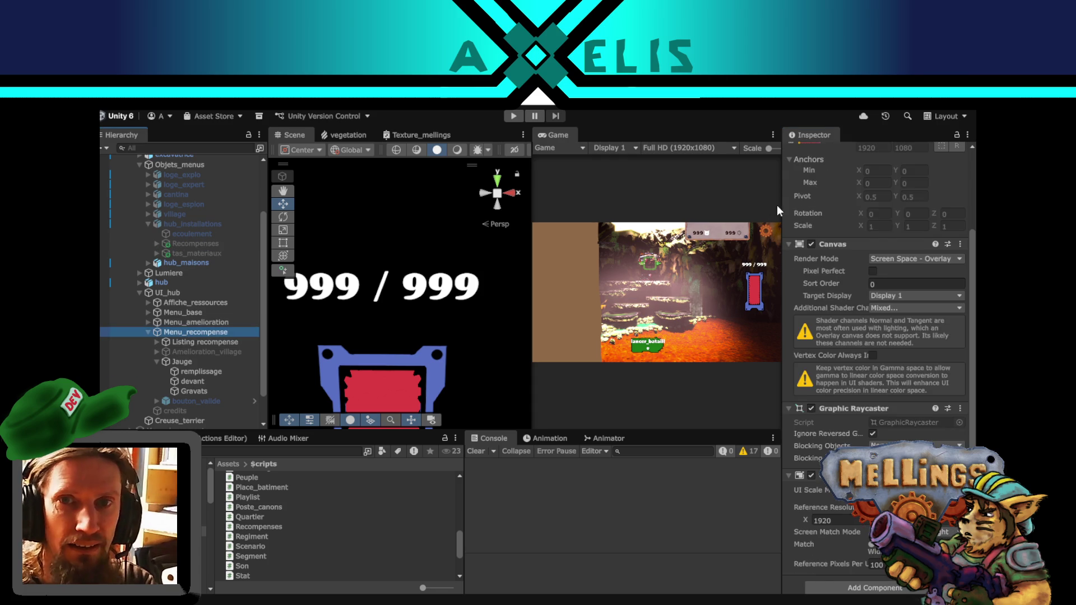
- Untick the active checkbox for Menu_recompense, UI_hub and HUB, then clear the selection
click(815, 153)
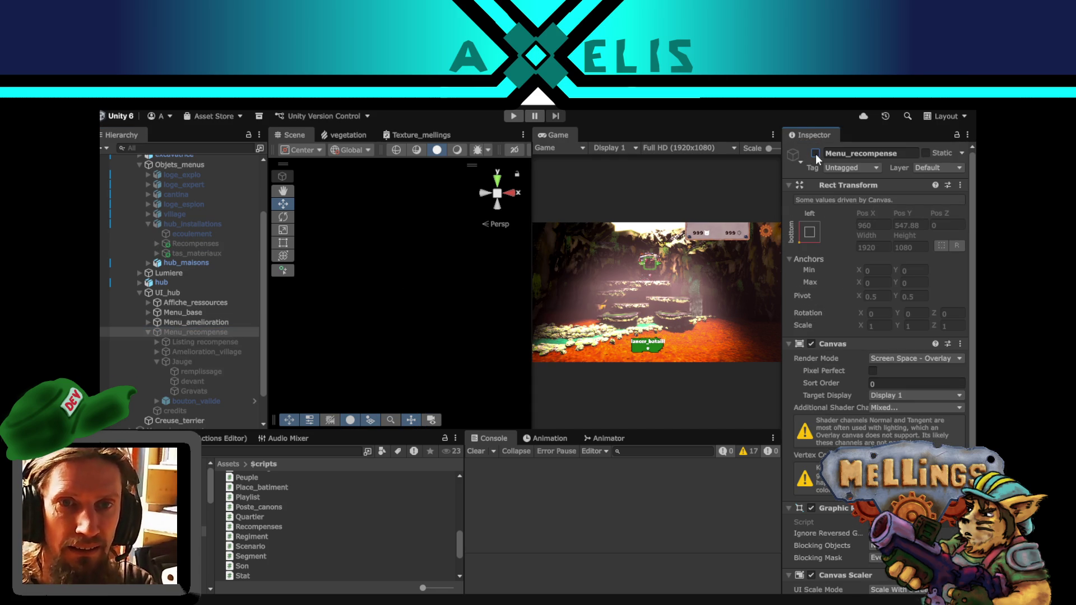
click(188, 293)
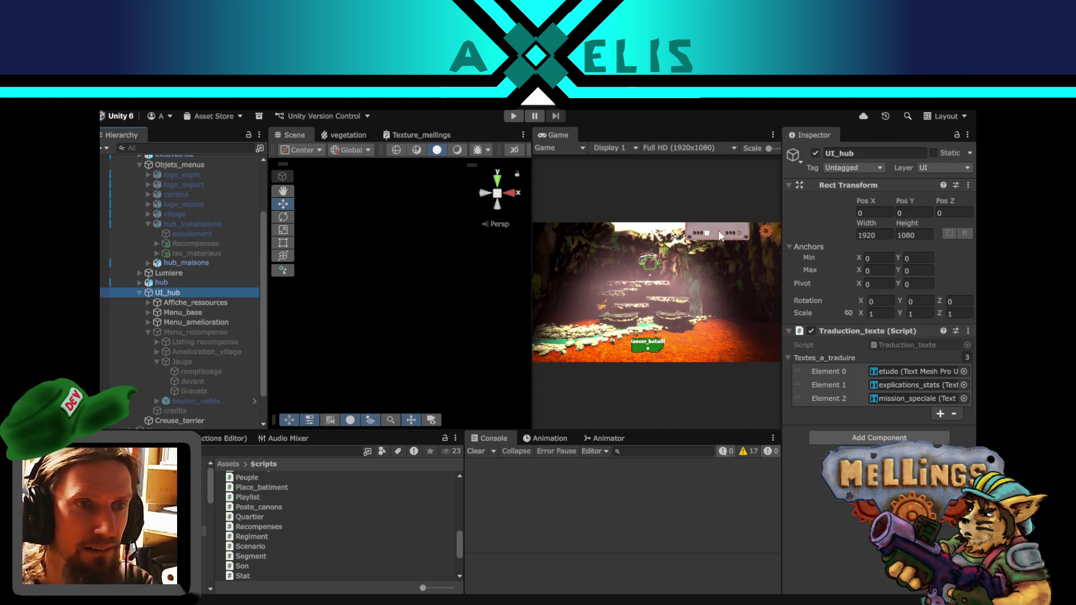
click(816, 153)
scroll(143, 294, up, 3)
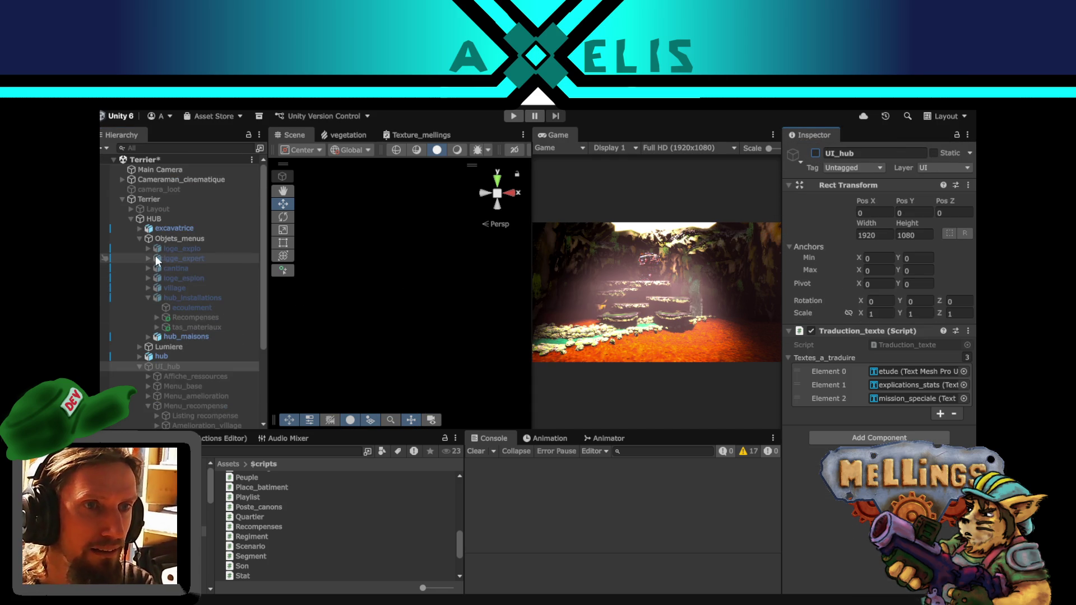
click(154, 218)
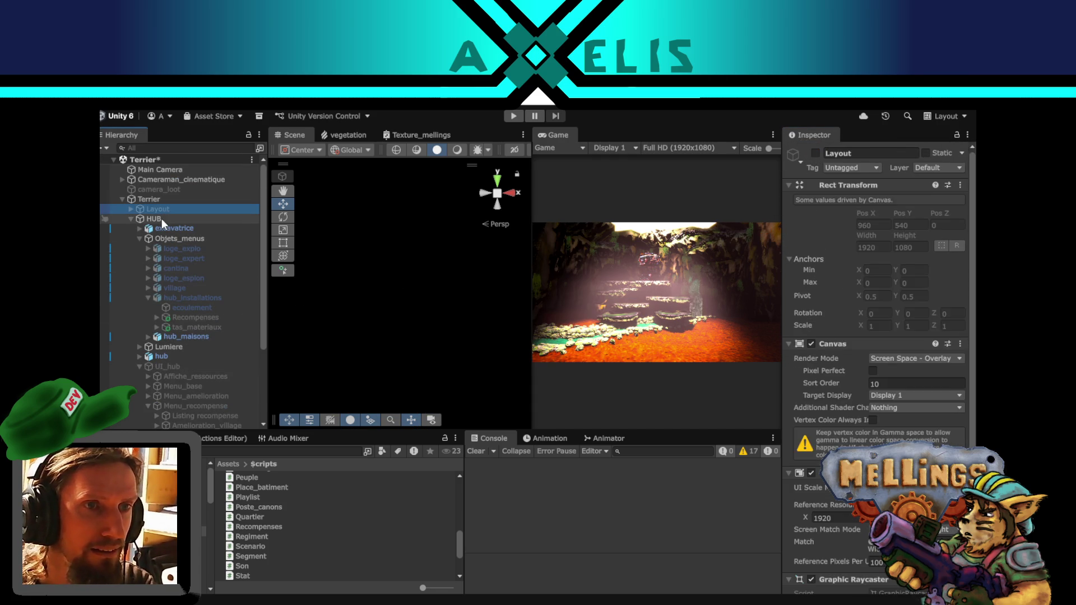
click(818, 152)
click(449, 358)
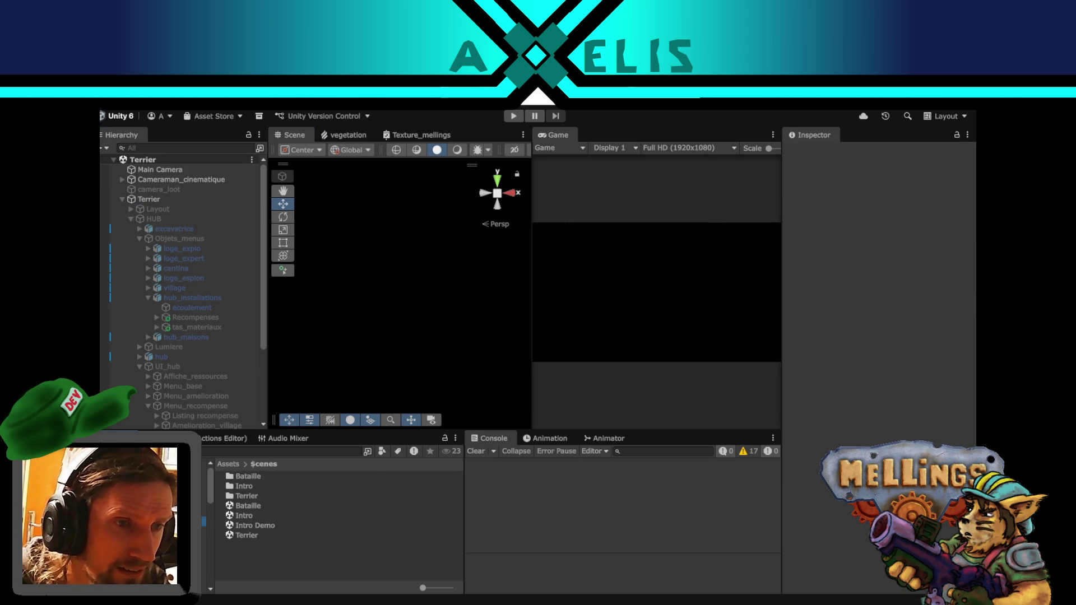
- Open the Intro scene from the Assets/Scenes folder in place of Terrier
click(240, 526)
click(241, 515)
double_click(240, 515)
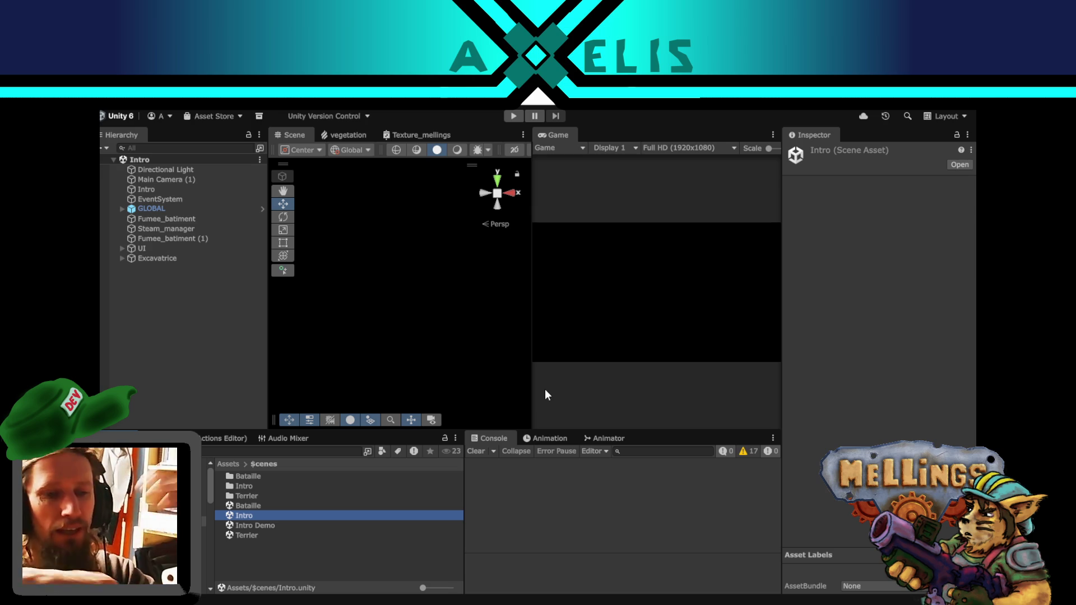
click(244, 364)
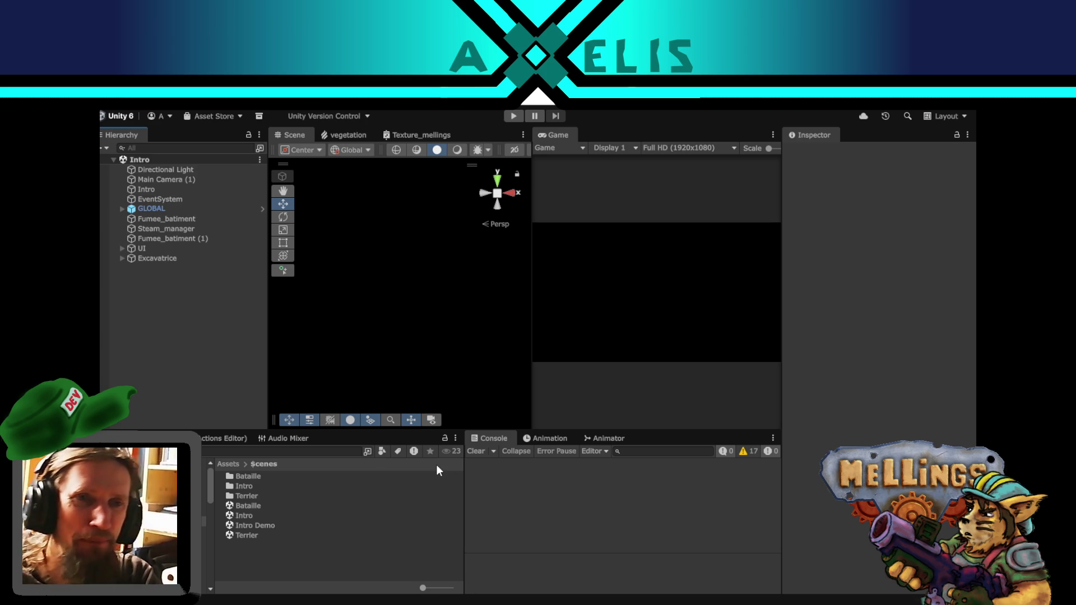
- Enter Play mode from the Intro scene and mute the Game view's audio
click(512, 116)
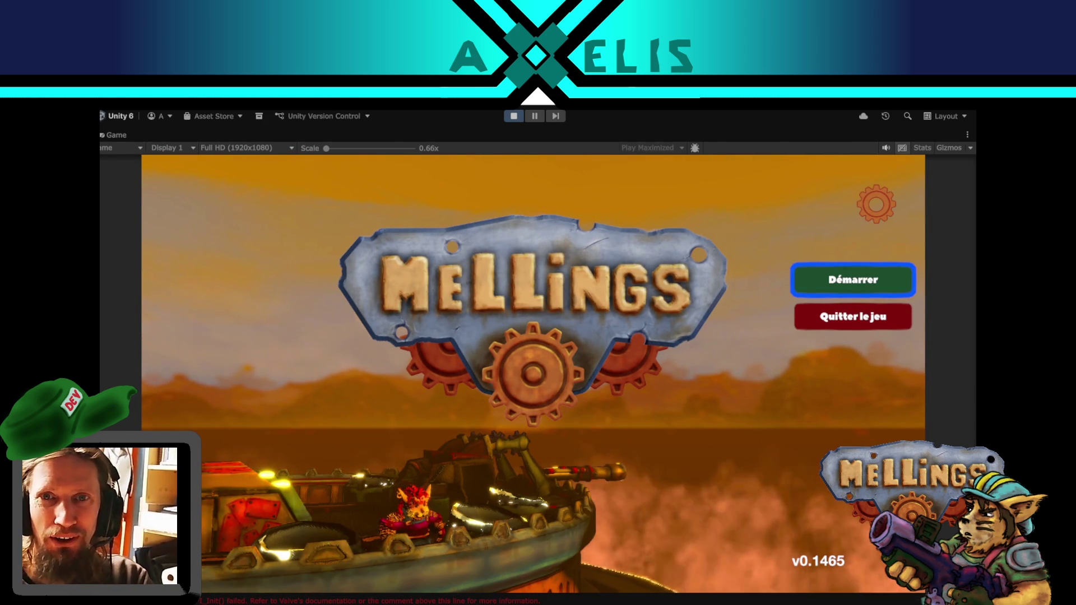
click(886, 146)
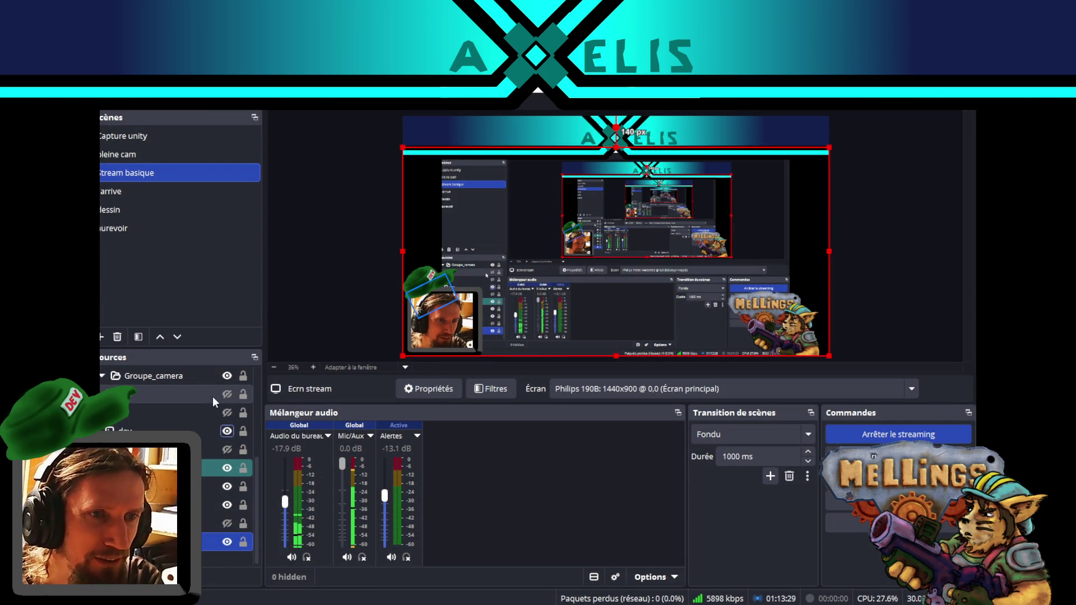
- Switch the OBS stream to the 'pleine cam' scene
scroll(225, 426, down, 3)
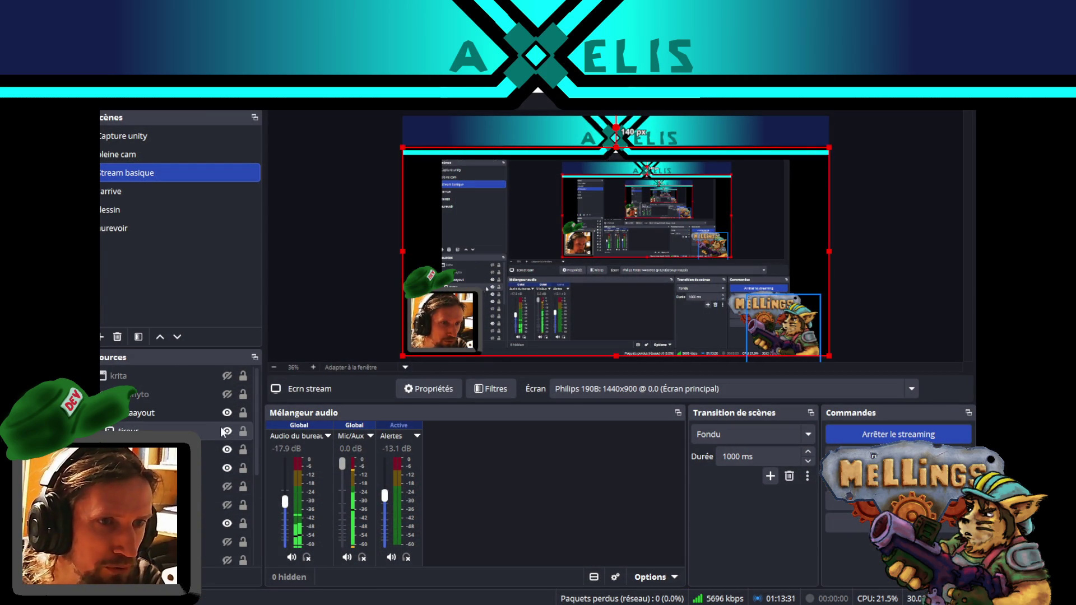
scroll(225, 403, up, 2)
click(224, 542)
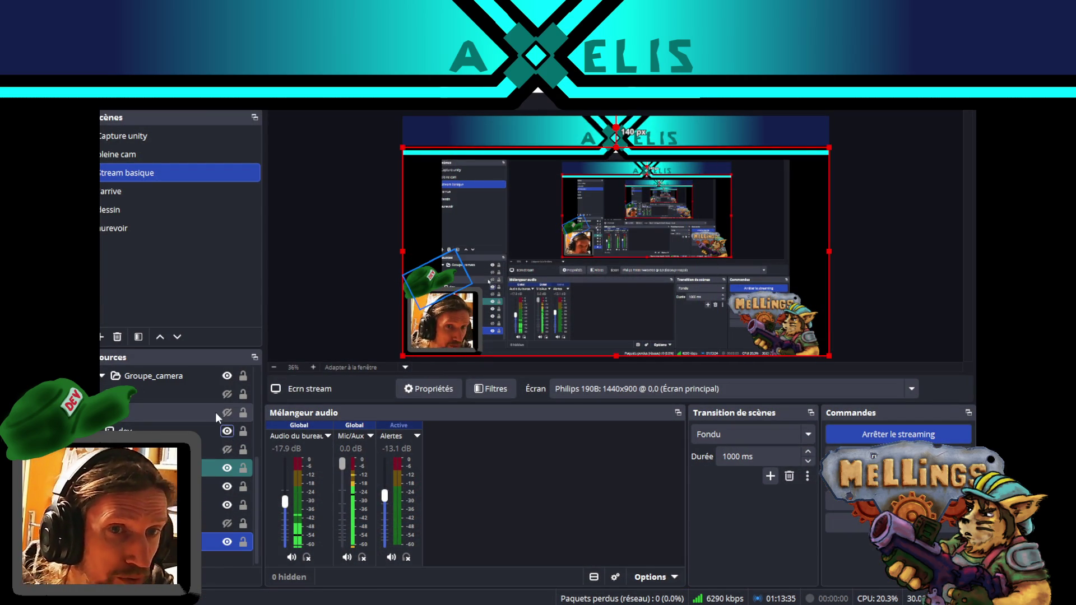
scroll(221, 467, up, 1)
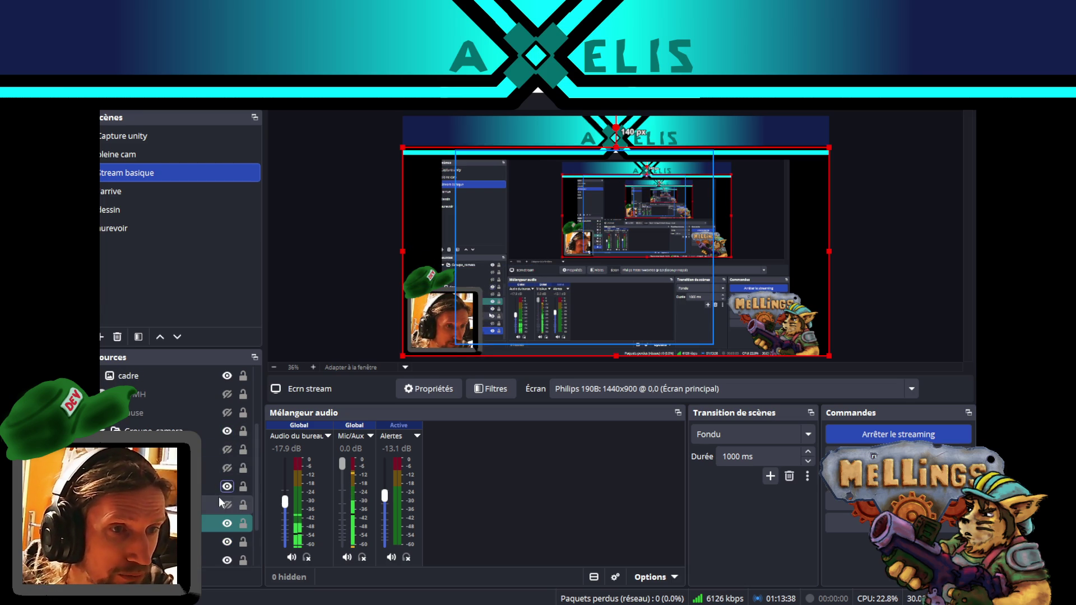
scroll(210, 462, up, 1)
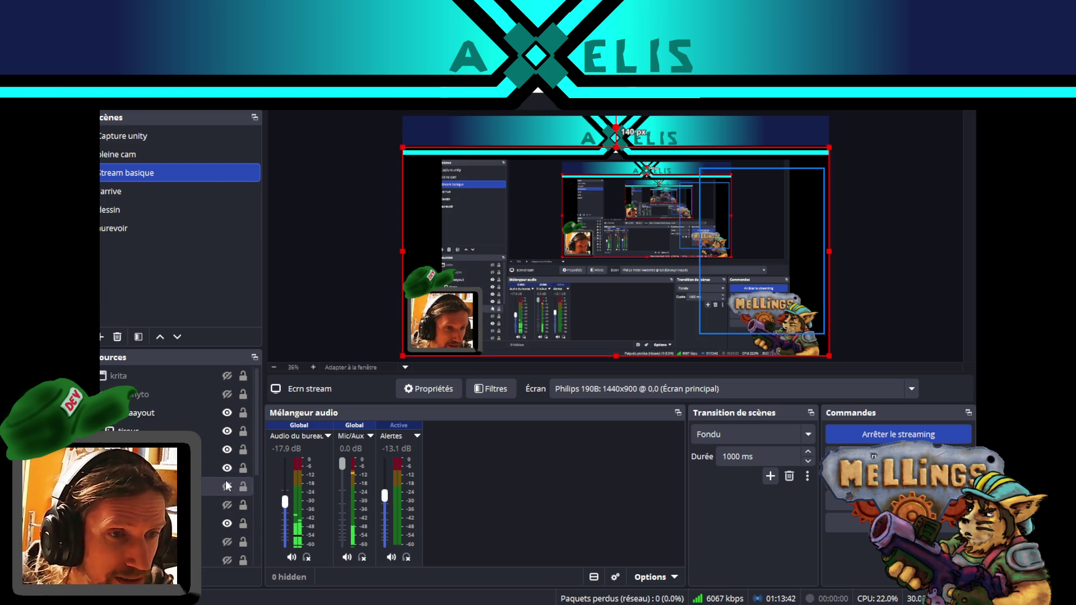
scroll(226, 486, down, 2)
scroll(220, 506, down, 2)
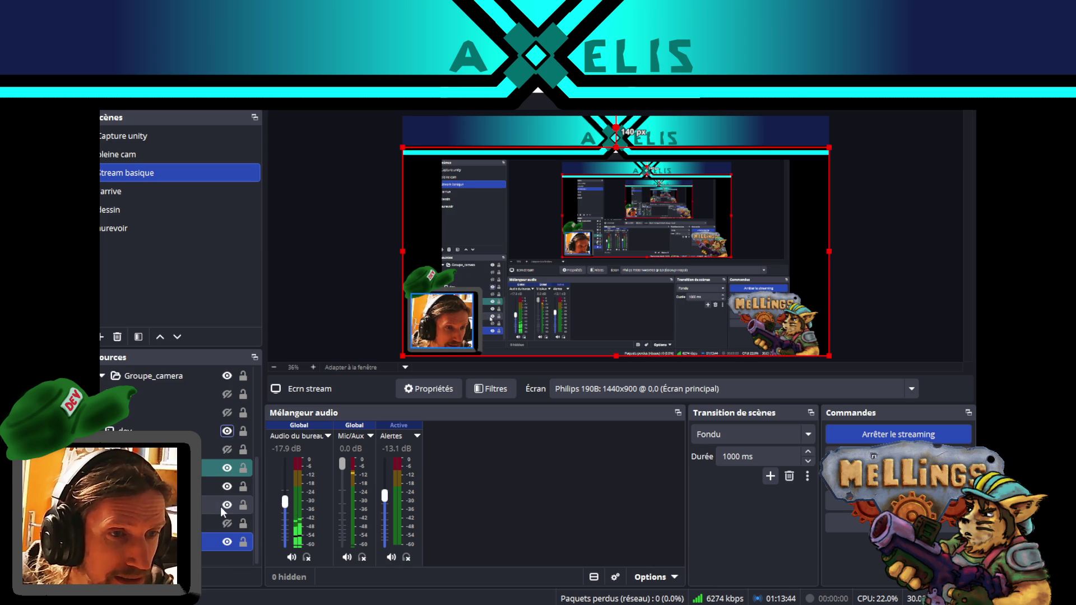
click(159, 154)
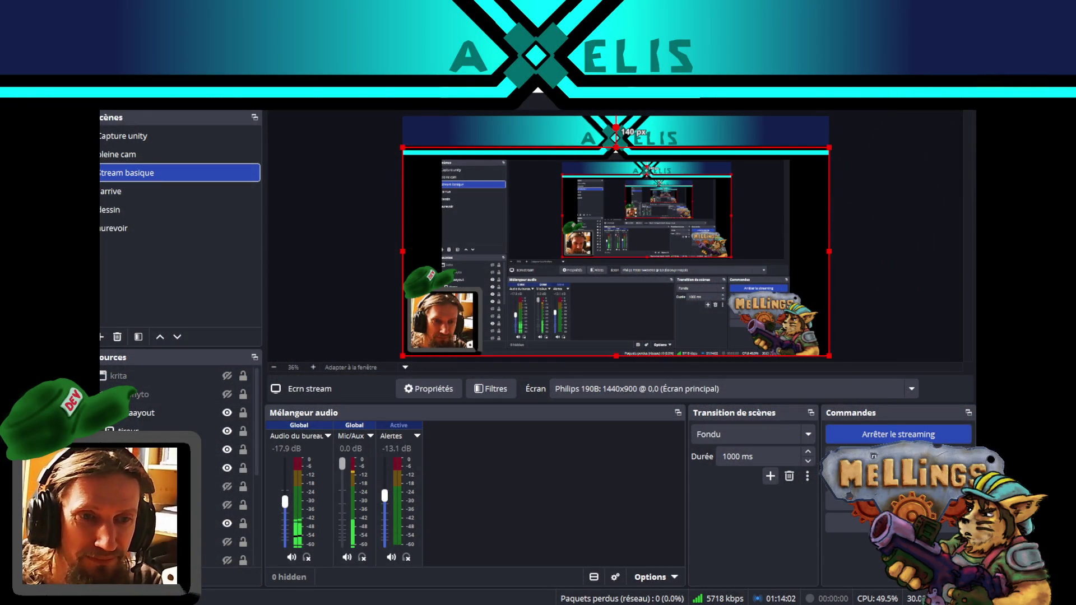
- Unmute the running game, glance at the Twitch and YouTube tabs, and return to Unity
key(alt+Tab)
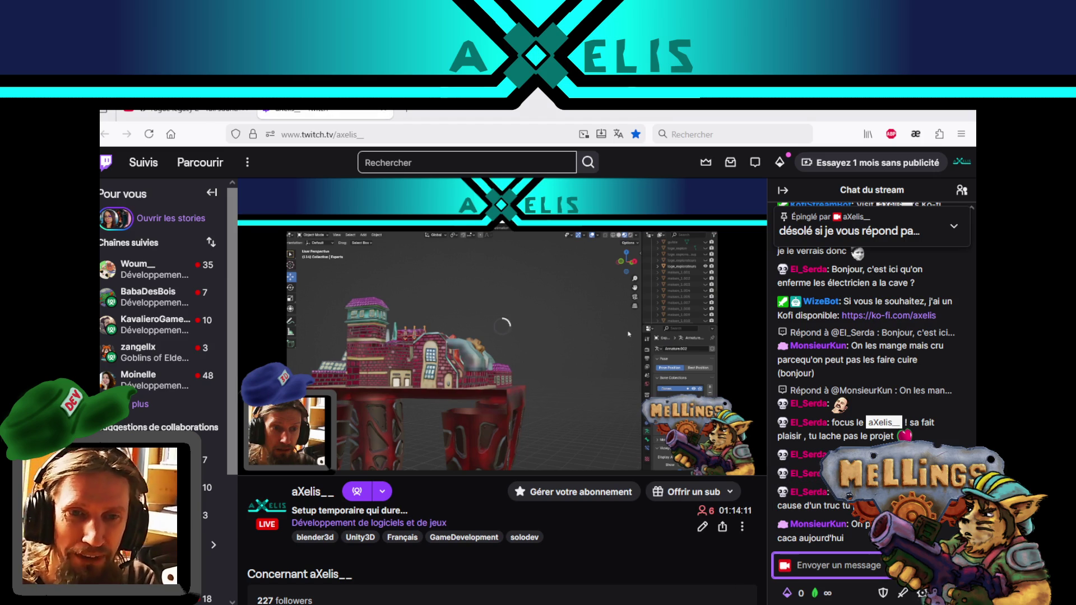
key(alt+Tab)
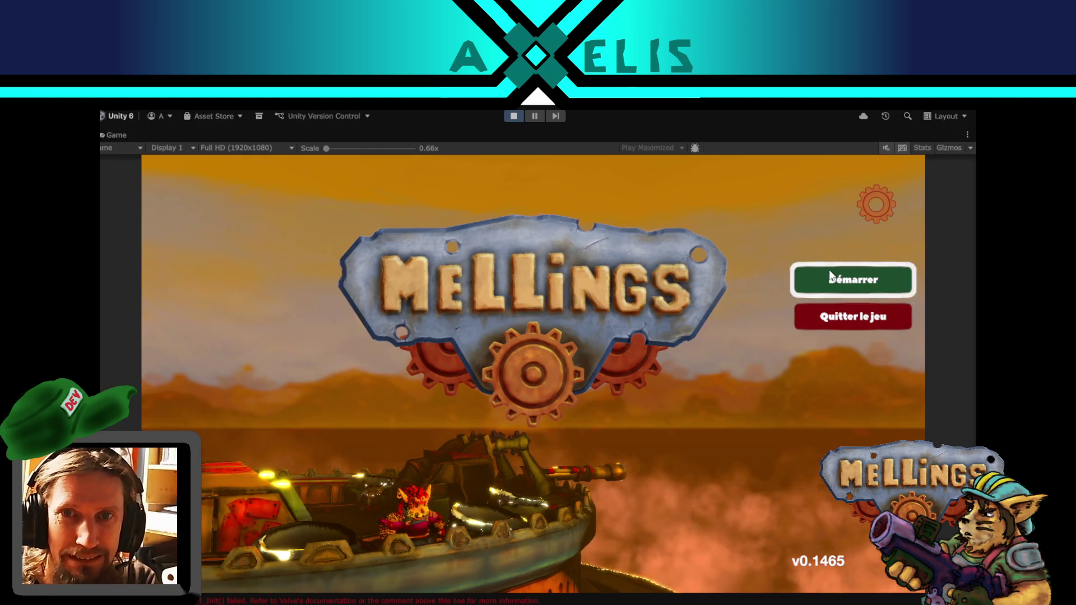
click(887, 147)
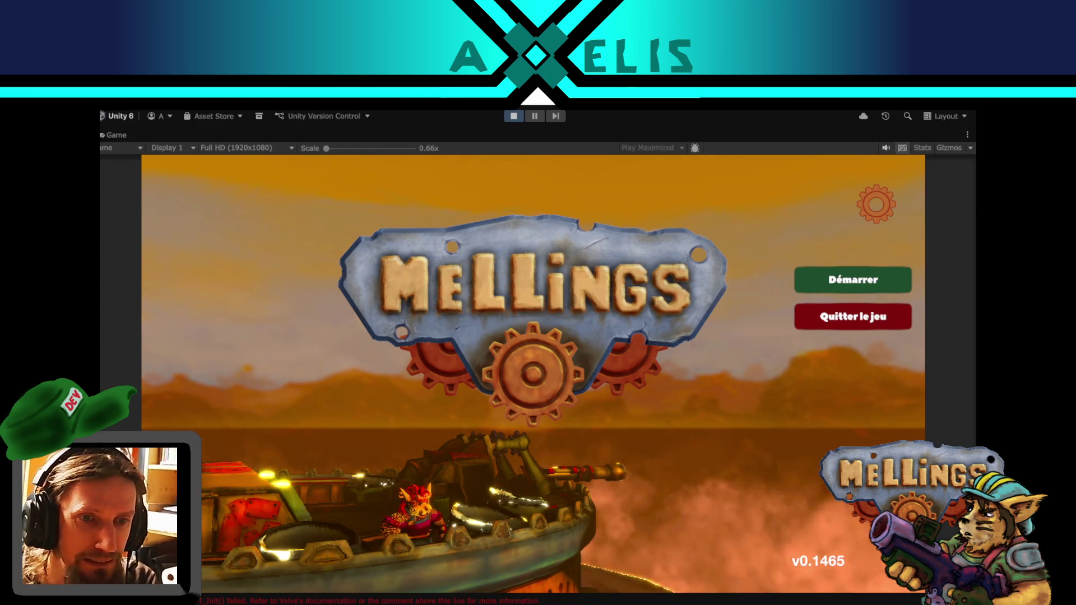
key(alt+Tab)
key(ctrl+shift+Tab)
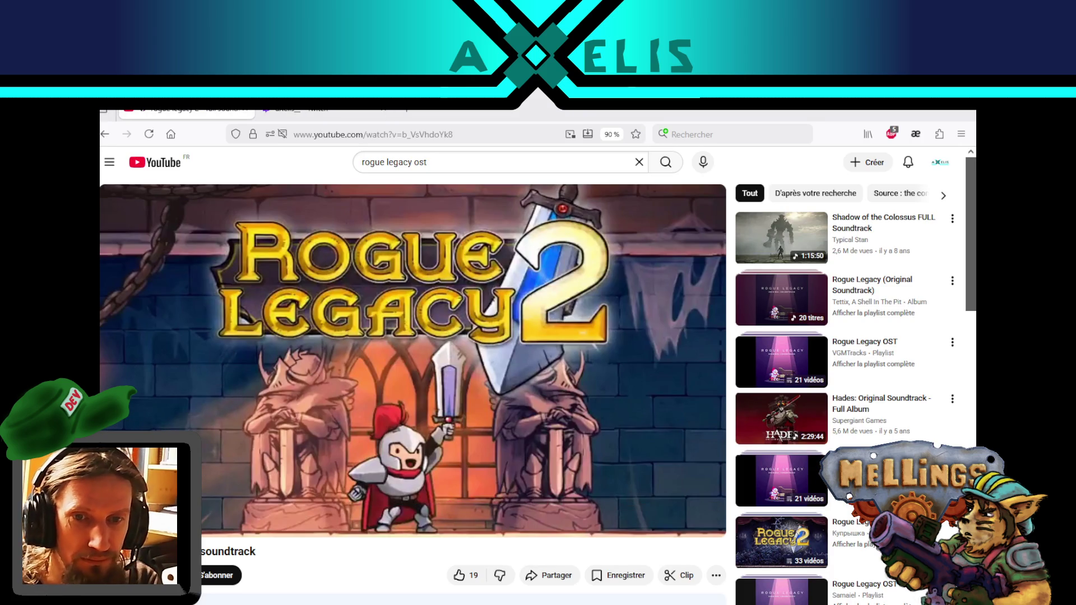
key(alt+Tab)
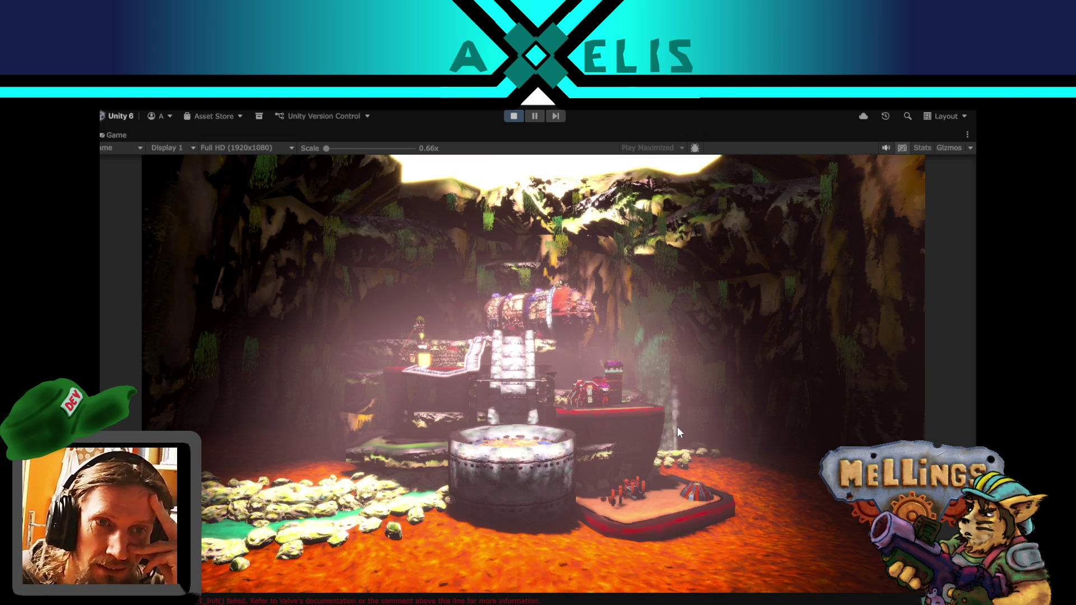
- Open and close the Loge des experts and Village building menus in the game
click(591, 399)
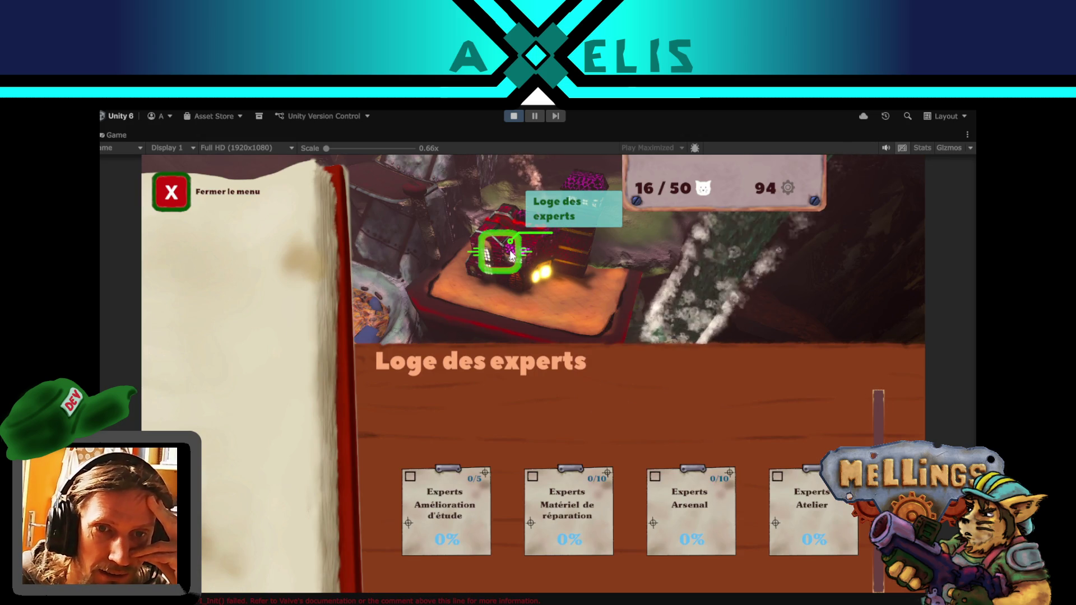
click(168, 196)
click(670, 461)
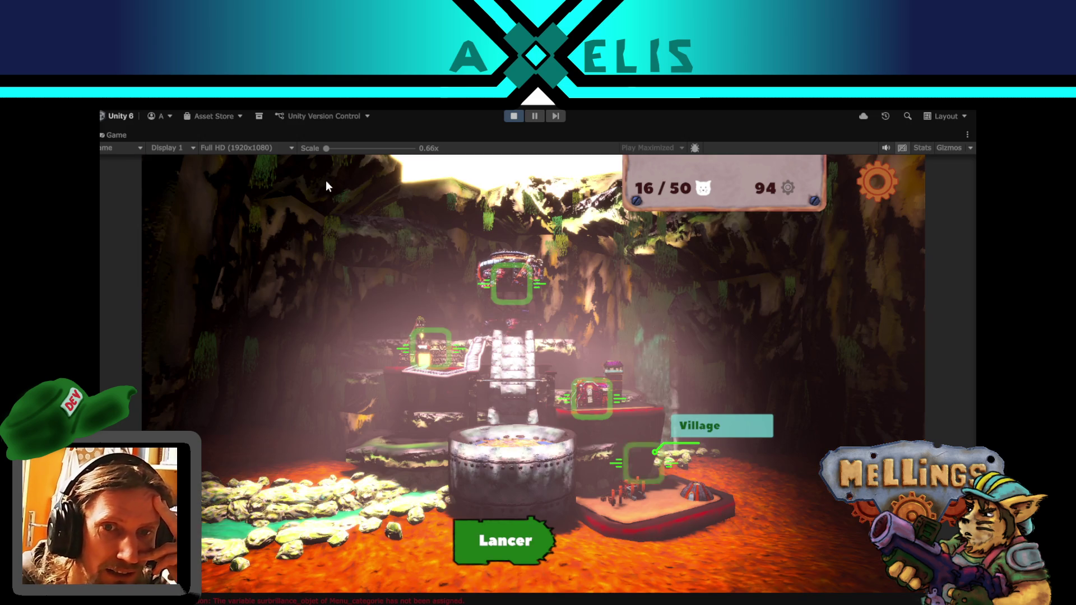
click(171, 192)
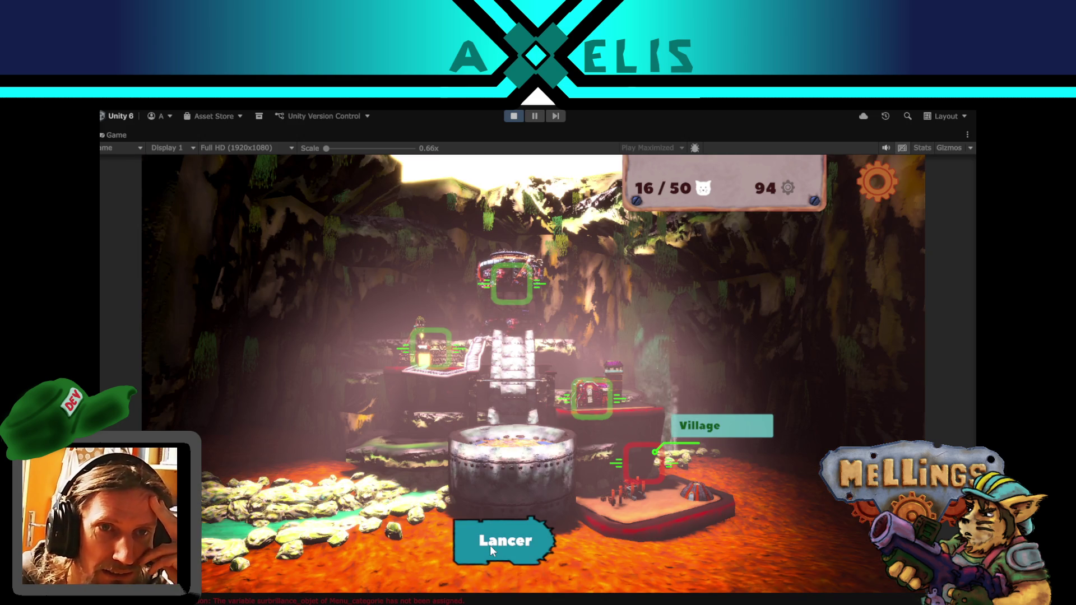
- Buy the Canon Lourd upgrade in the Excavatrice menu for 70 materials, then pause
click(512, 279)
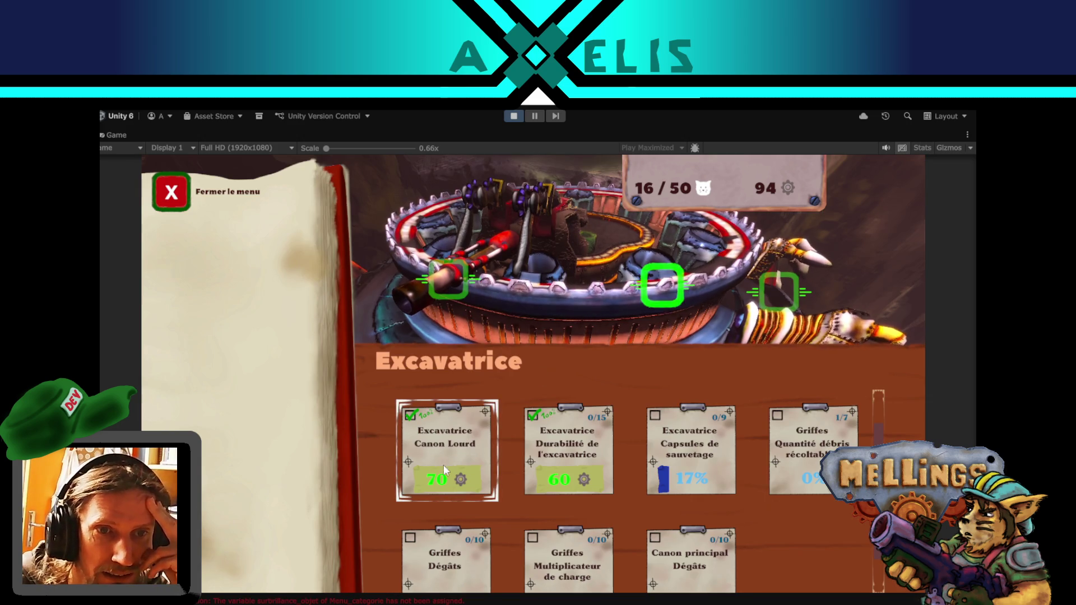
click(439, 447)
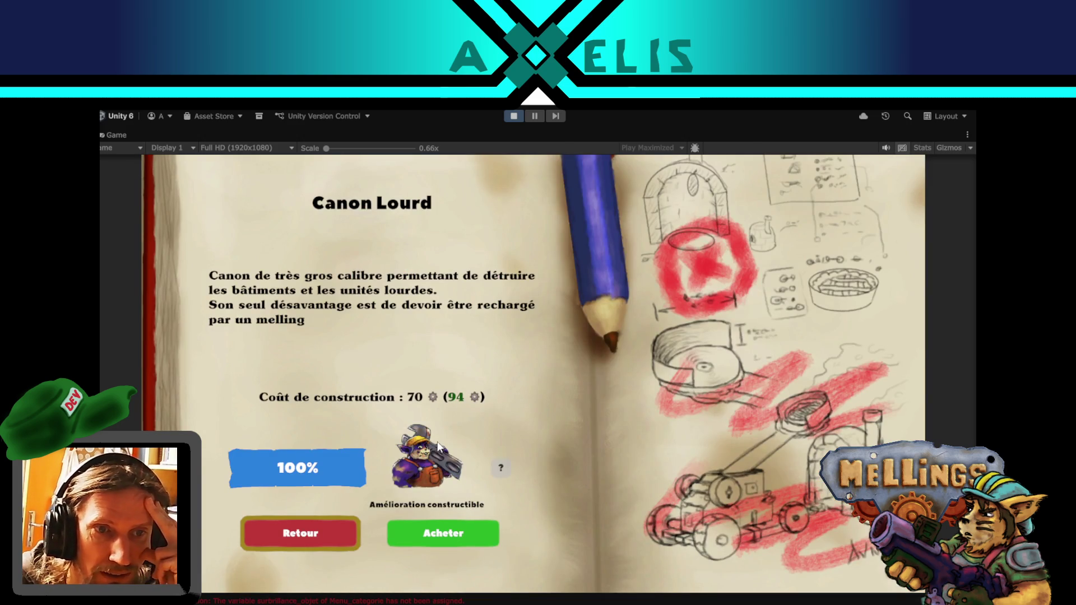
click(429, 532)
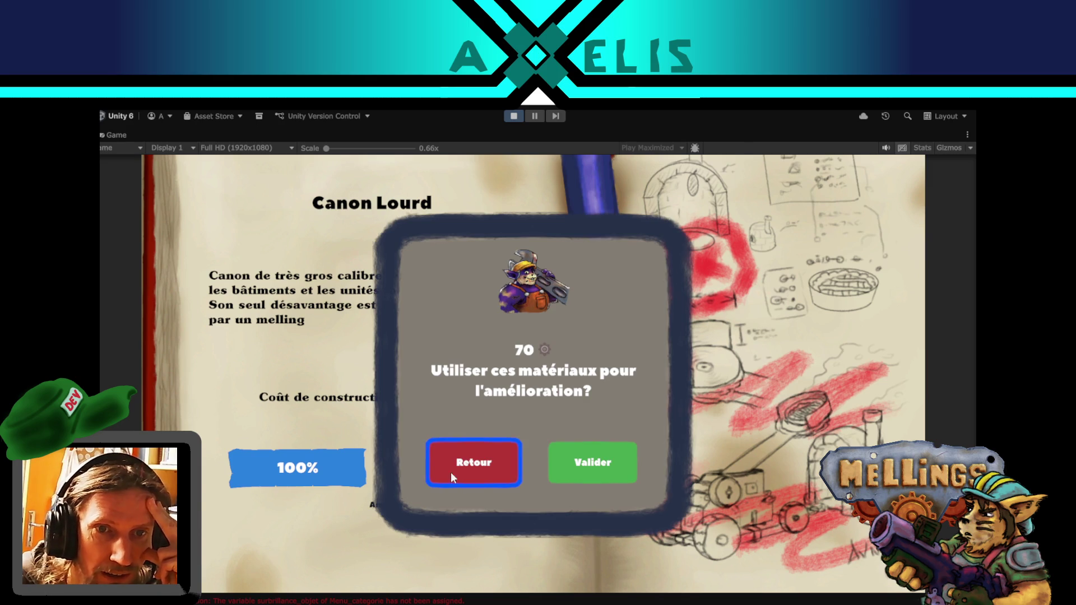
click(603, 458)
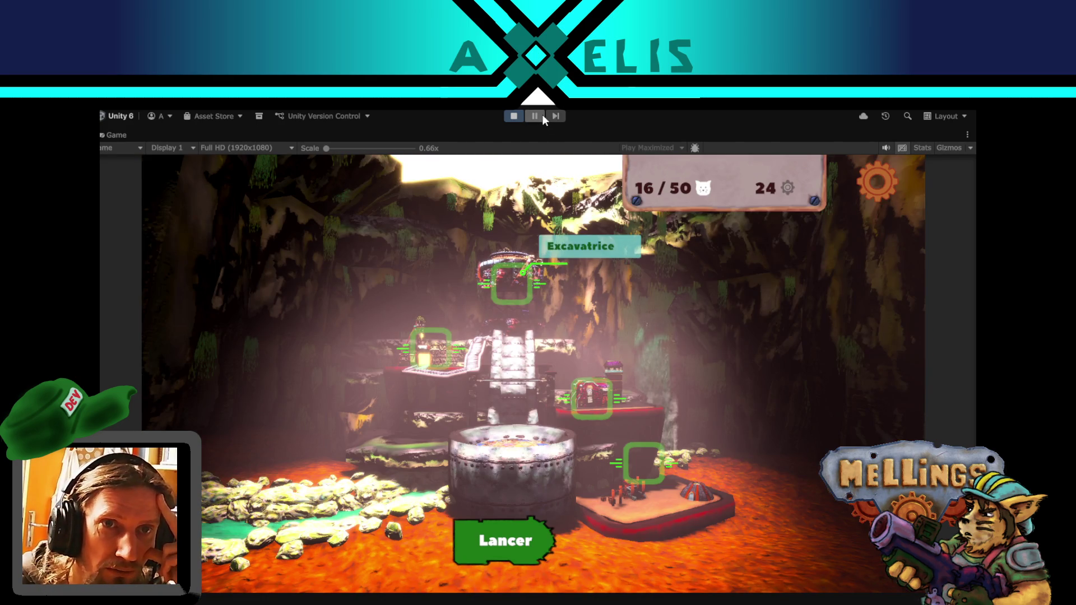
click(535, 116)
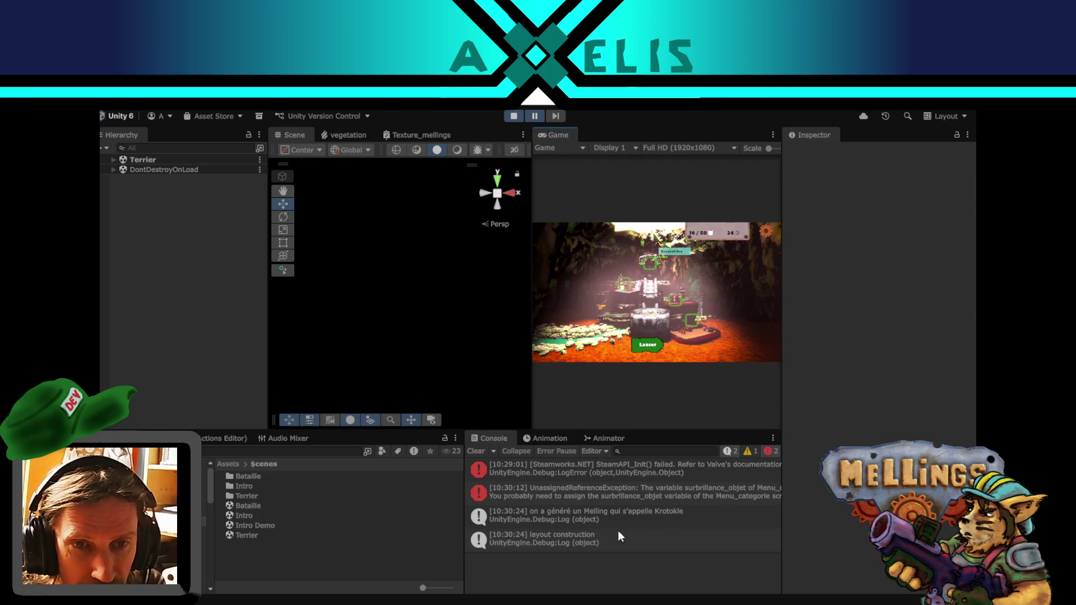
- Read the UnassignedReferenceException stack trace in an enlarged Console
click(647, 492)
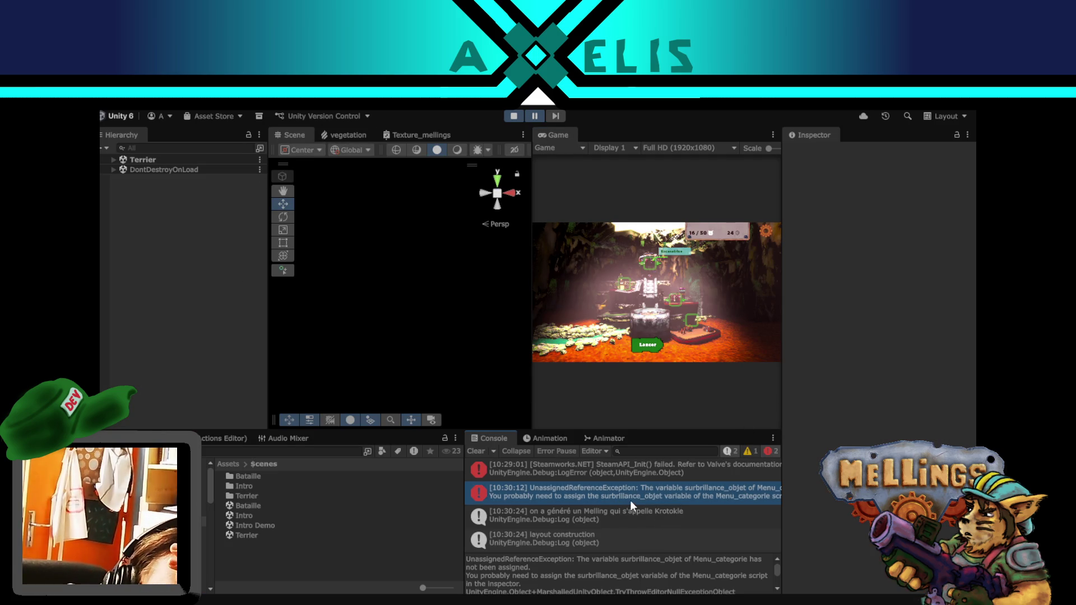
scroll(692, 578, down, 2)
scroll(693, 581, up, 2)
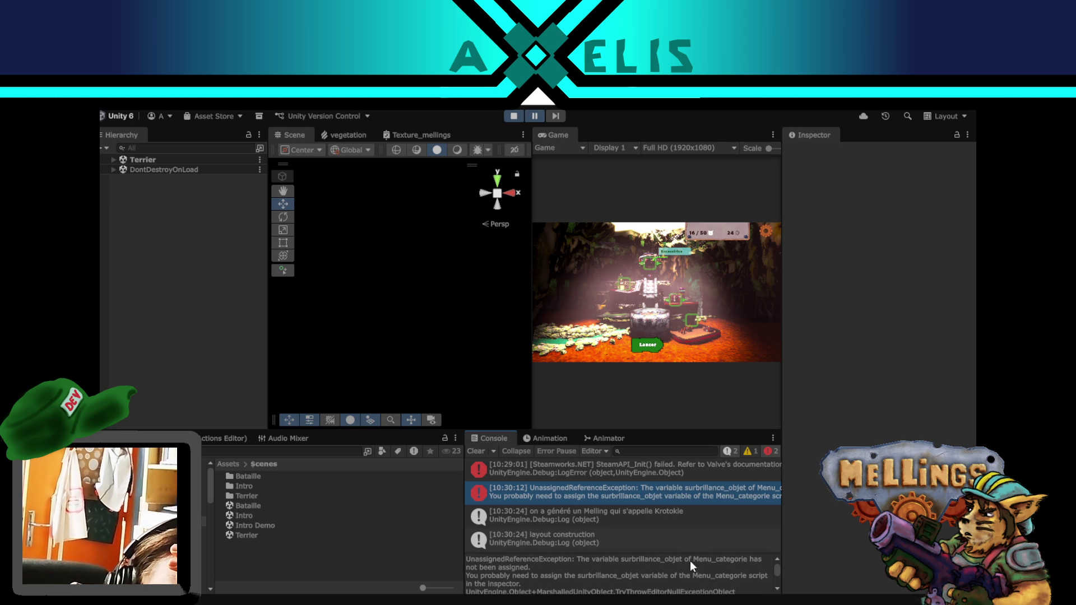
mouse_move(693, 550)
mouse_down()
mouse_move(692, 511)
mouse_move(692, 525)
mouse_up()
scroll(624, 556, down, 2)
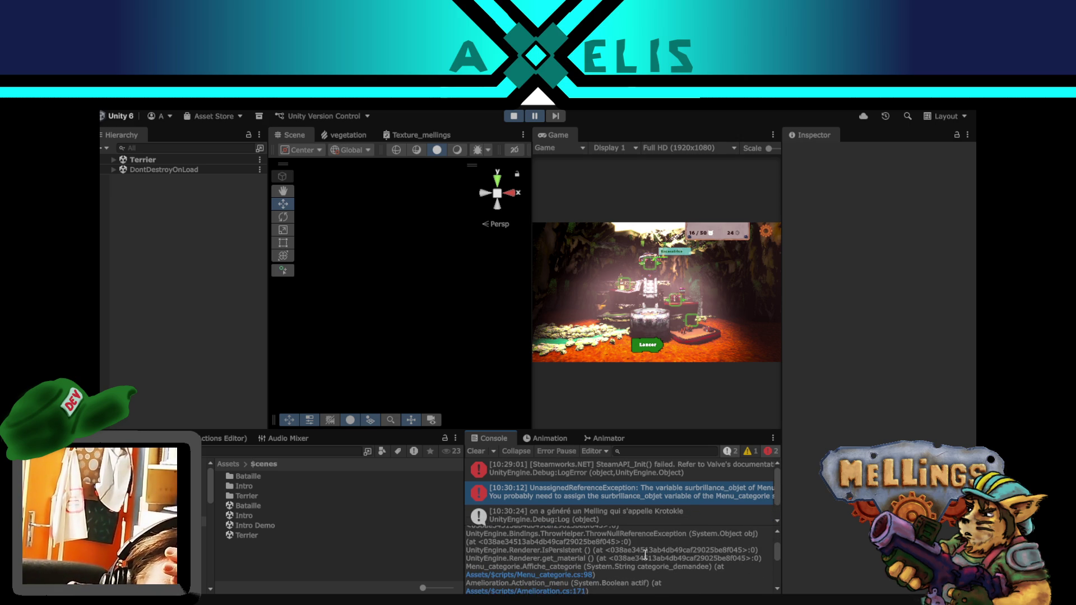
scroll(641, 488, down, 1)
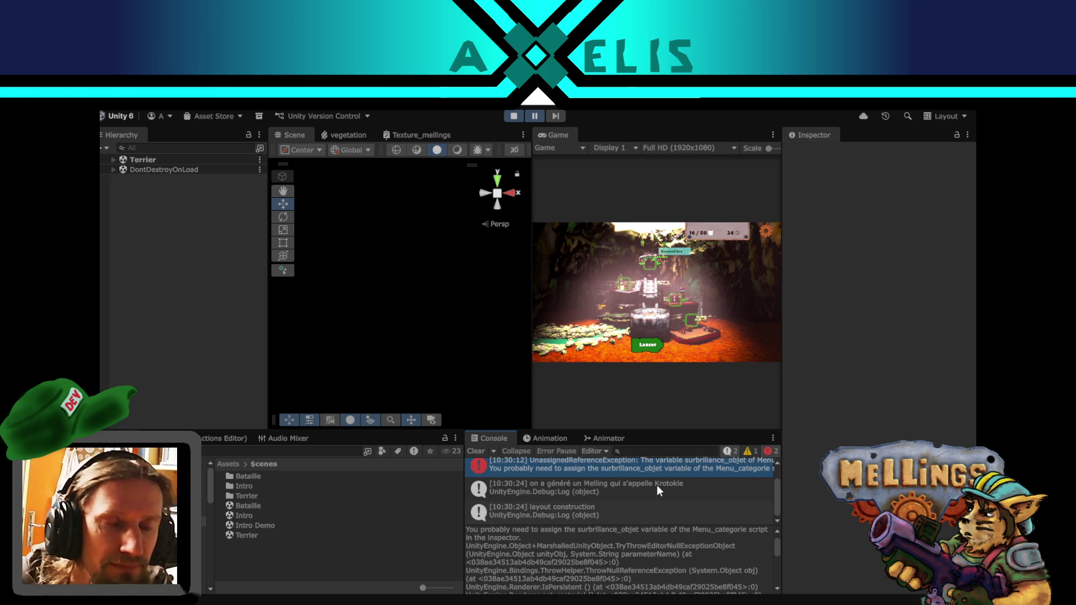
- Enable the Layout object under Terrier and resume the game maximized
click(113, 159)
click(120, 199)
click(130, 219)
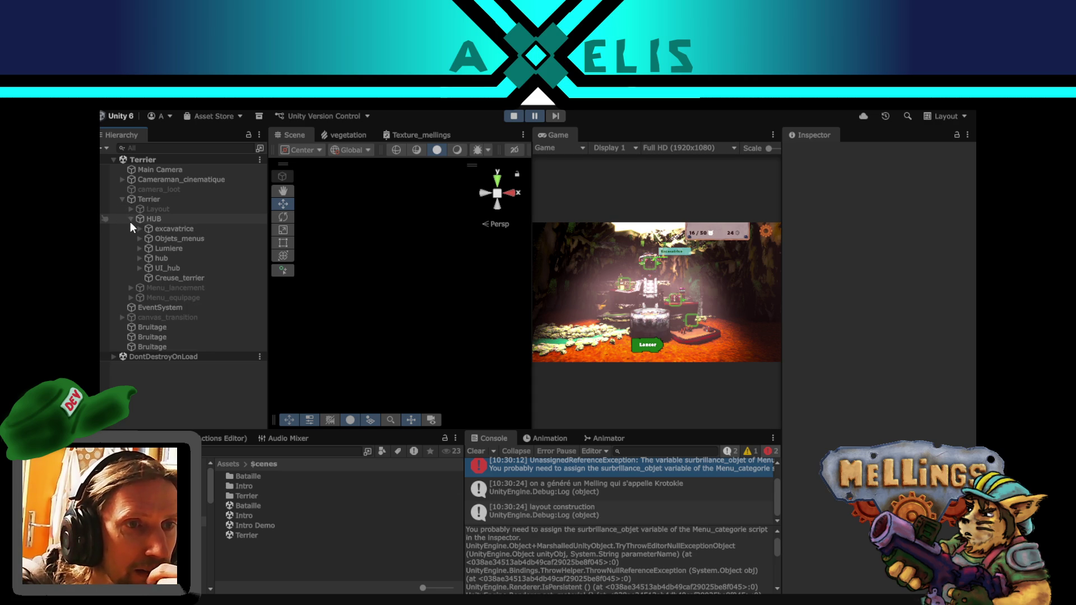
click(130, 219)
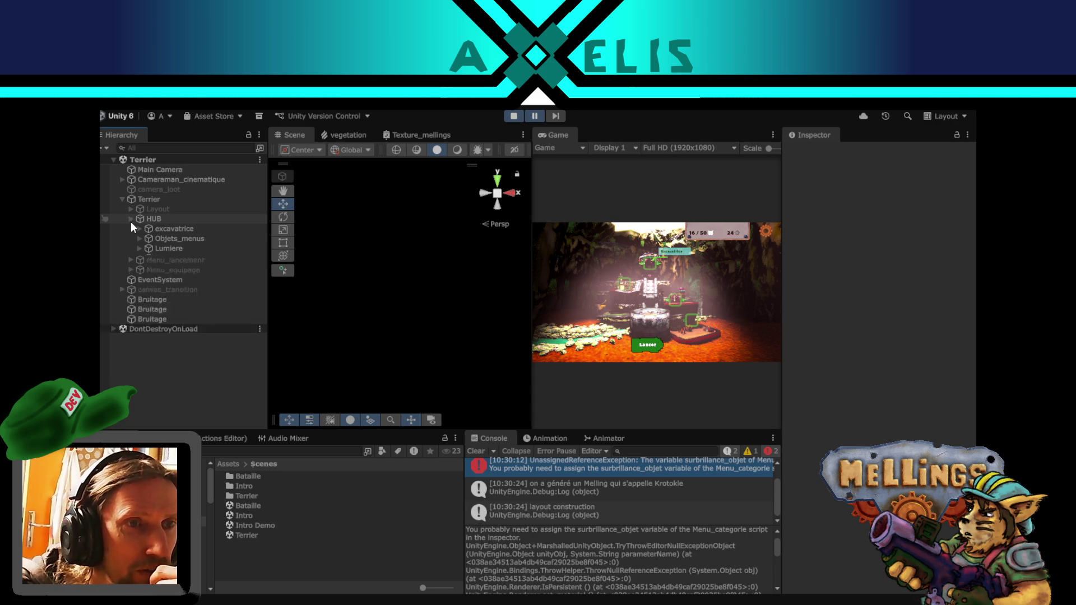
click(193, 208)
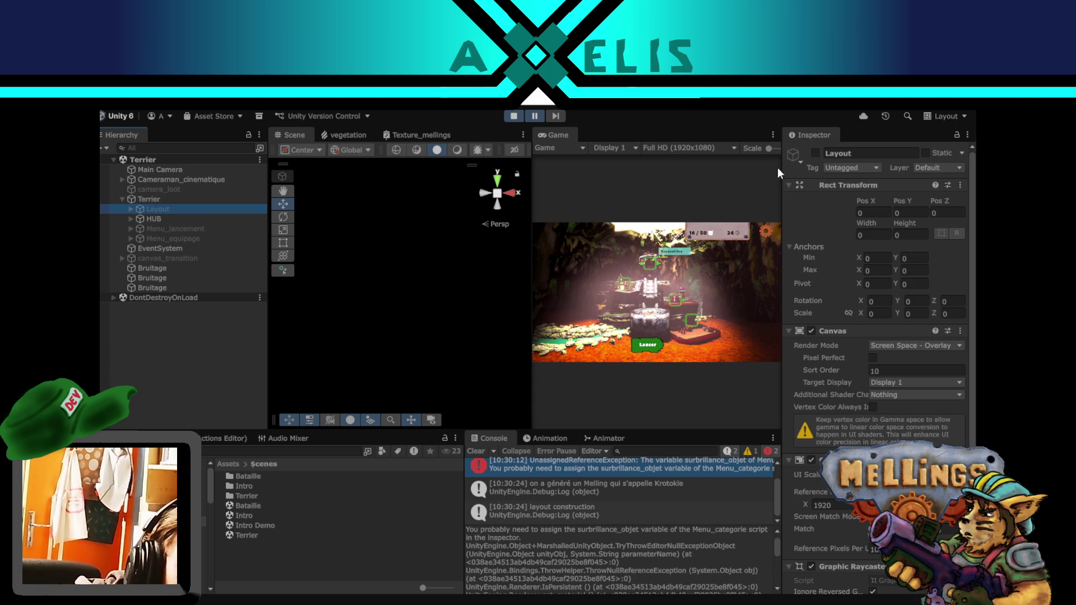
click(815, 153)
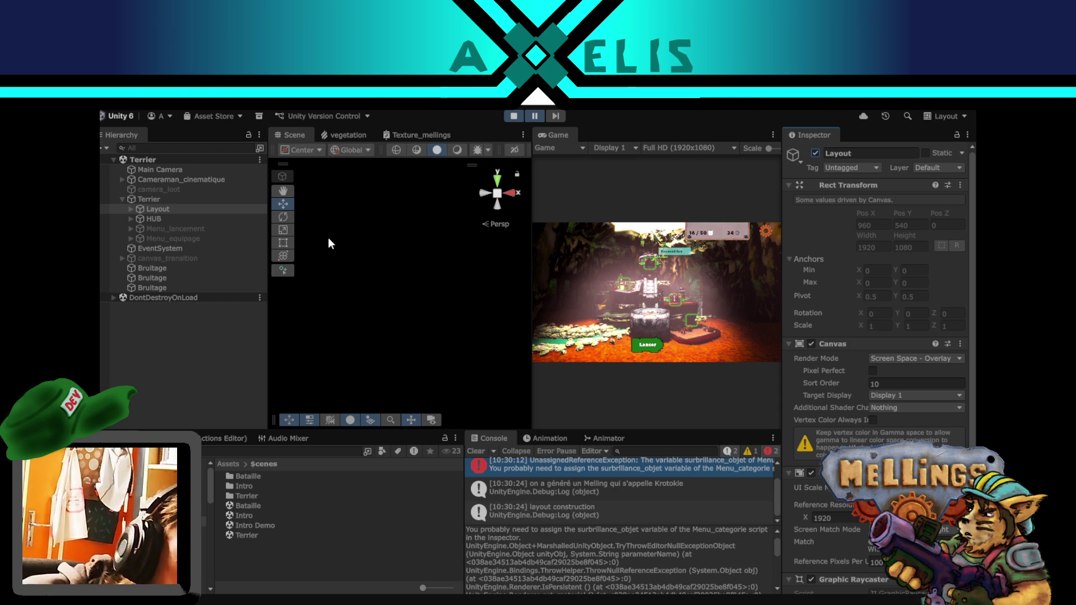
click(533, 117)
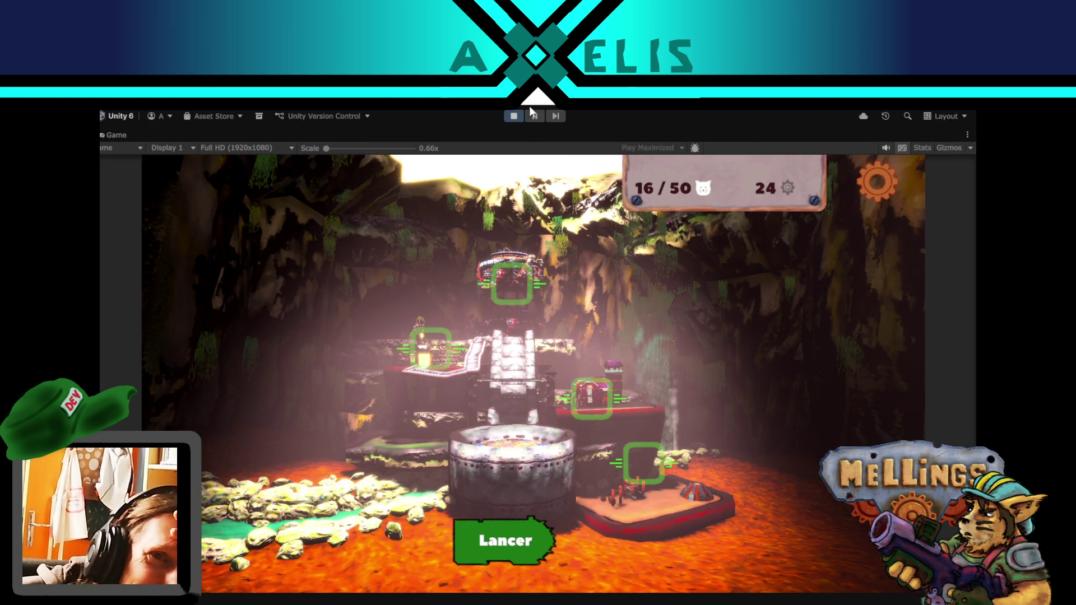
- Stop play, open Terrier, enable camera_loot and canvas_transition, and save the scene
click(515, 116)
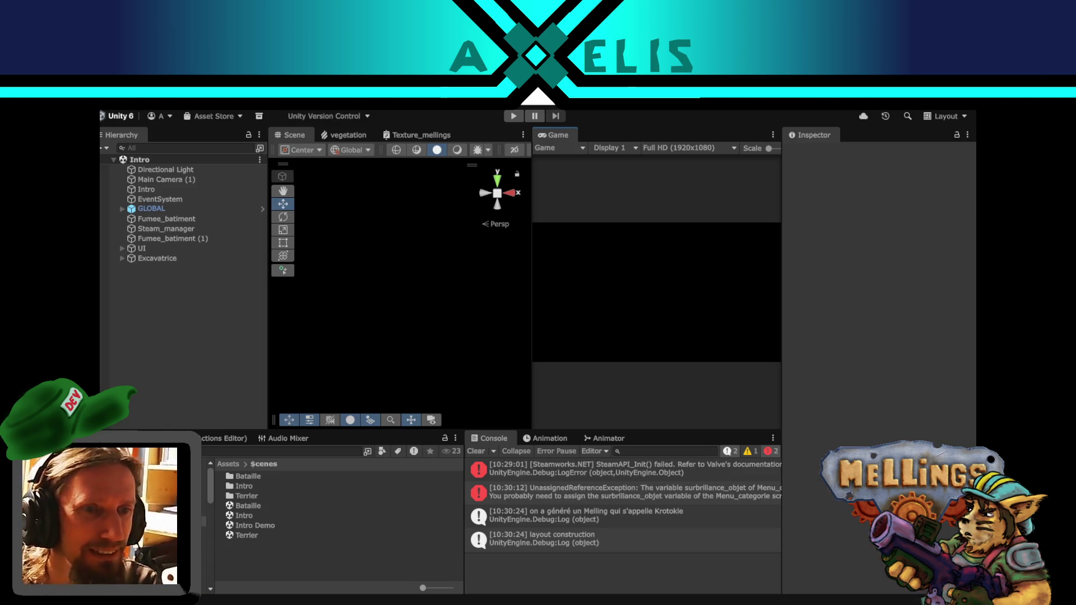
double_click(254, 534)
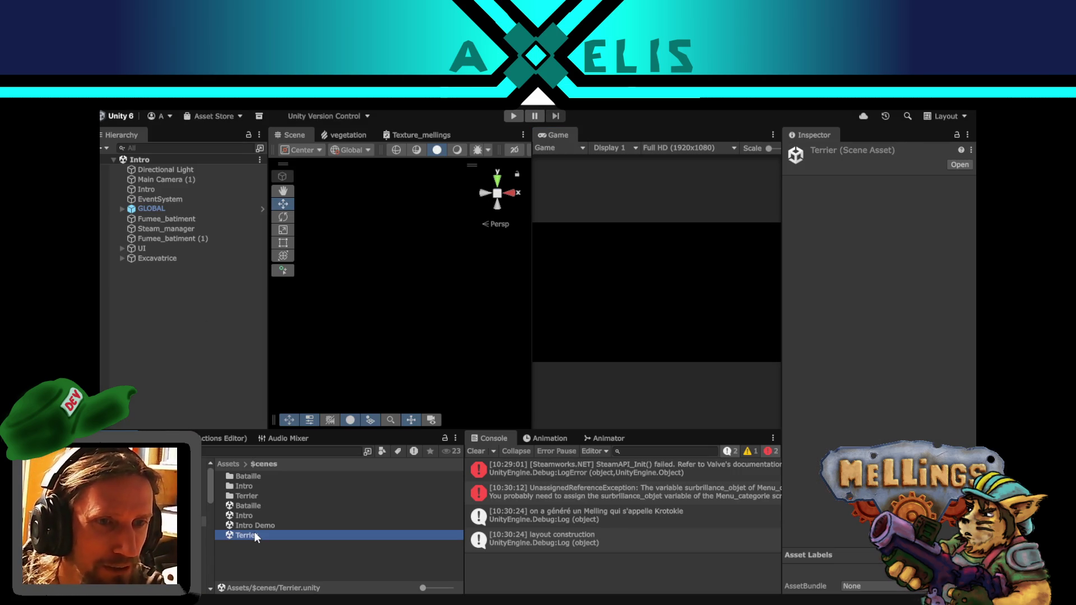
click(160, 190)
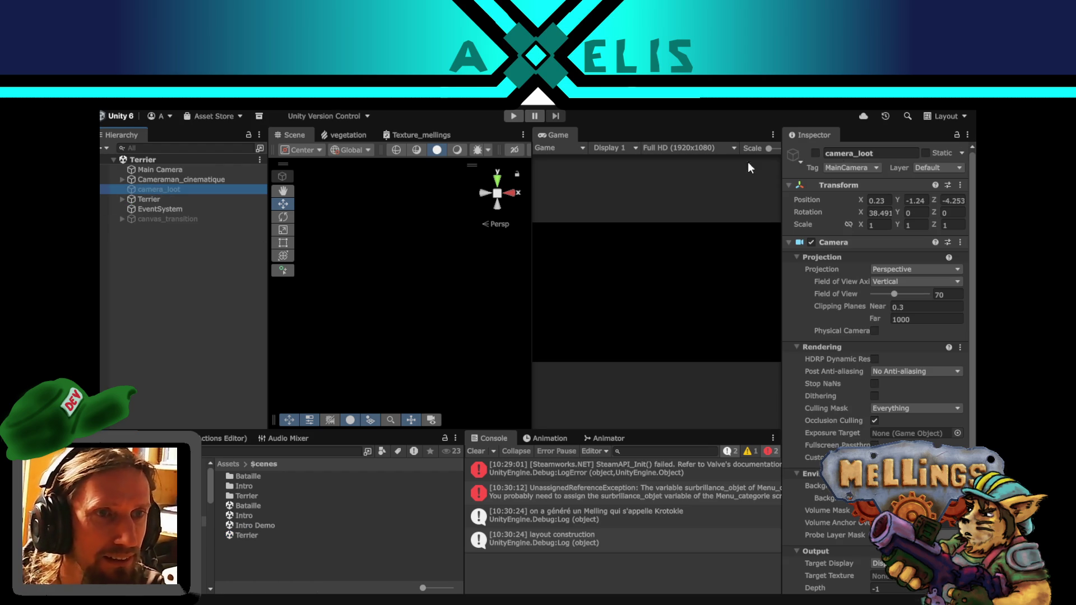
click(815, 153)
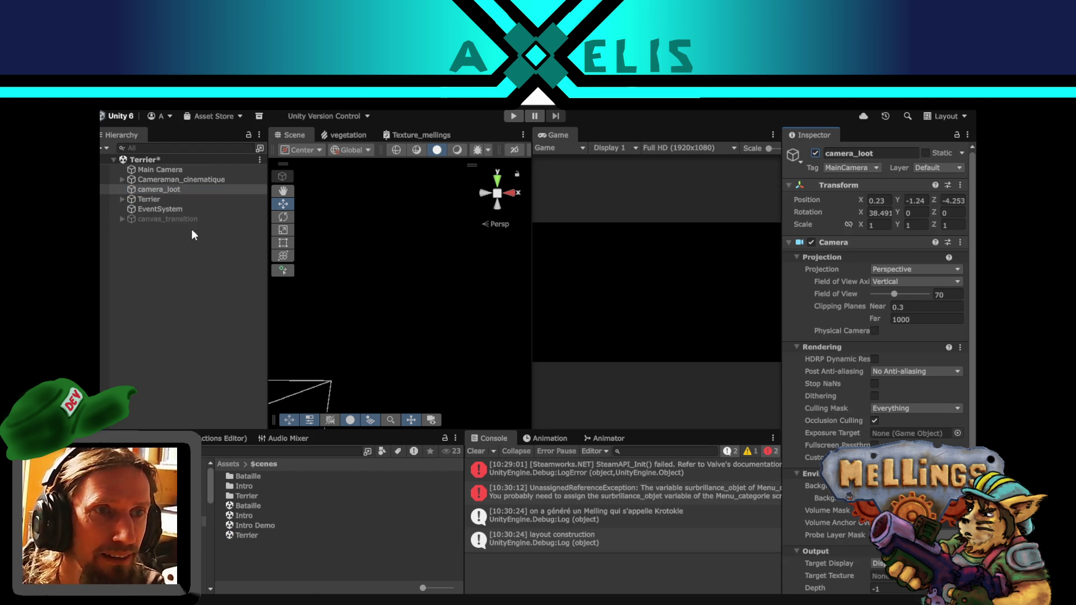
click(168, 219)
click(815, 153)
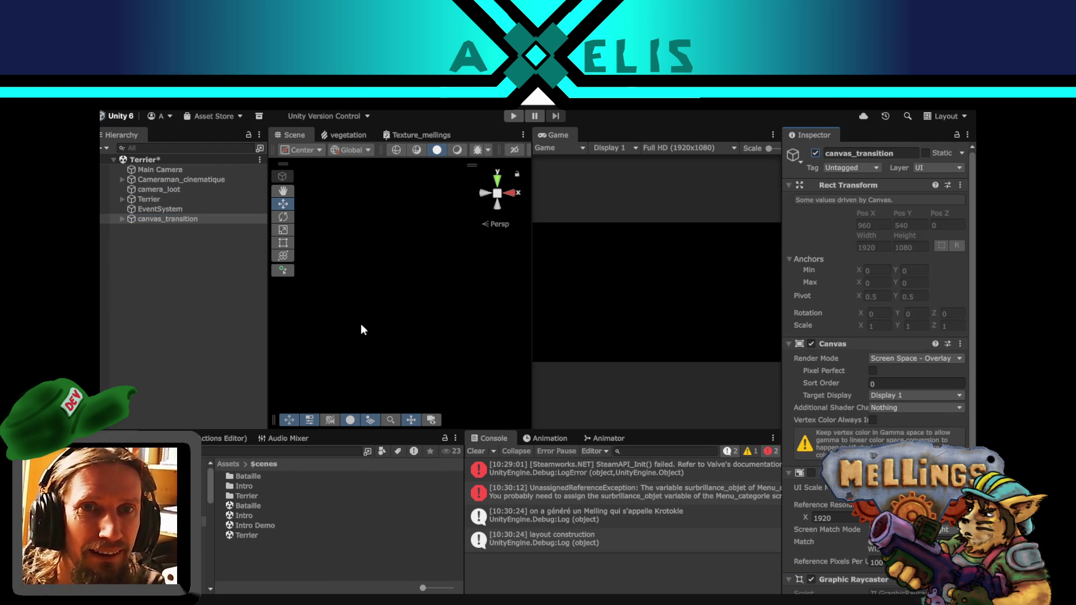
click(263, 557)
key(ctrl+s)
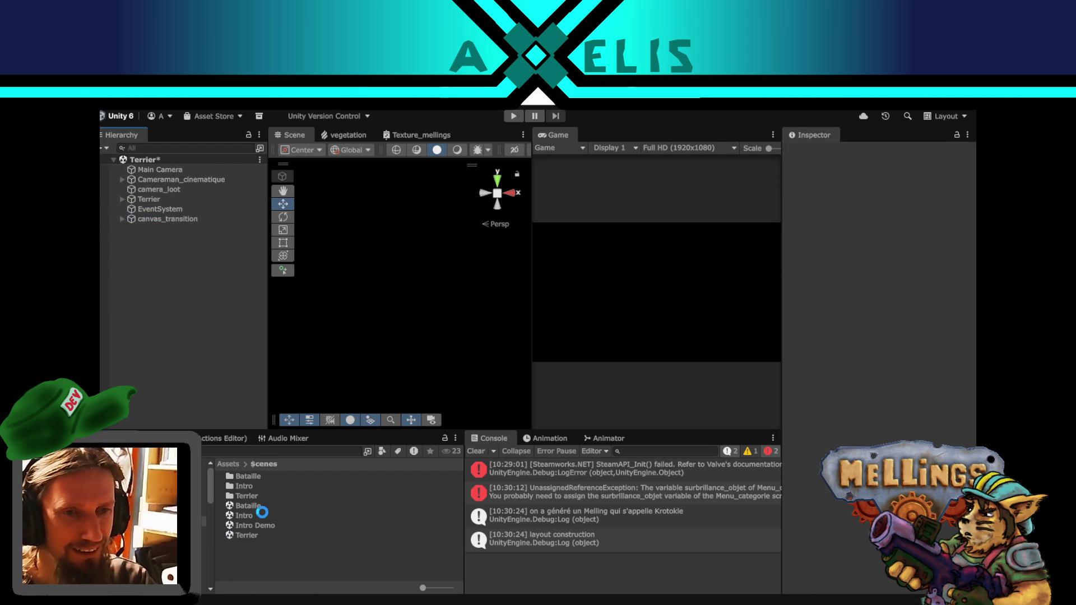
- Open the Intro scene and start playing it
click(254, 517)
double_click(253, 516)
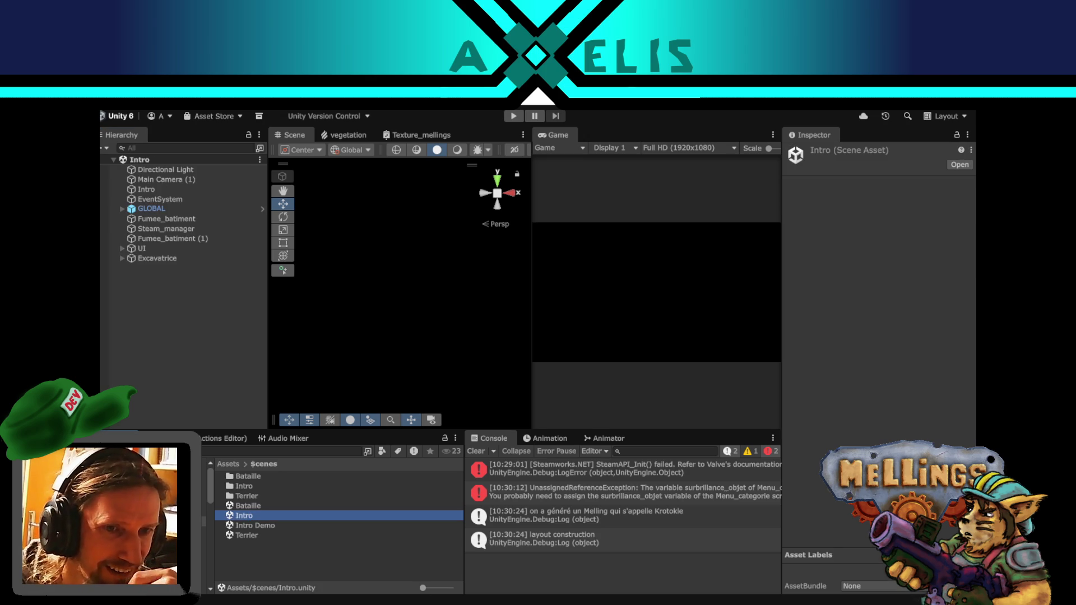
key(alt+Tab)
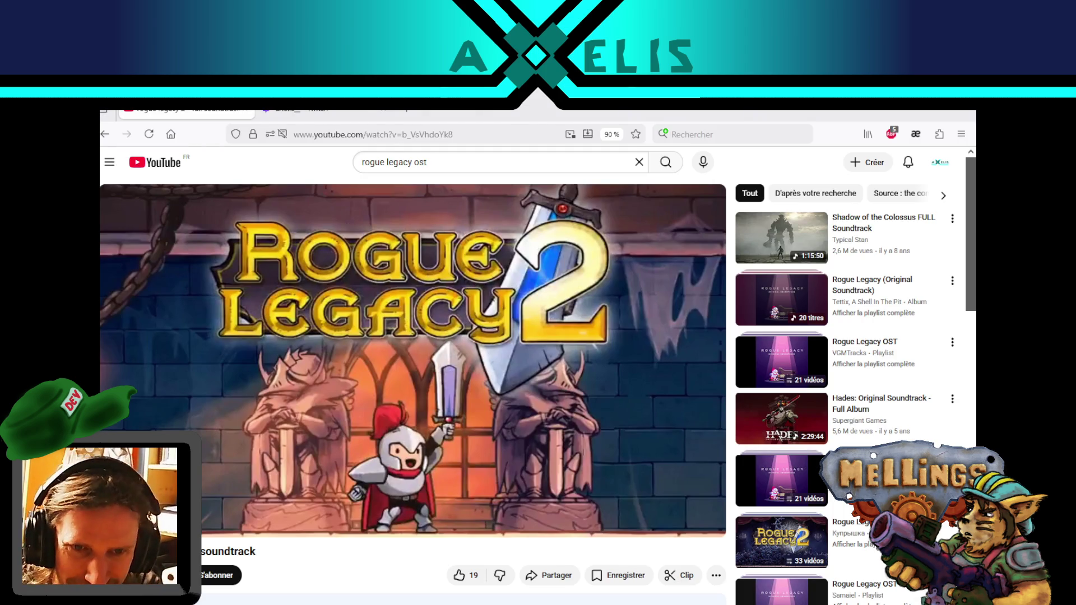
key(alt+Tab)
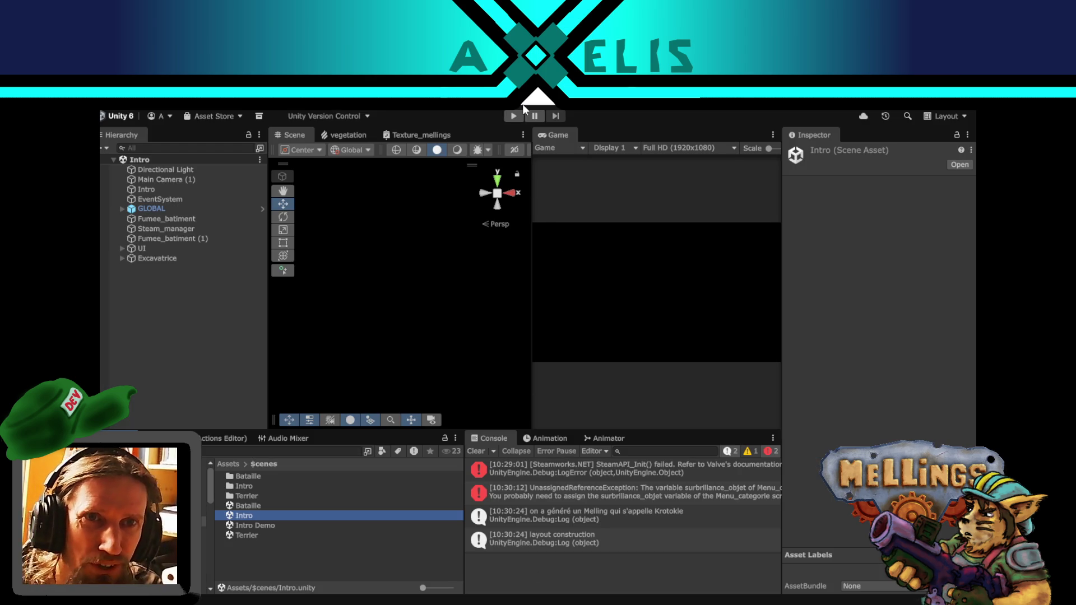
click(516, 116)
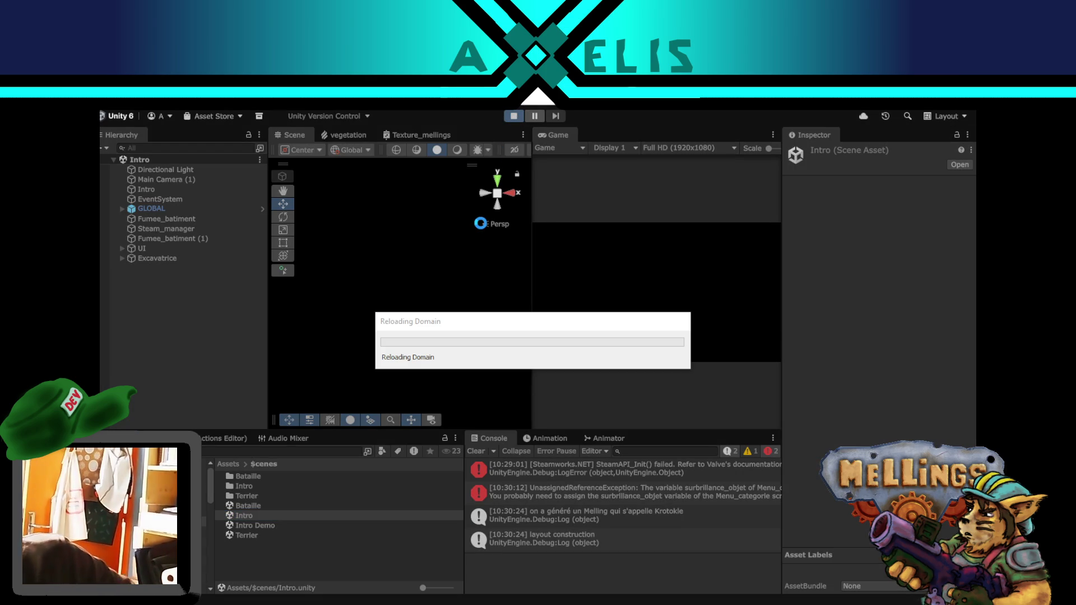
- Check the Twitch channel's live stream in Firefox, then return to Unity's title menu
key(alt+Tab)
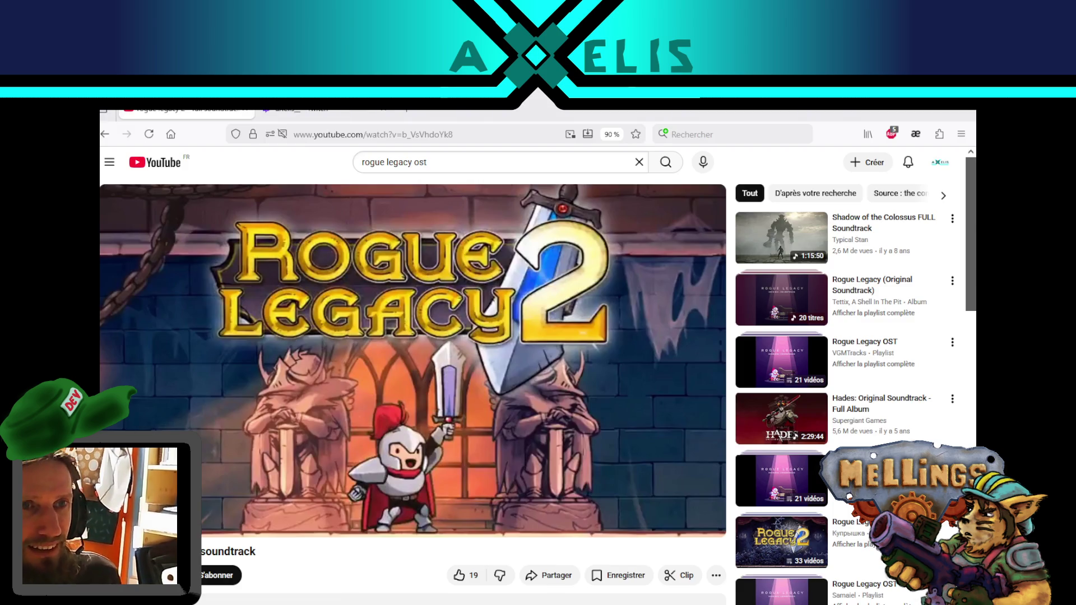
click(322, 115)
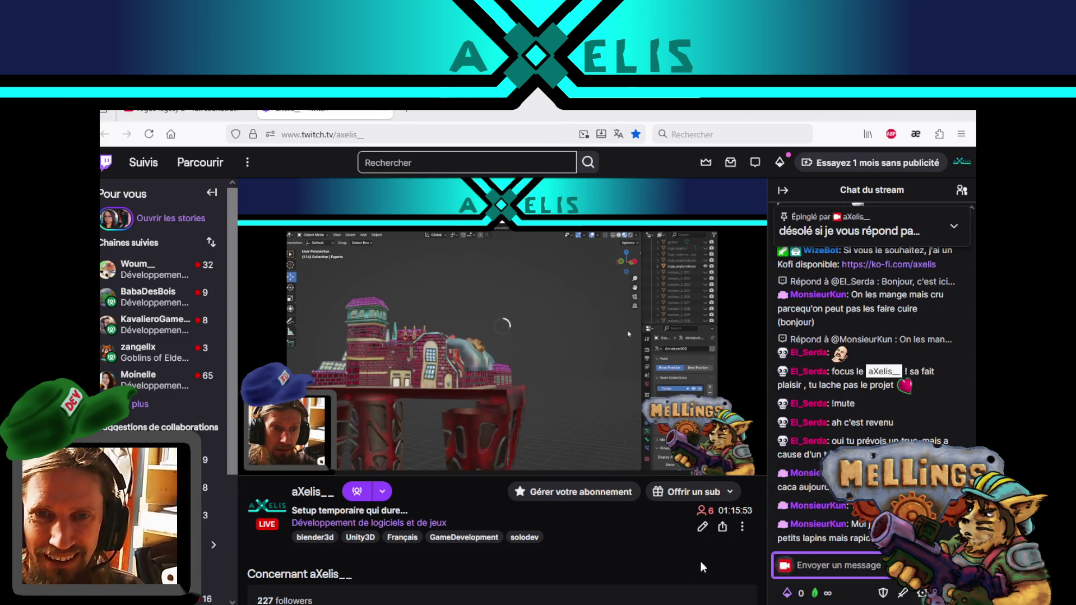
key(alt+Tab)
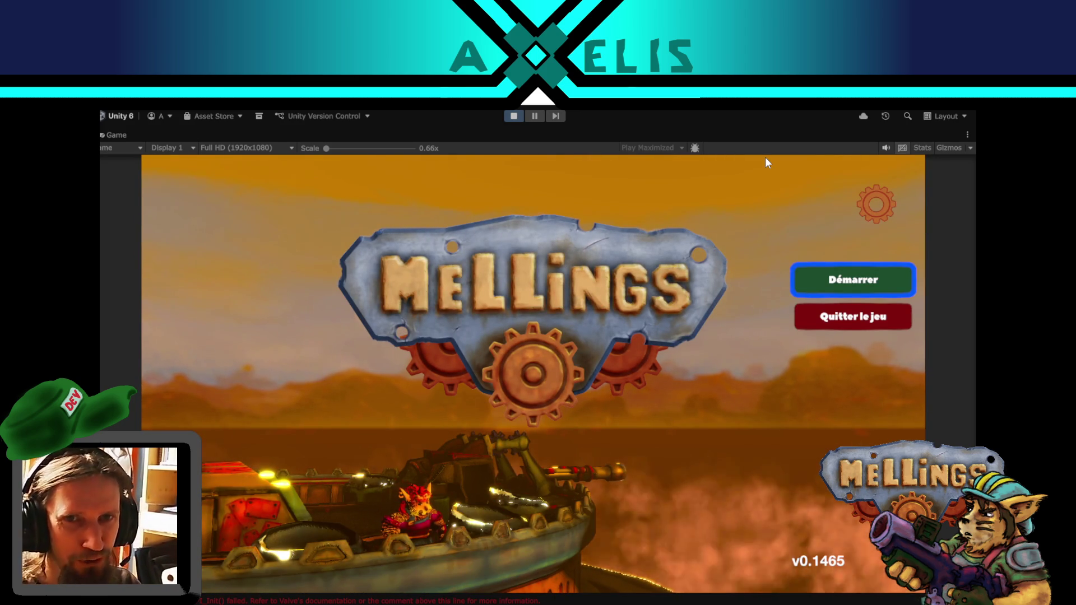
- Start a game with Démarrer, stop play mode, and reopen the Terrier scene
click(808, 280)
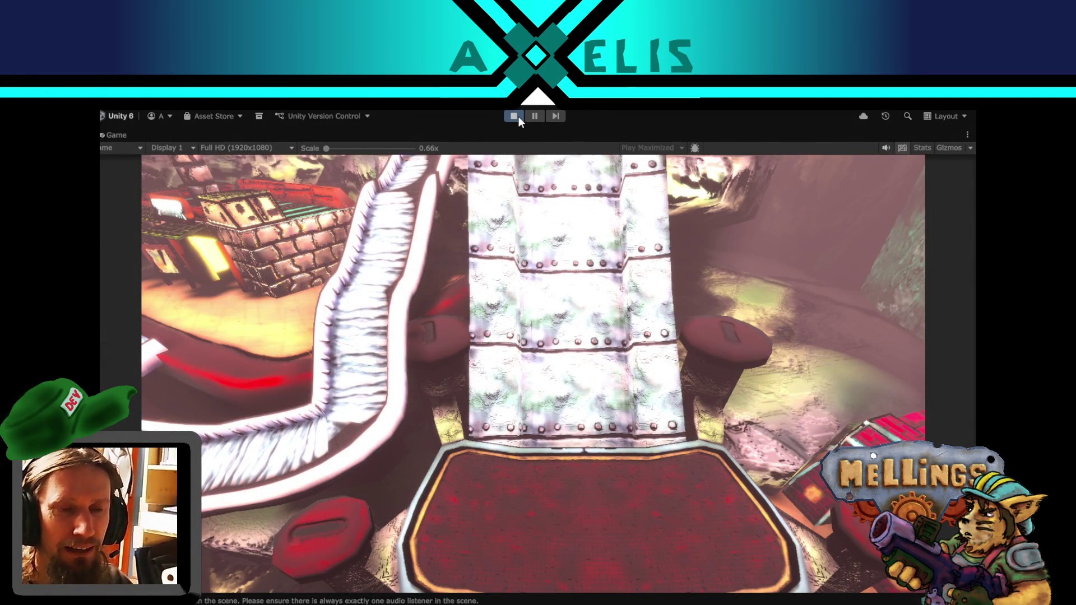
click(519, 117)
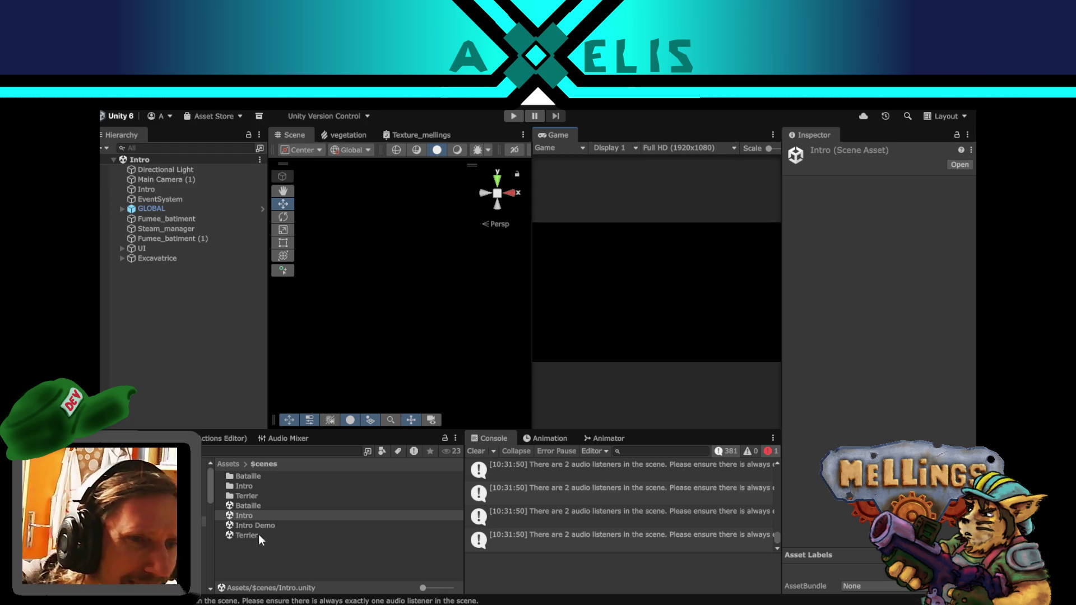
double_click(261, 533)
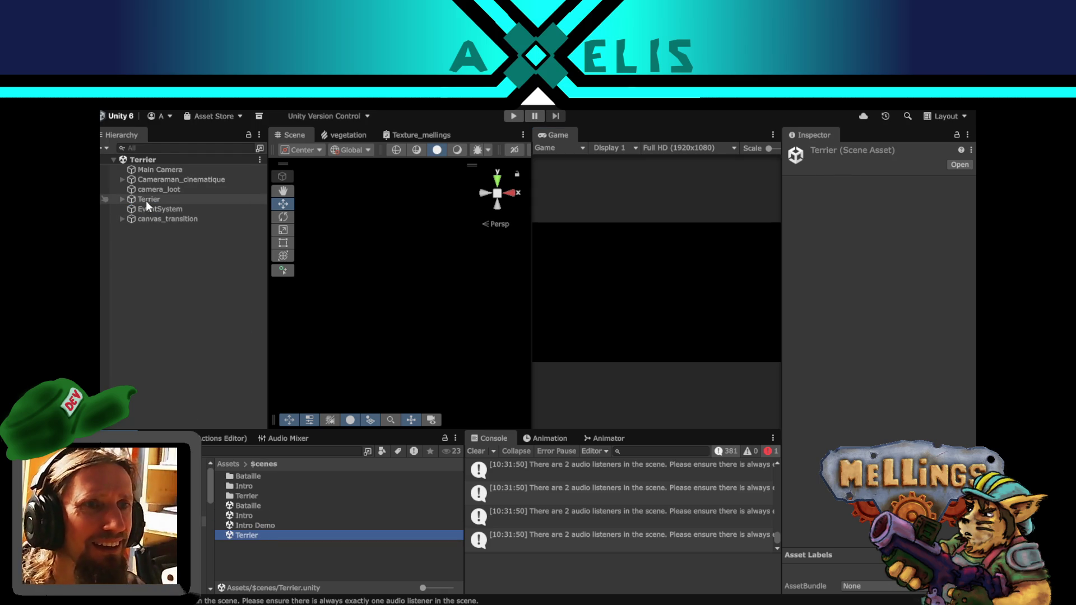
- Expand the Terrier hierarchy, inspect Camera_terrier_cinema, and enable HUB with its children
click(122, 199)
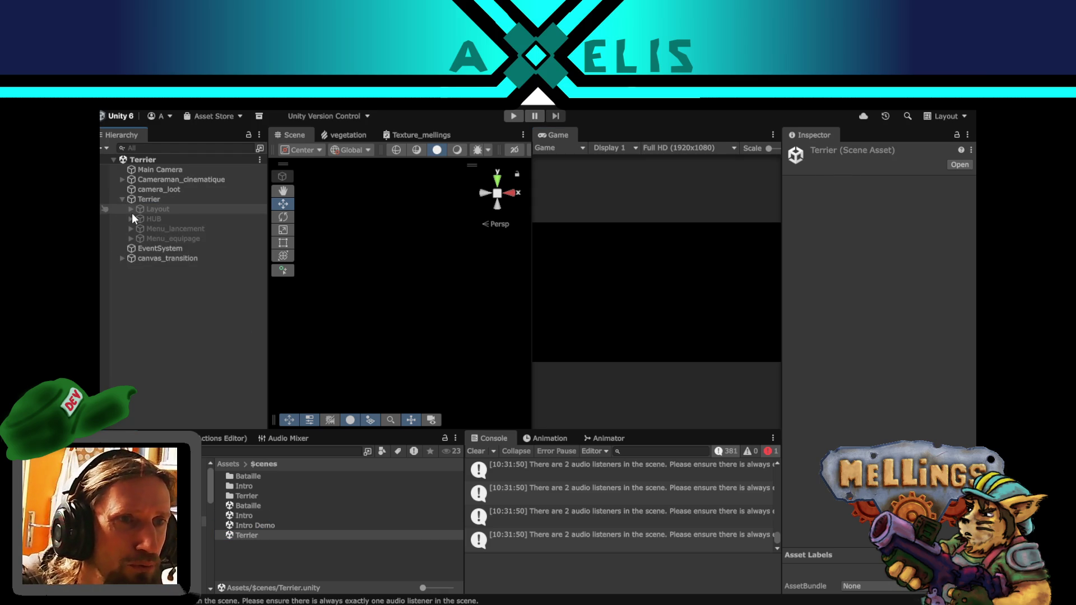
click(130, 218)
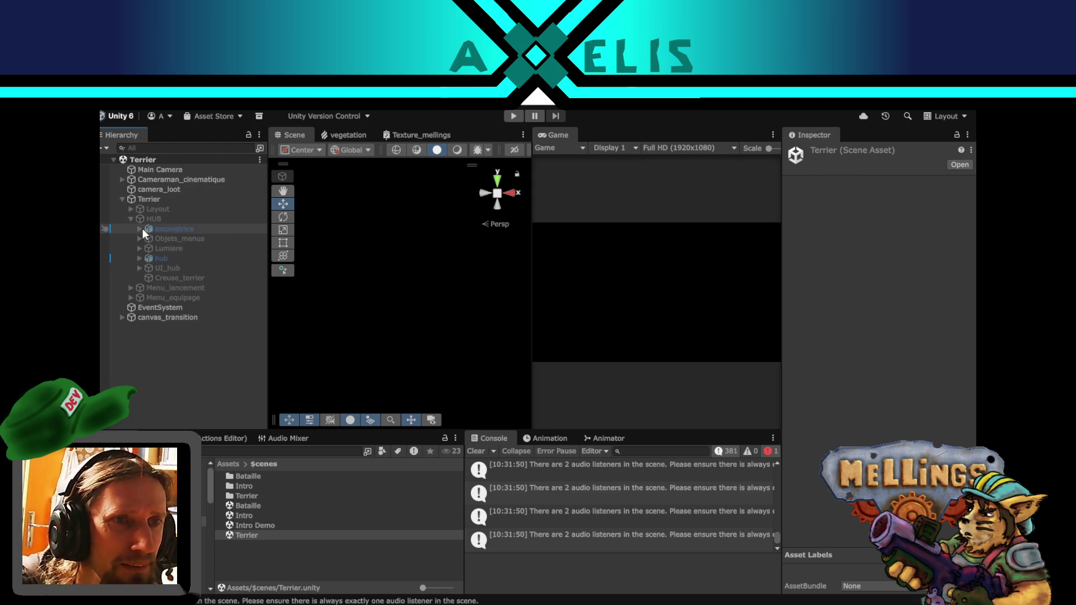
click(139, 238)
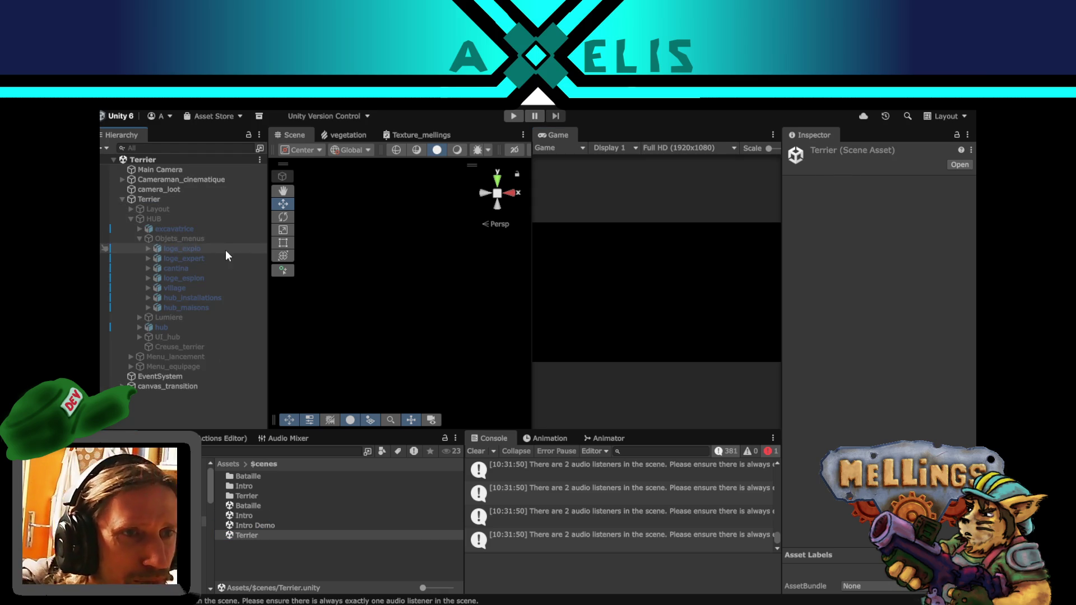
click(122, 179)
click(185, 189)
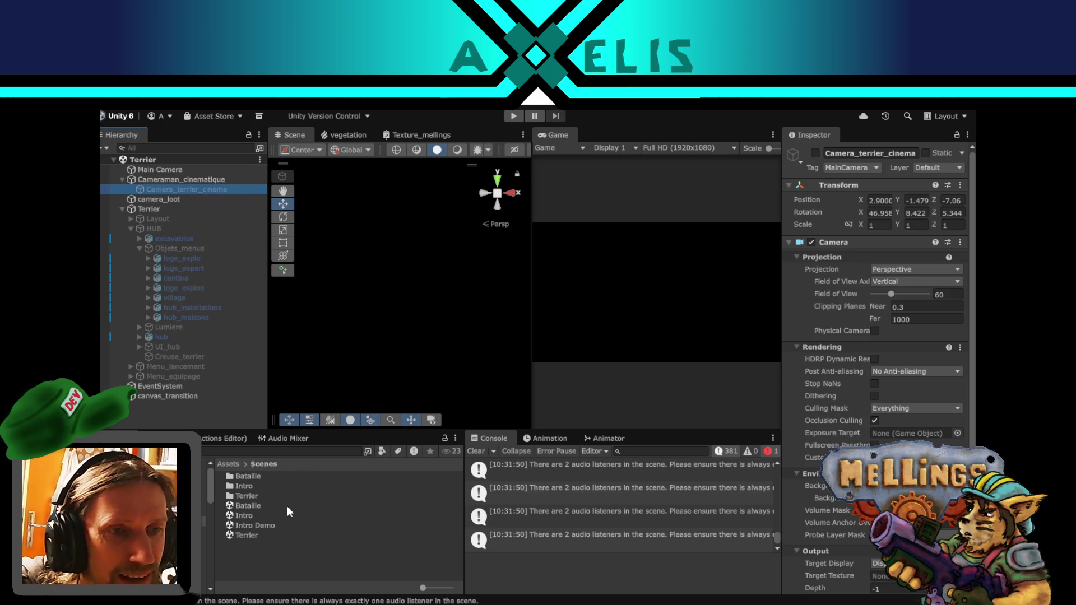
click(177, 226)
click(815, 153)
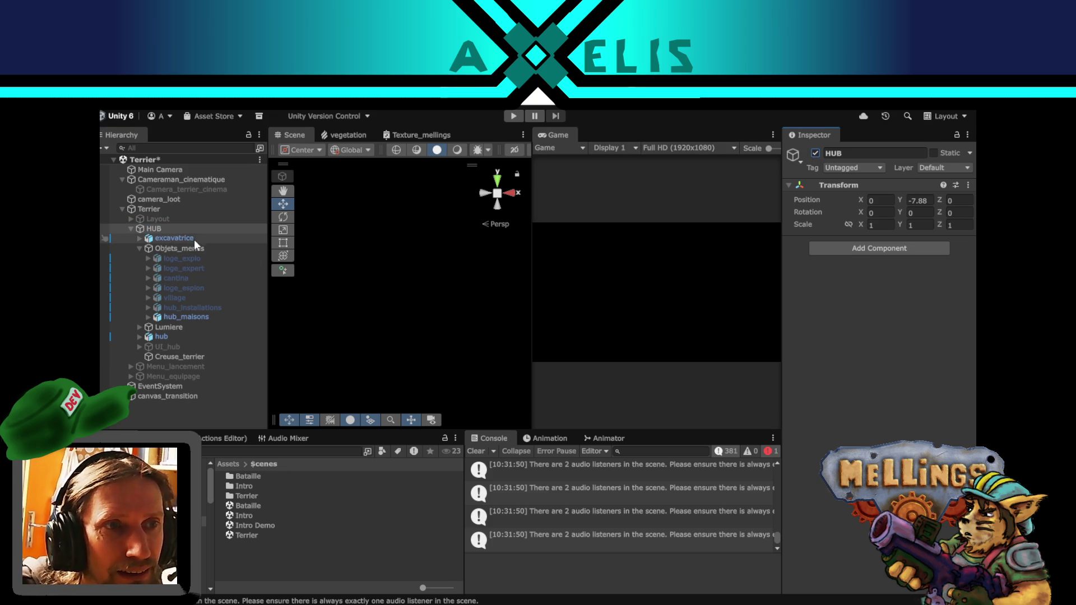
- Frame HUB in the Scene view and disable canvas_transition
click(166, 230)
double_click(166, 230)
mouse_move(422, 343)
mouse_down()
mouse_move(412, 216)
mouse_move(424, 598)
mouse_up()
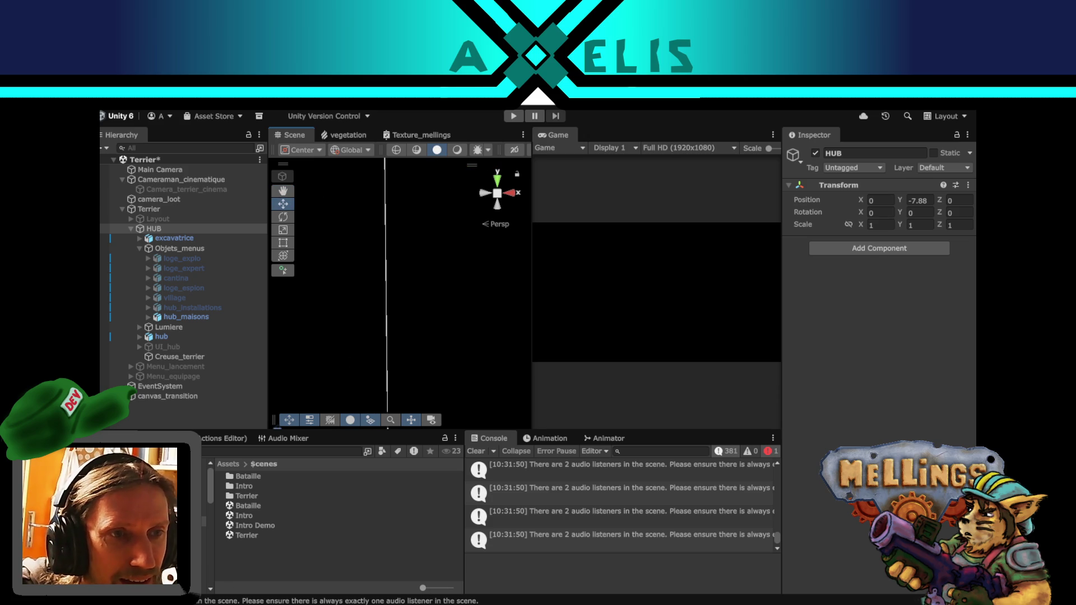
click(183, 396)
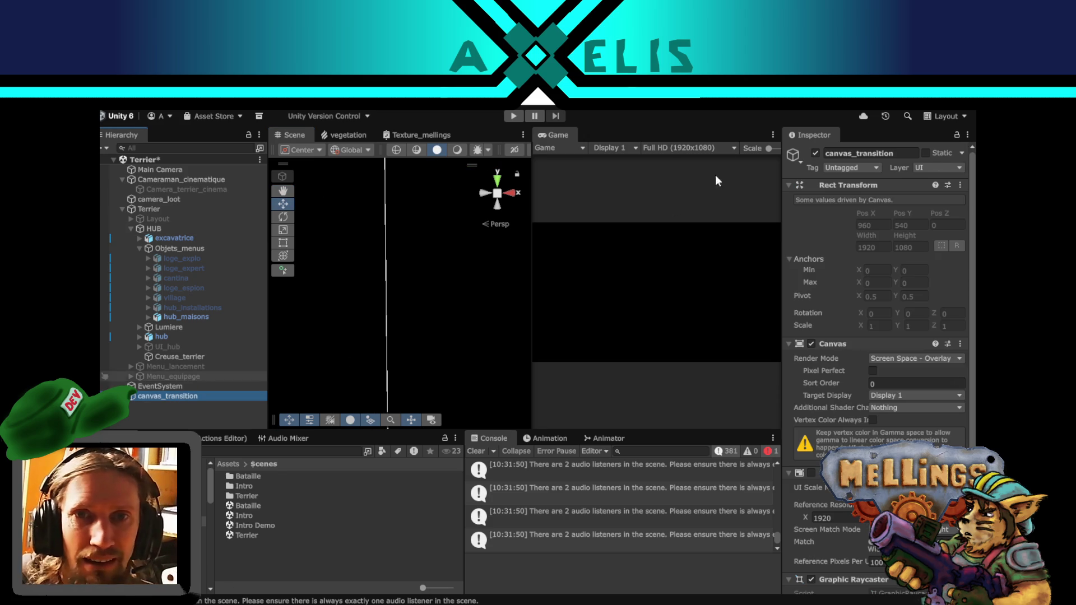
click(815, 153)
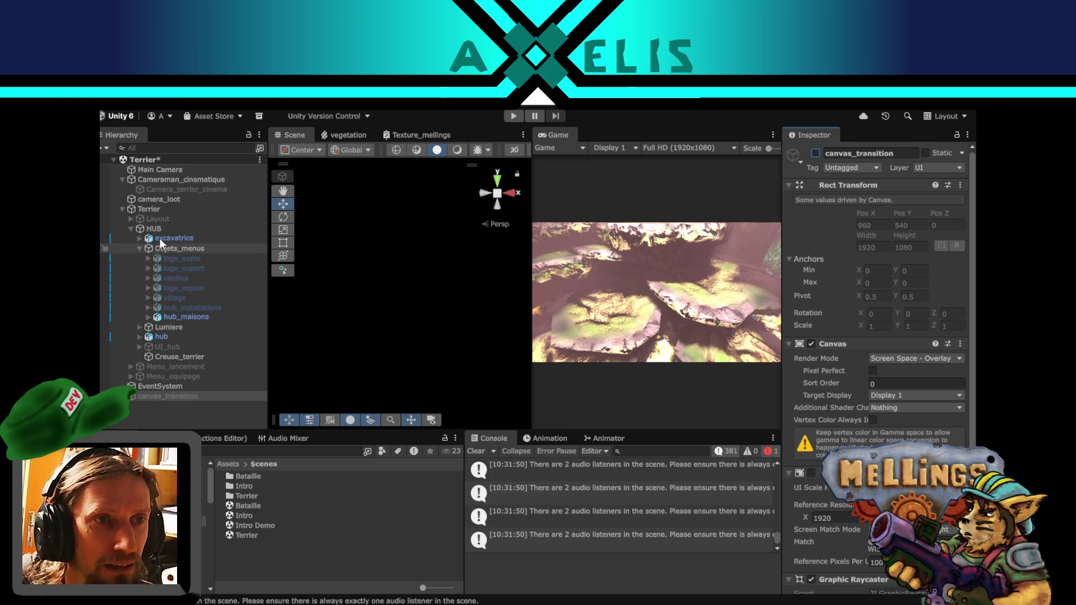
- Toggle the Main Camera off and on so it renders the cave, then play with Ctrl+P
double_click(177, 170)
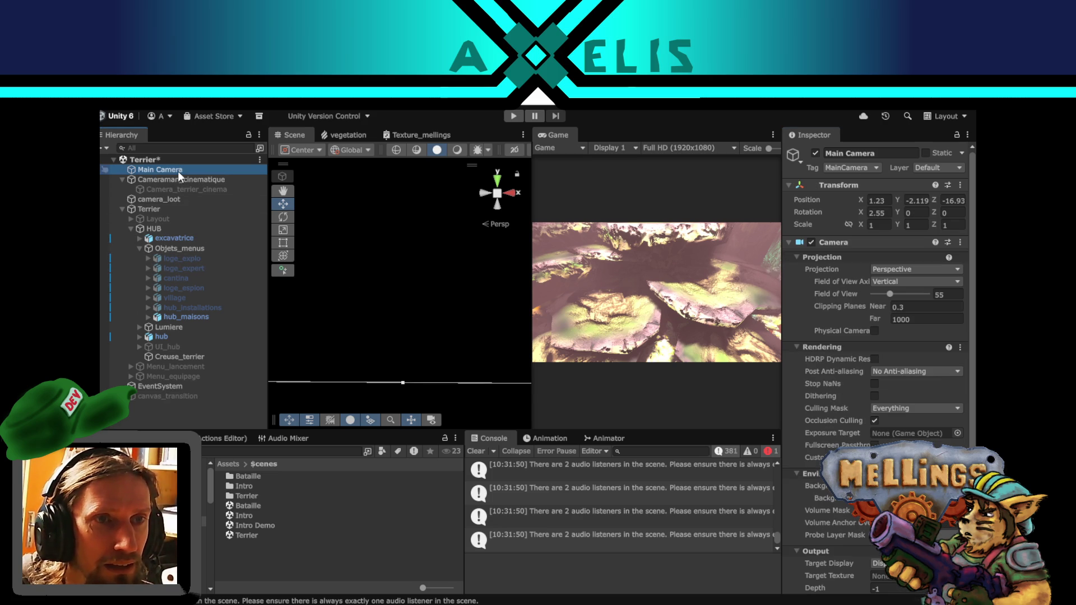
click(816, 153)
click(816, 153)
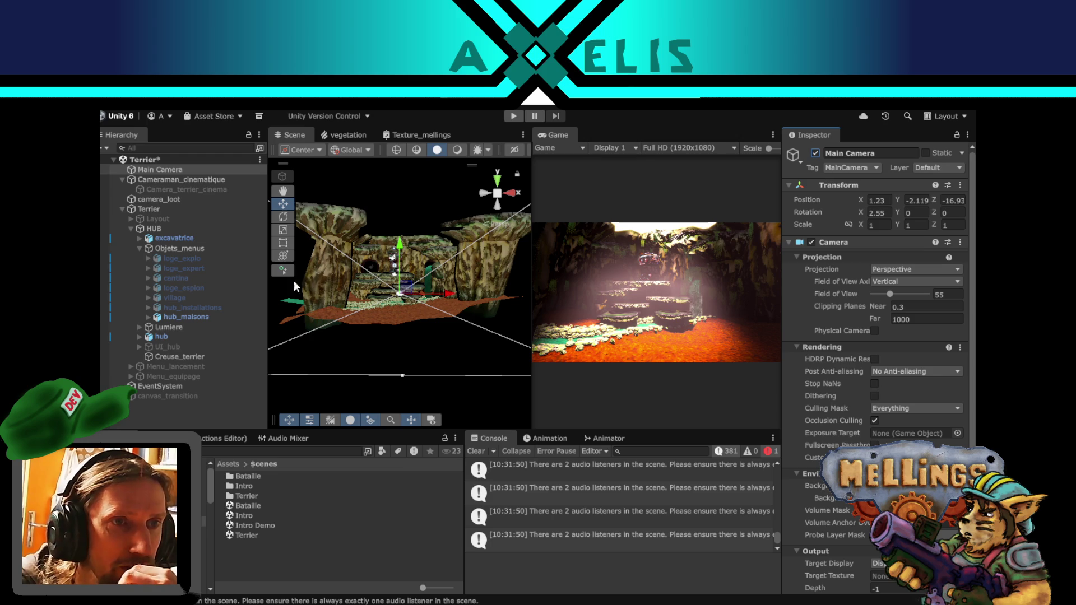
click(159, 197)
key(ctrl+p)
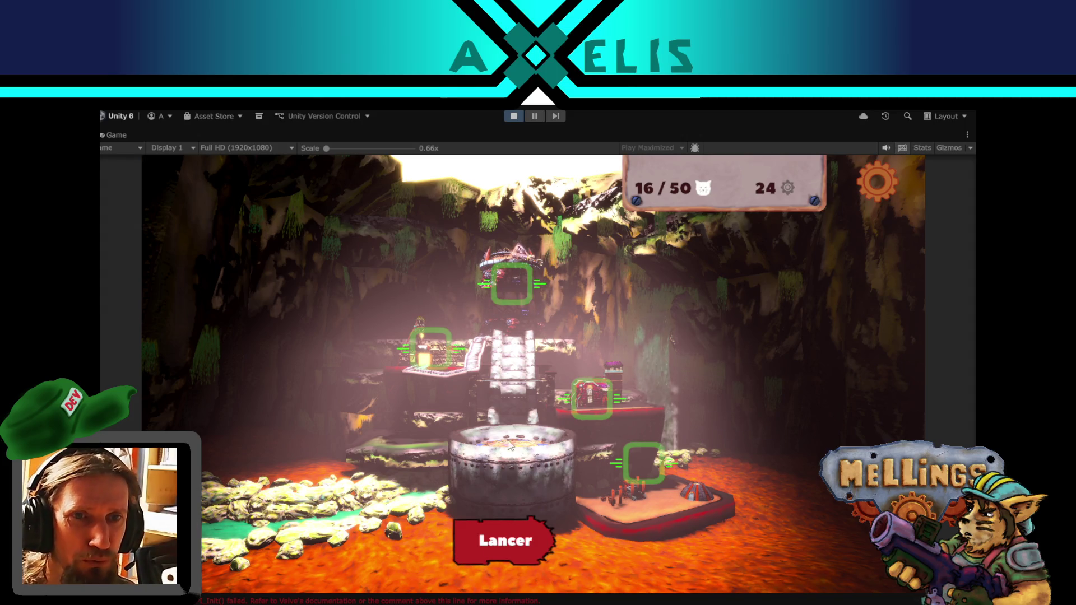
- In the Excavatrice menu, check that Quantité débris récoltables goes 4 → 5, then stop the game
click(508, 288)
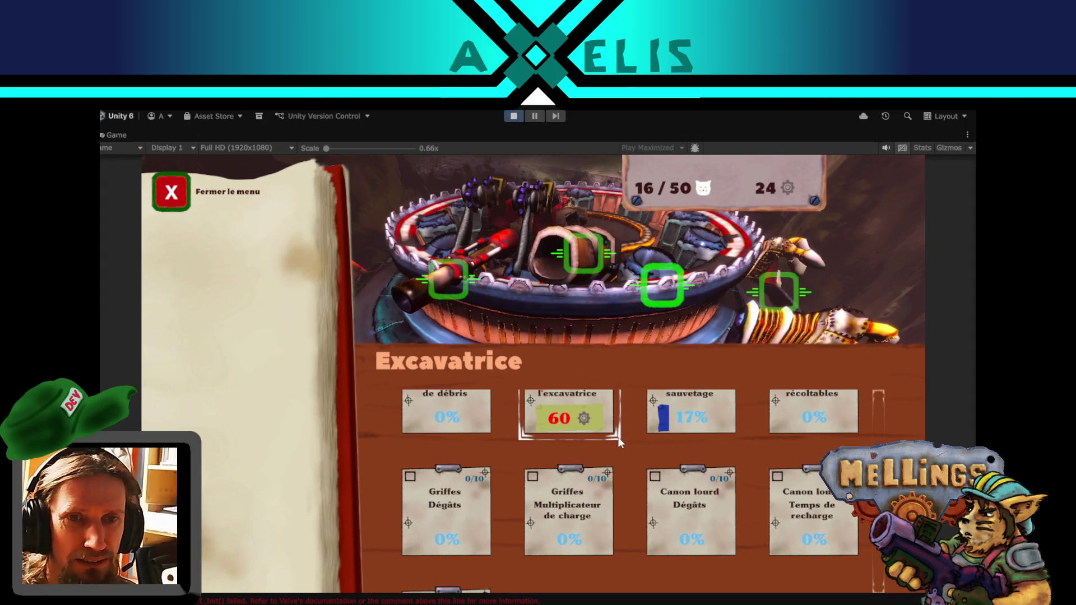
scroll(869, 415, up, 2)
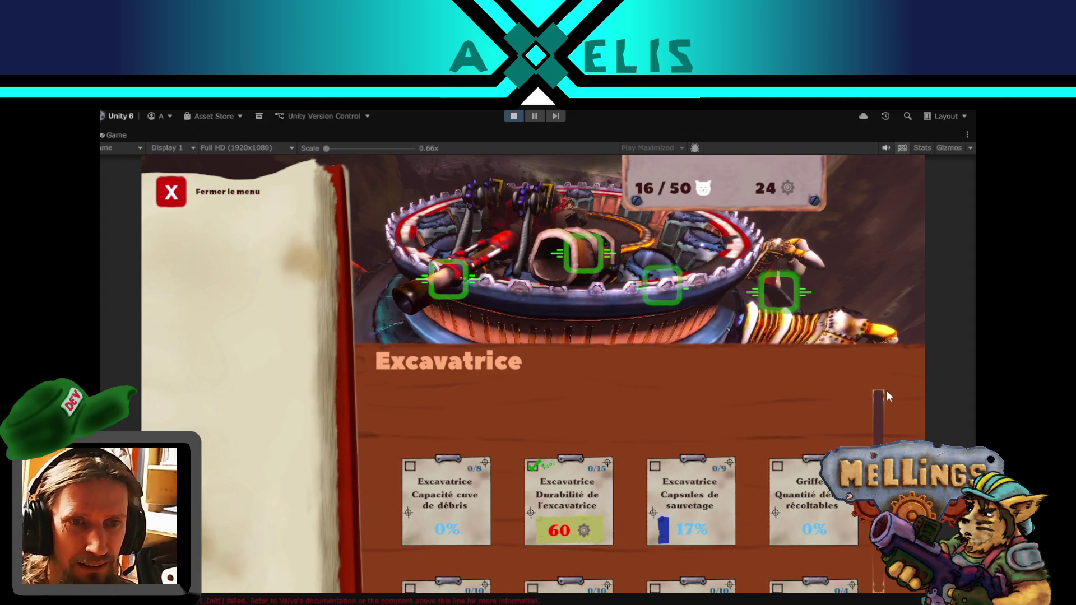
scroll(887, 414, down, 1)
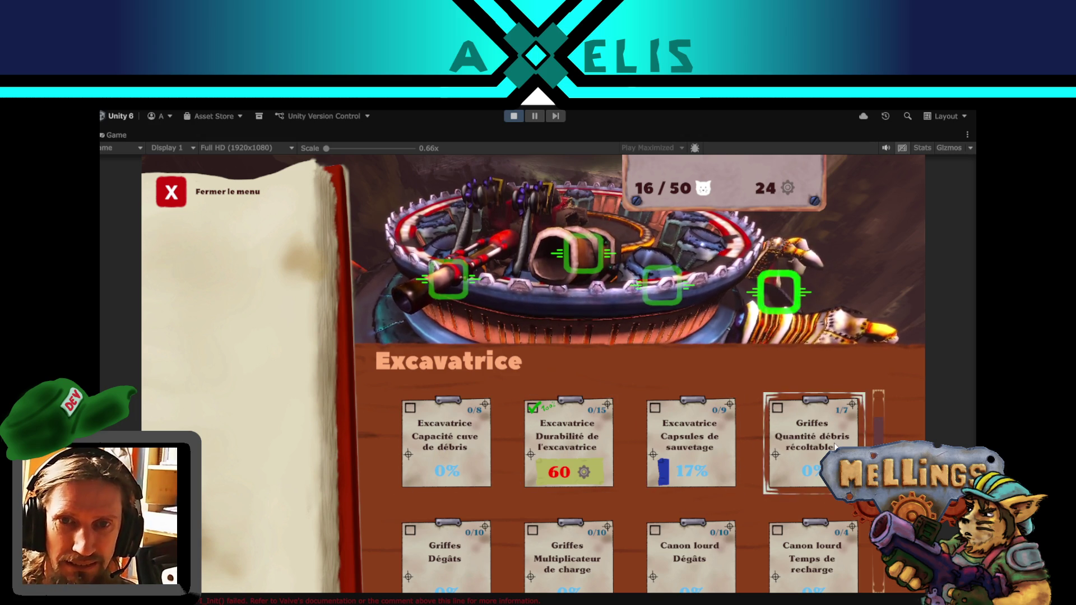
click(816, 443)
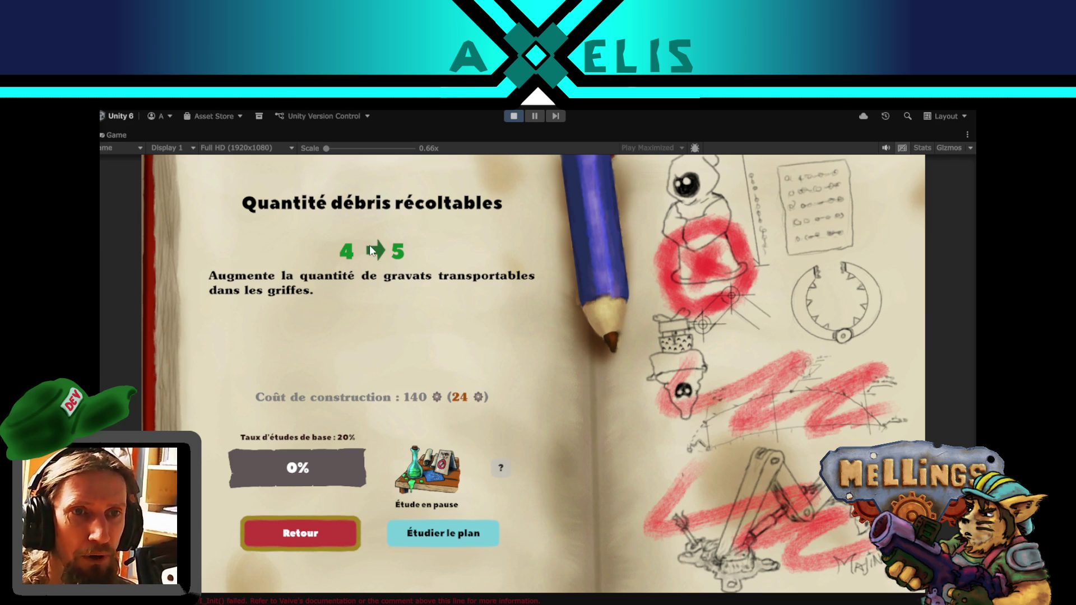
click(291, 539)
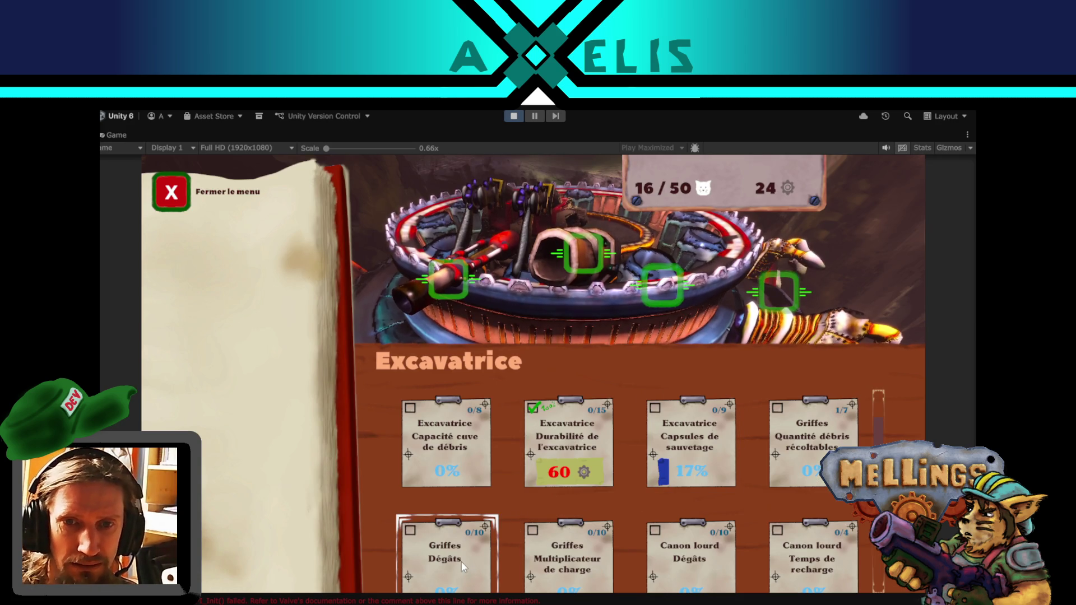
scroll(462, 562, down, 2)
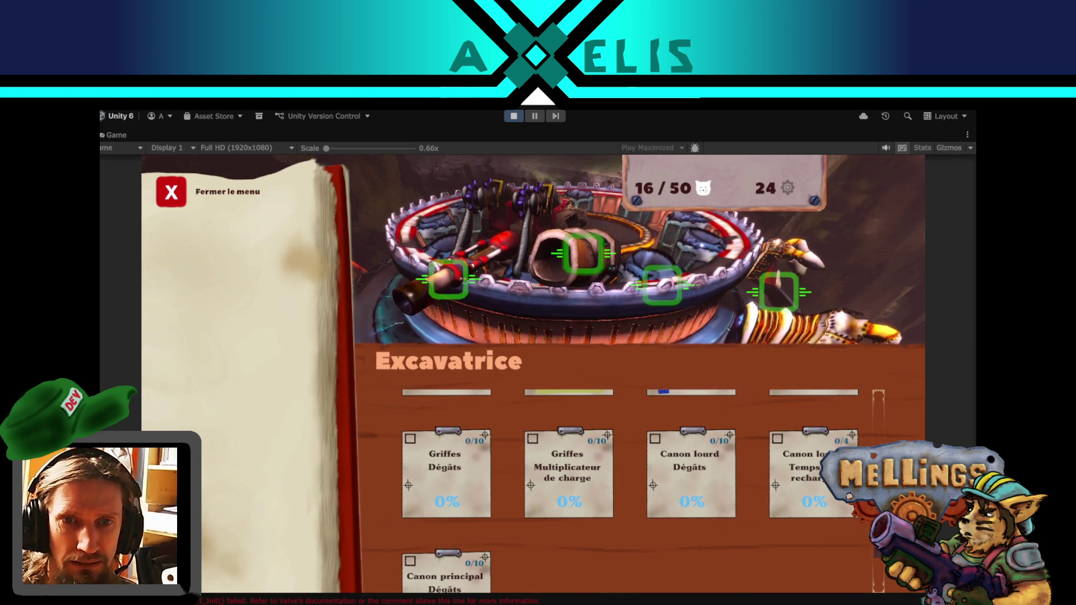
scroll(633, 482, up, 3)
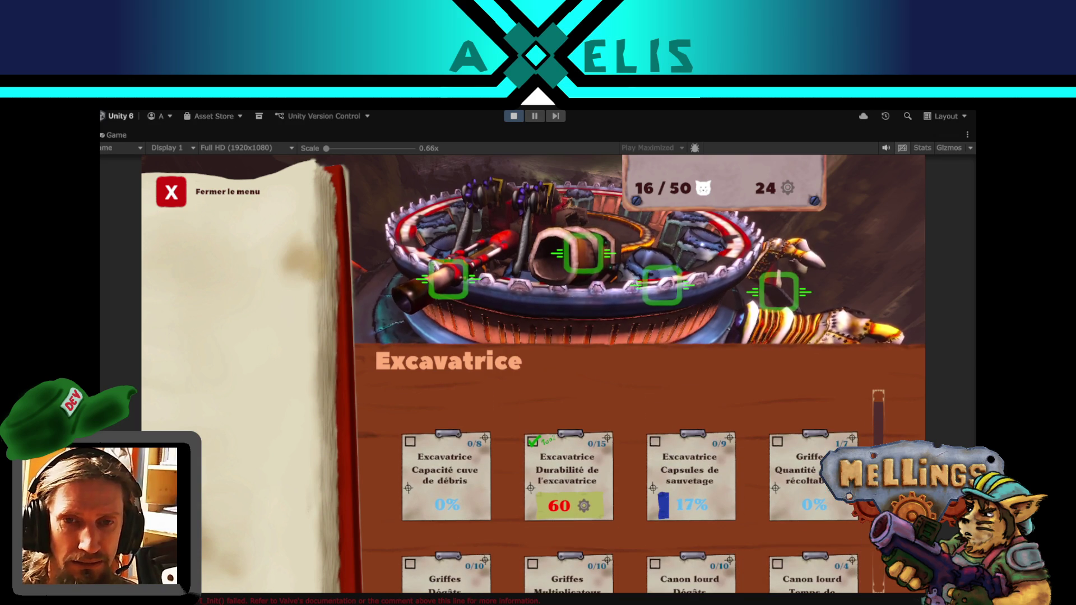
scroll(633, 482, down, 5)
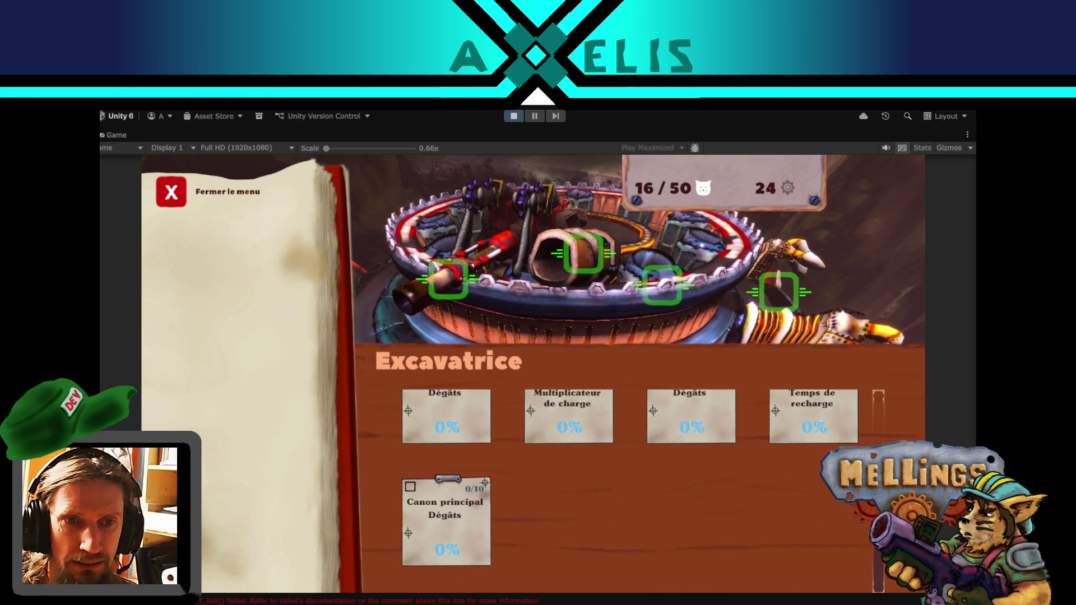
scroll(633, 482, up, 4)
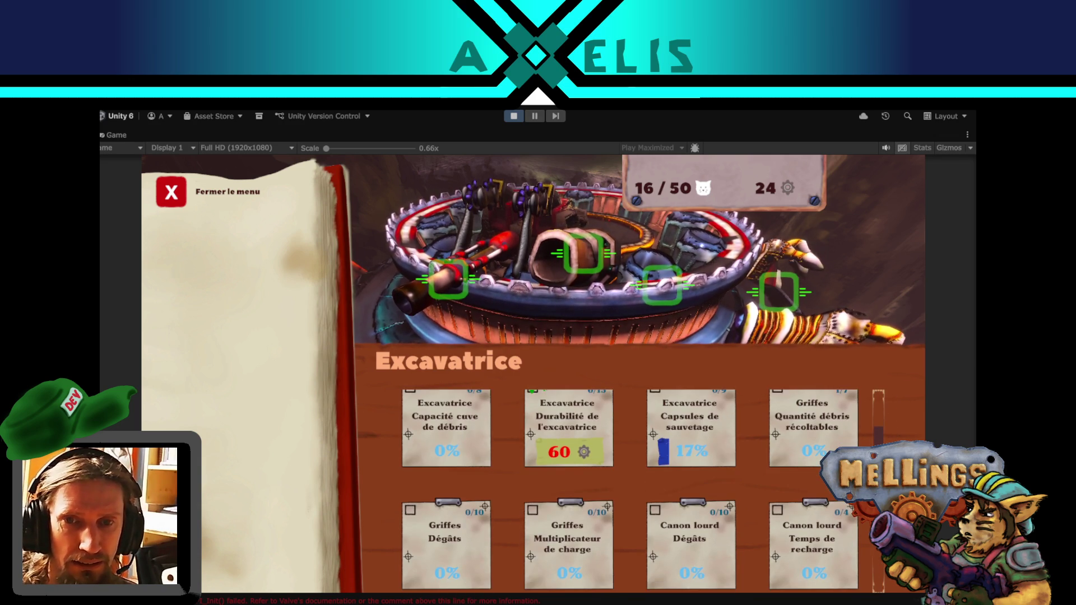
click(829, 428)
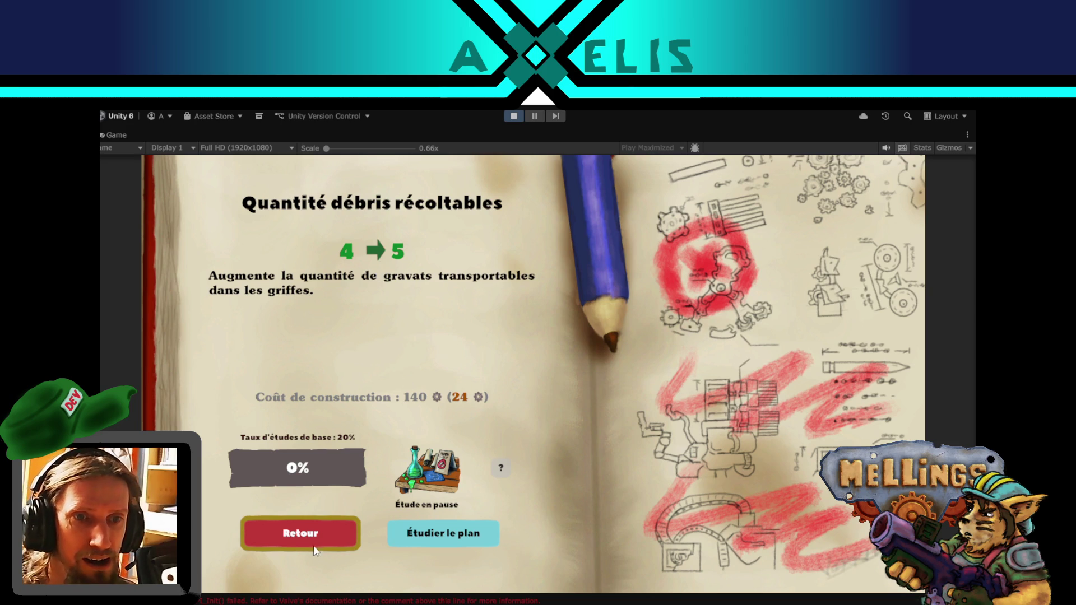
click(287, 535)
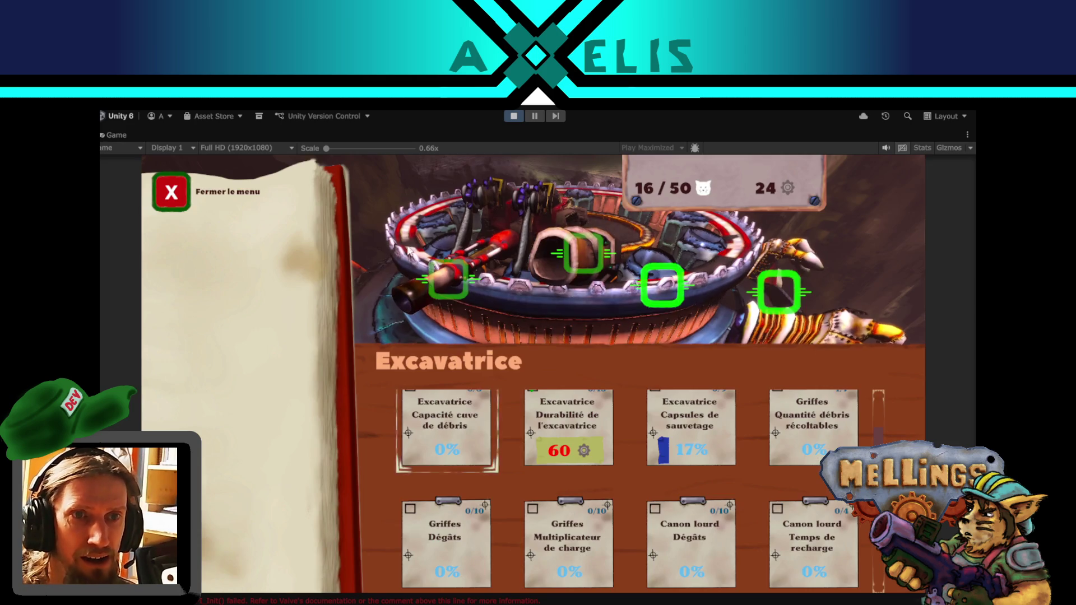
click(514, 118)
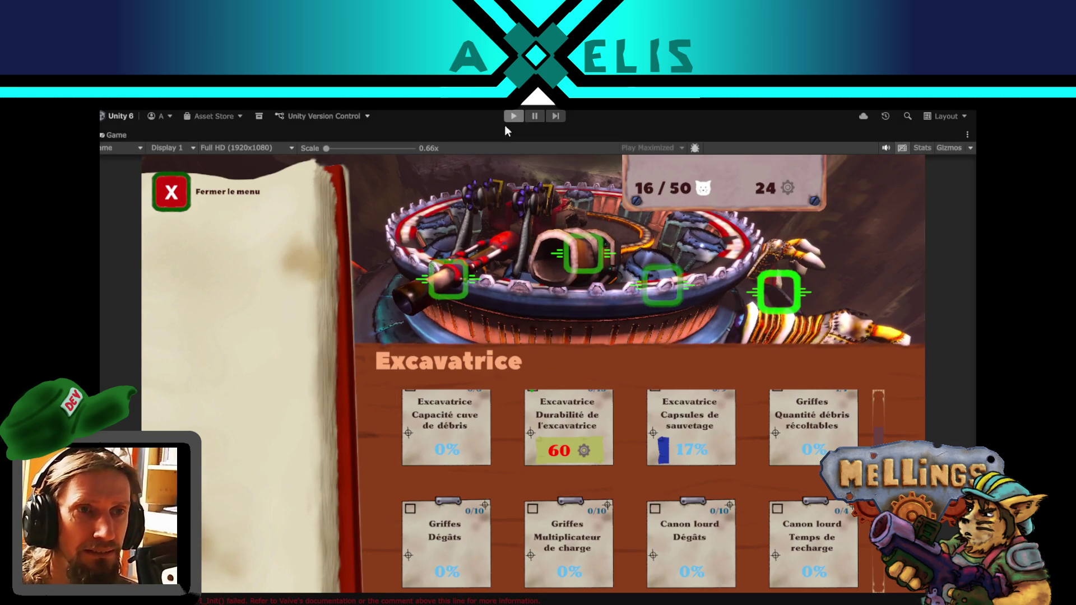
- In the GLOBAL prefab, set griffes Element 0 Valeur_ajout to 2, then start play mode
click(262, 209)
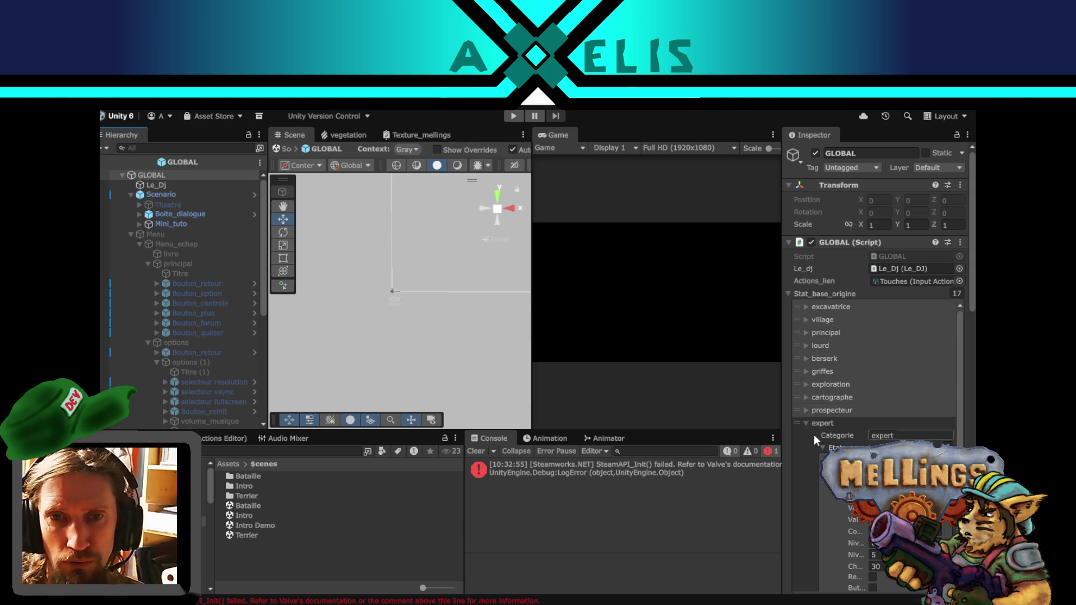
click(806, 425)
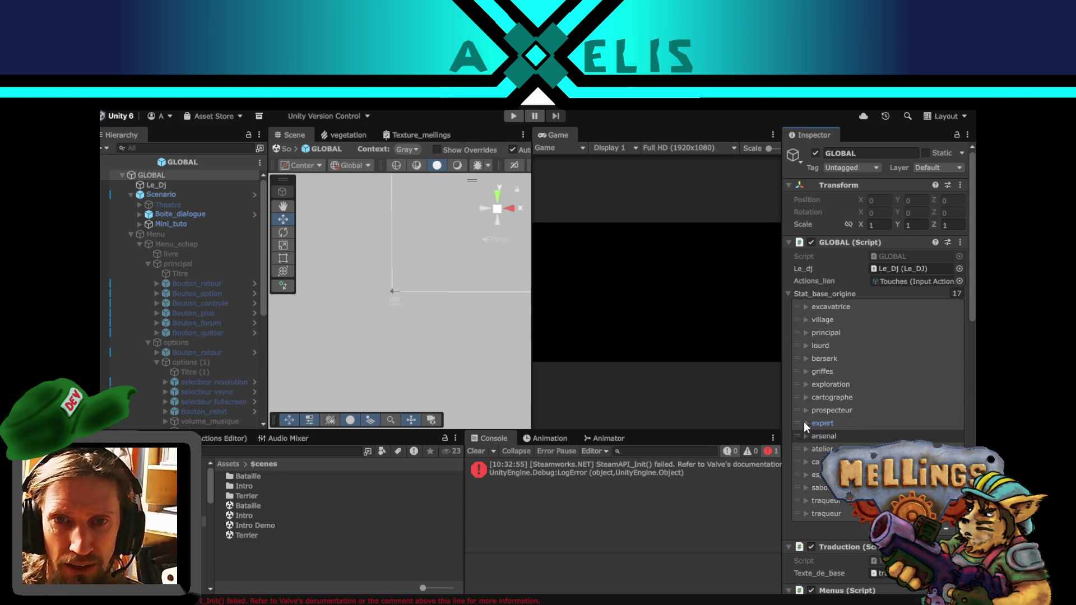
click(804, 373)
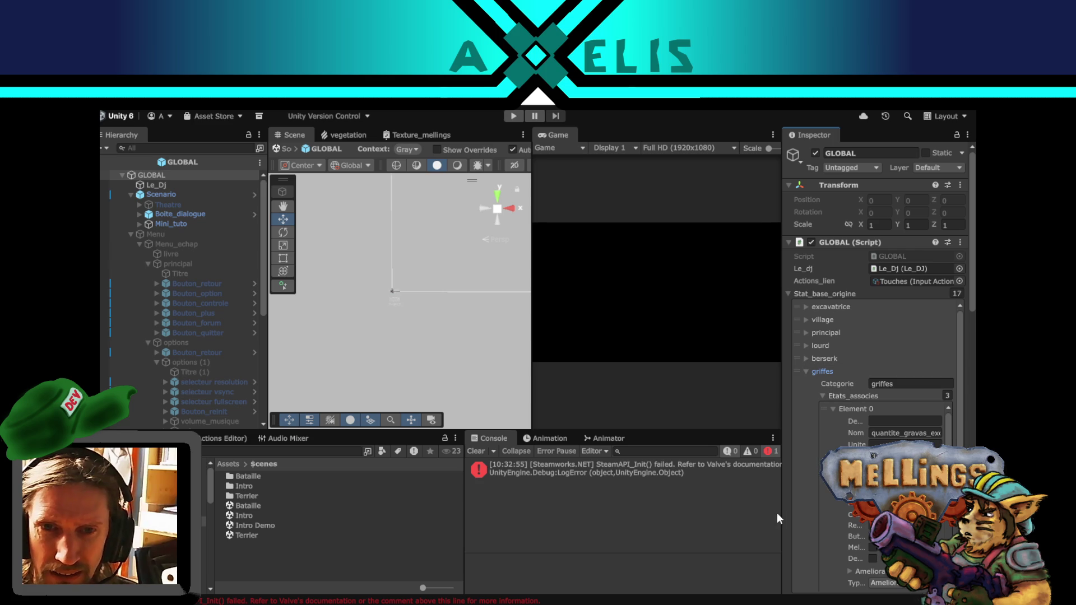
drag(780, 513, 687, 512)
click(813, 468)
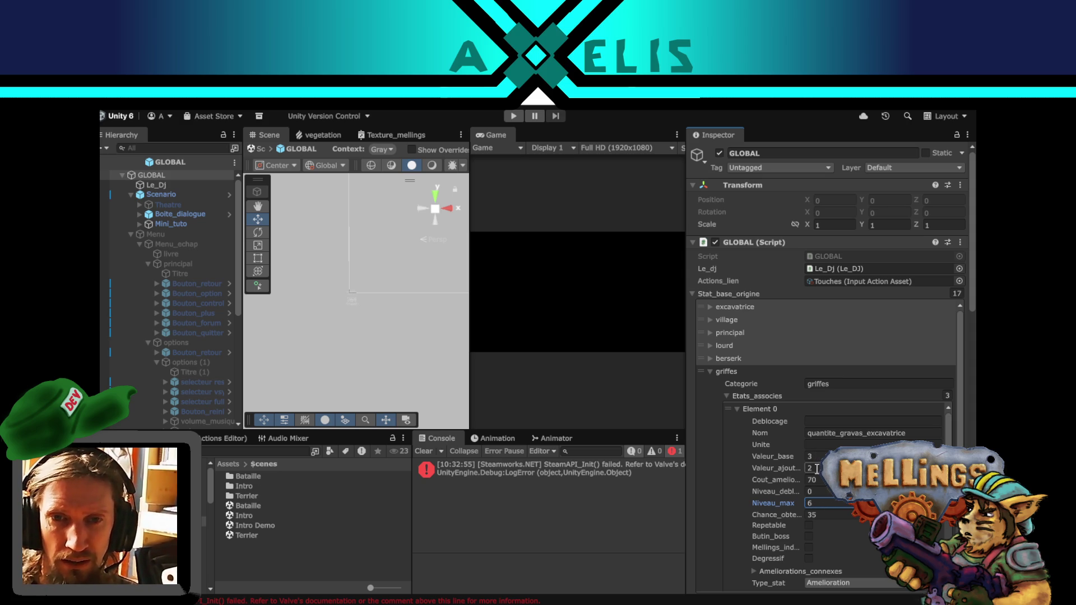
drag(686, 399, 737, 398)
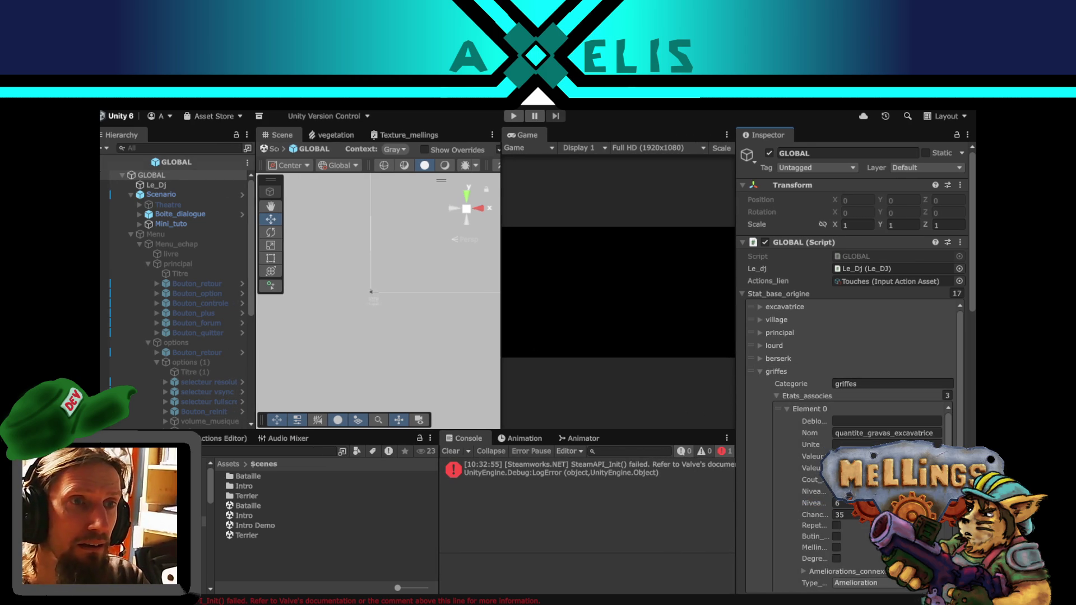
click(513, 117)
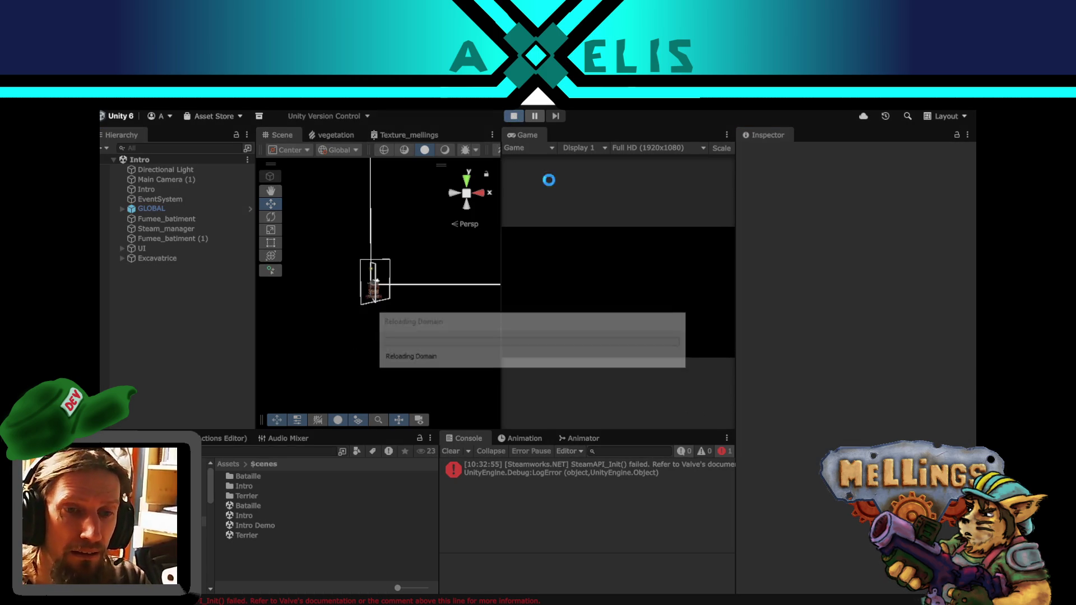
- Glance at the Twitch stream in Firefox, then return to the running game in Unity
key(alt+Tab)
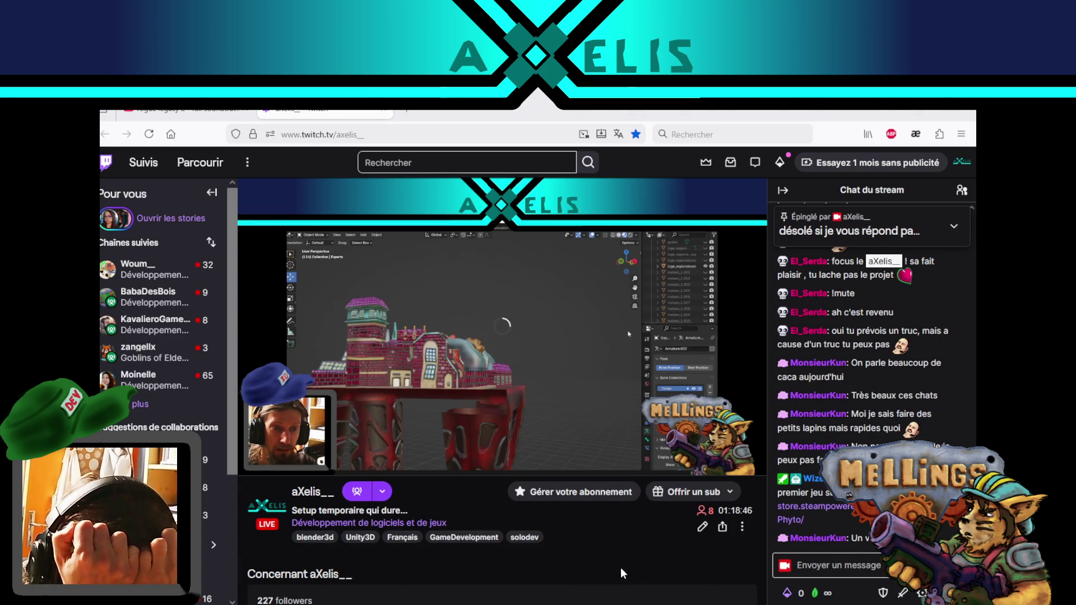
key(alt+Tab)
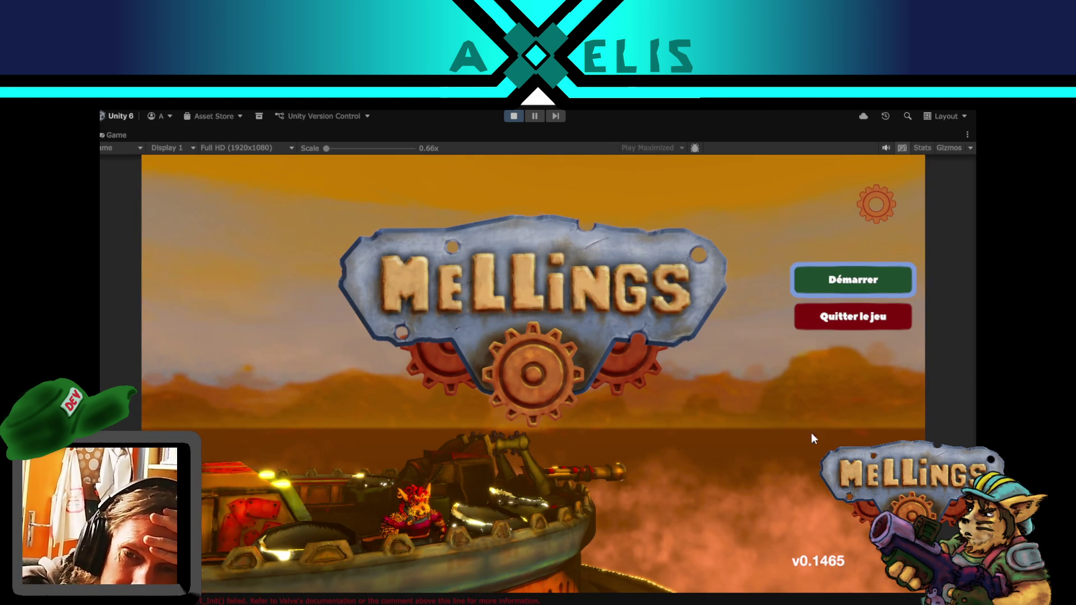
- Start the game and verify Quantité débris récoltables now goes 5 → 7 in the Excavatrice menu
key(Return)
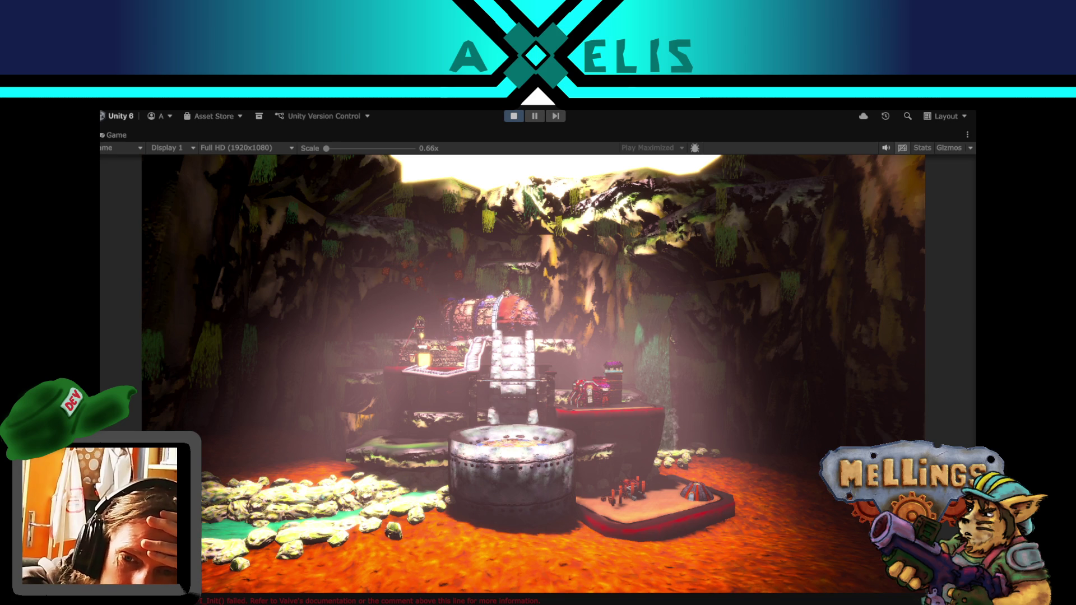
click(953, 604)
click(753, 566)
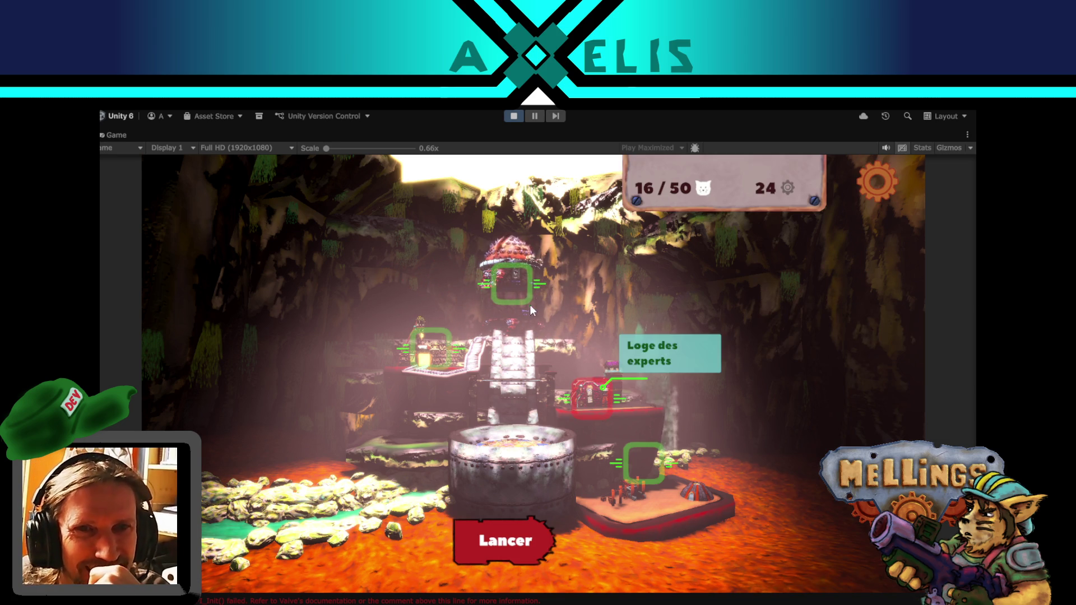
click(522, 285)
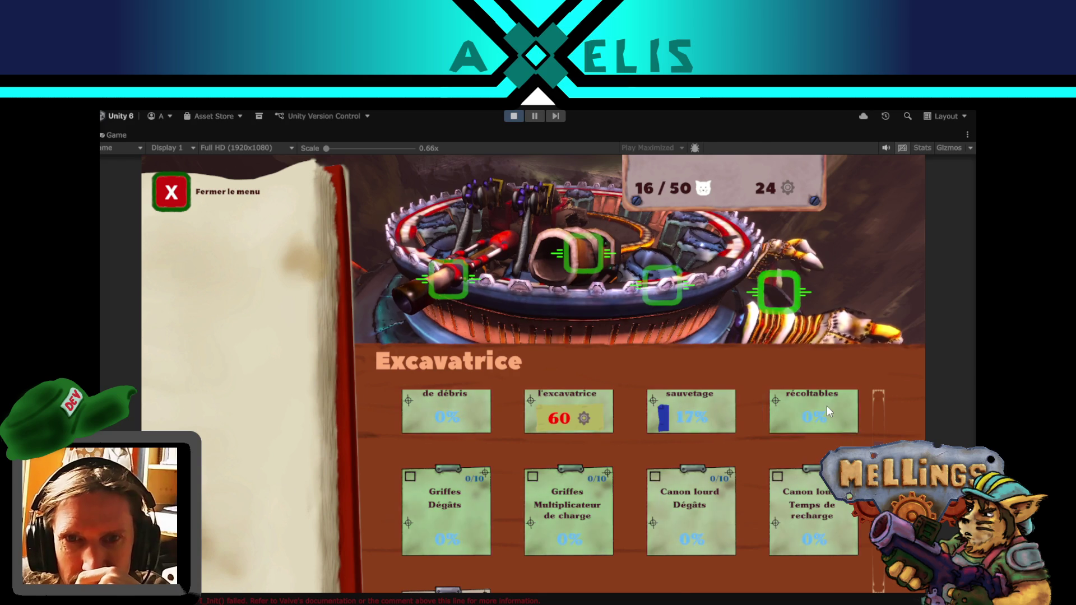
click(828, 409)
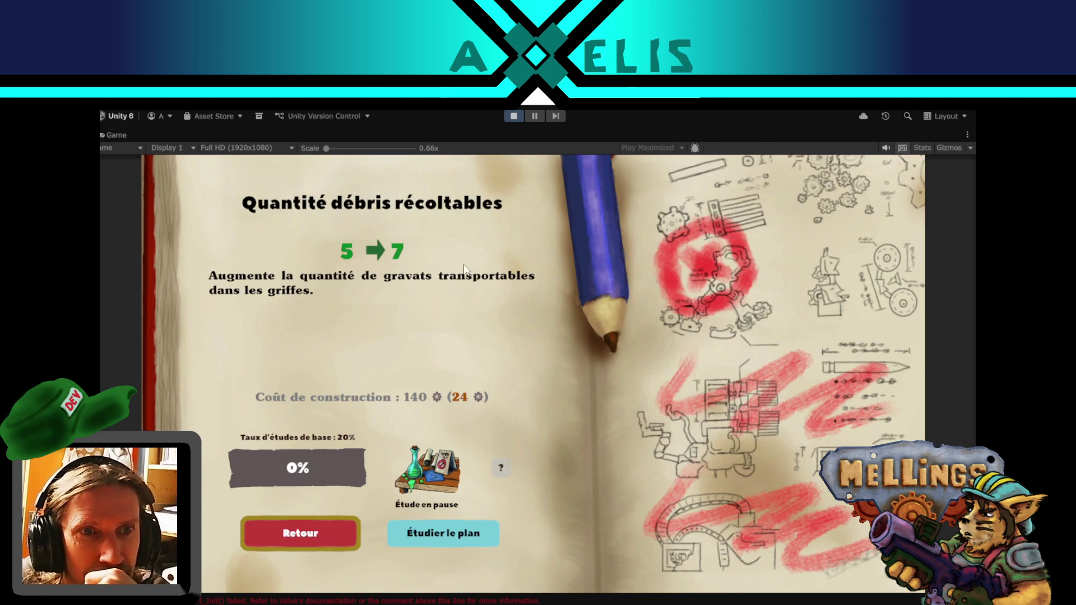
click(317, 537)
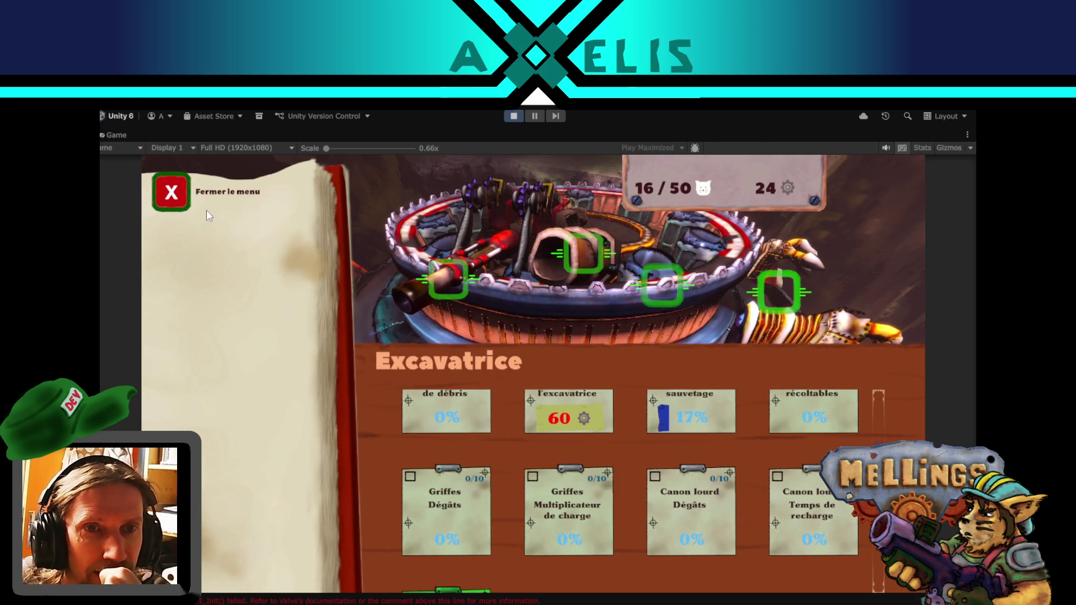
click(180, 195)
- Launch a mission in the Volcanique region instead of Jungle
click(514, 536)
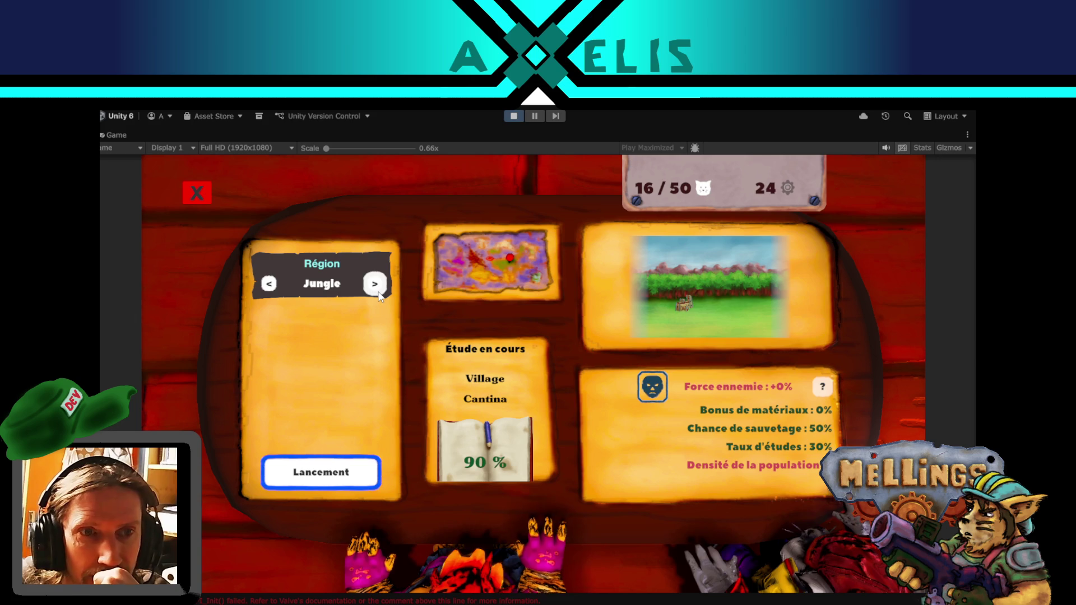
click(375, 284)
click(327, 473)
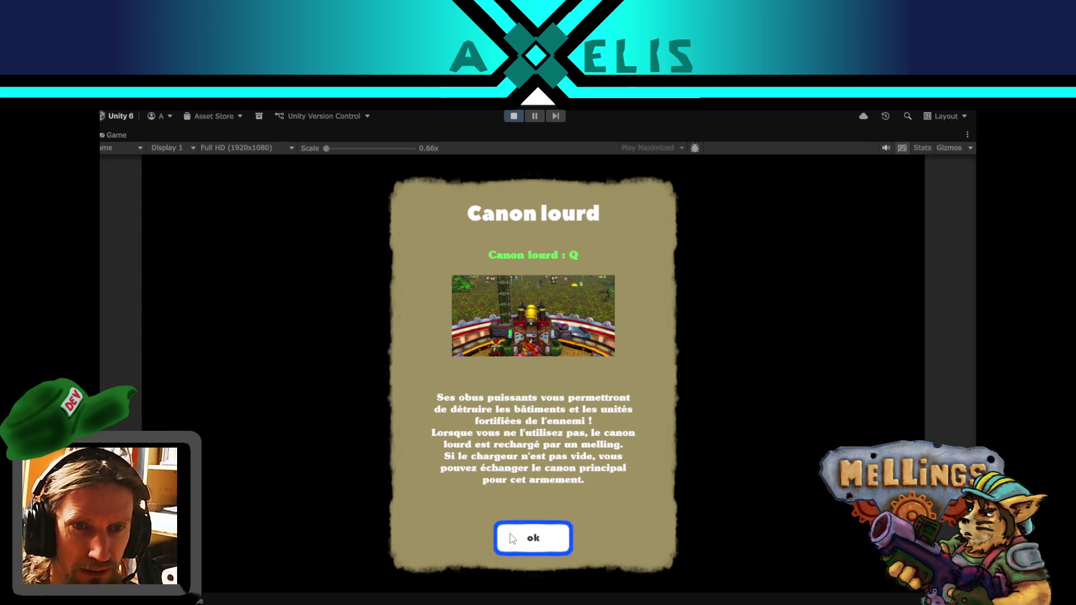
- Dismiss the Canon lourd tip, attack twice with the claws (Z), fire the cannon (Q), then pause
click(512, 539)
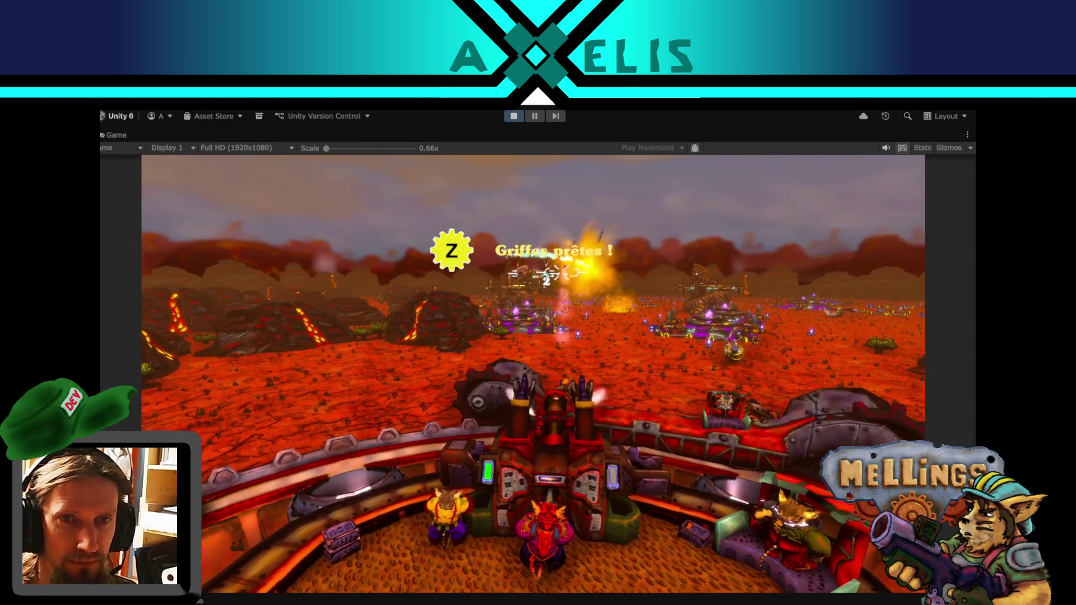
key(z)
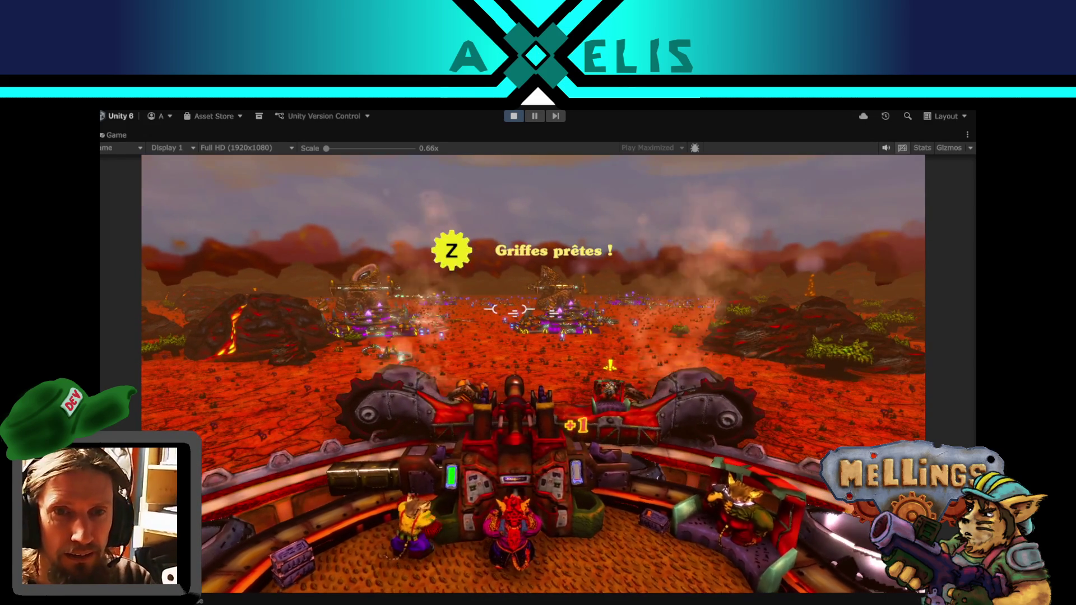
key(z)
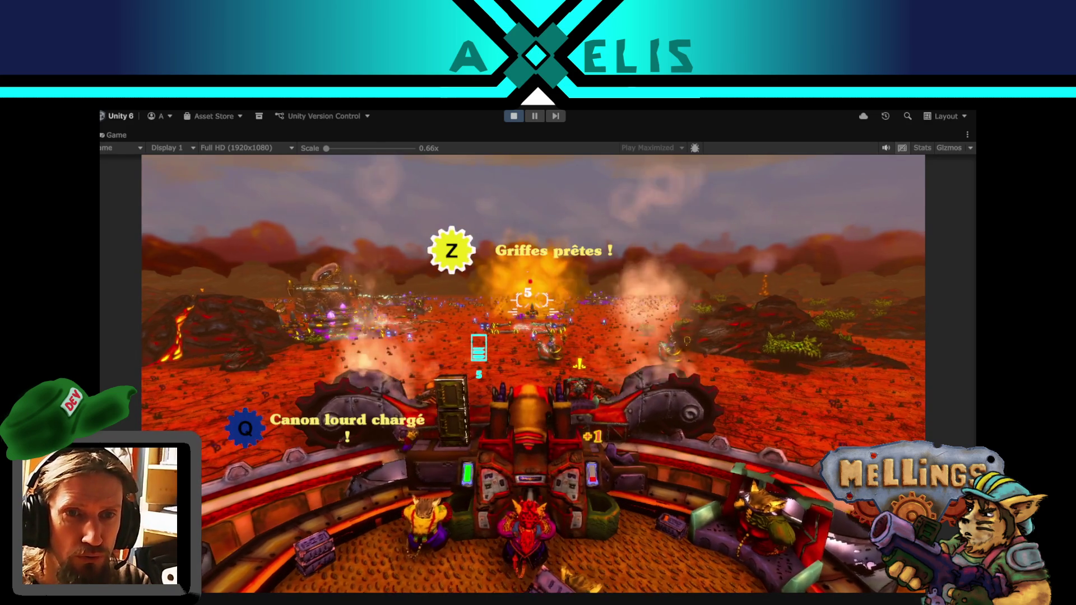
key(q)
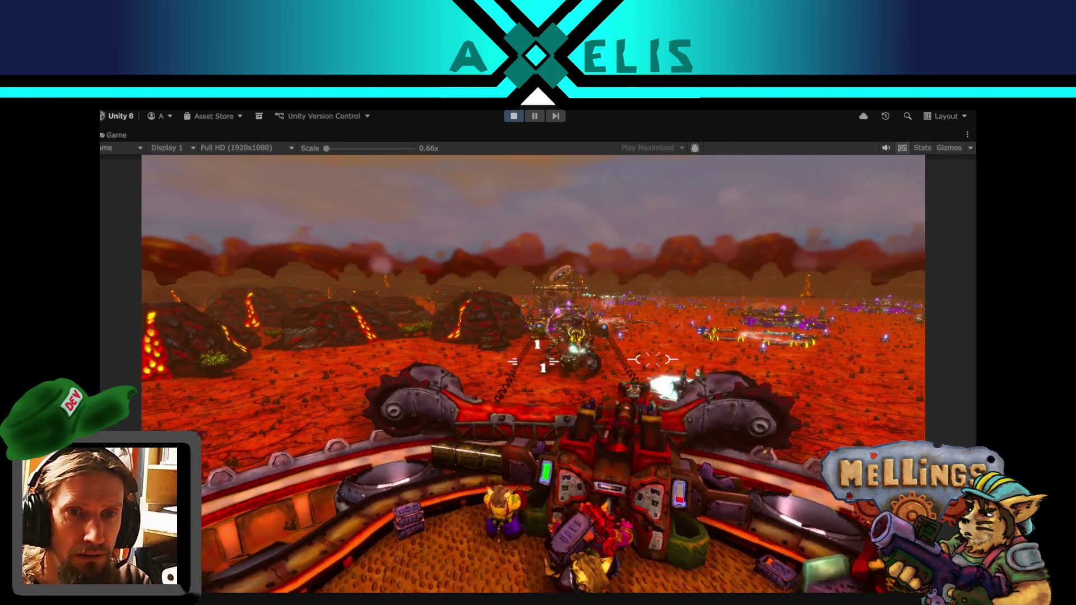
key(Escape)
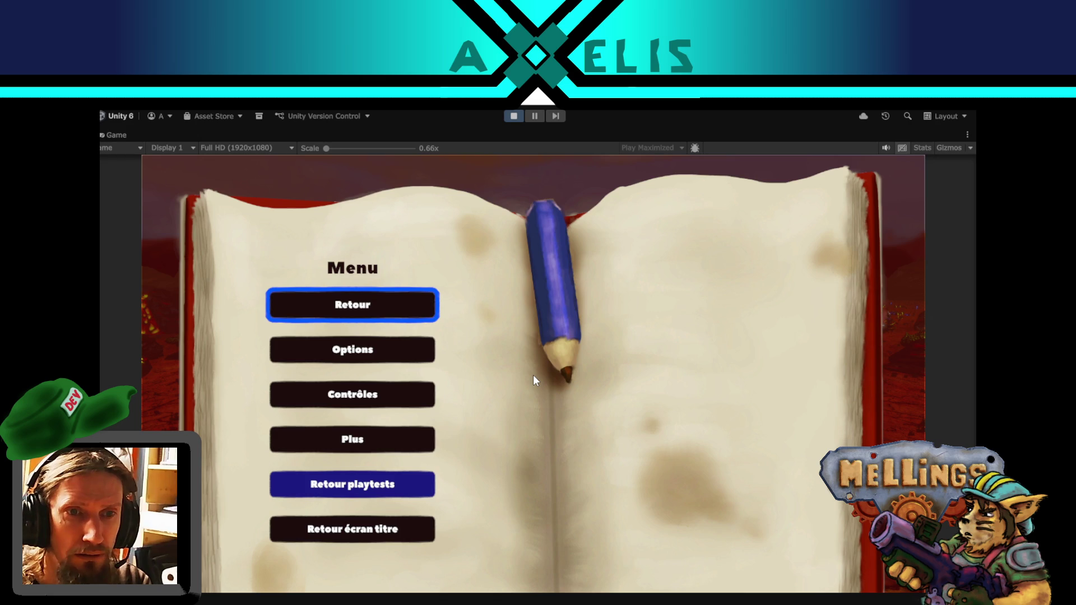
- Unpause and play on until the gunner reports the debris tank is full
key(Escape)
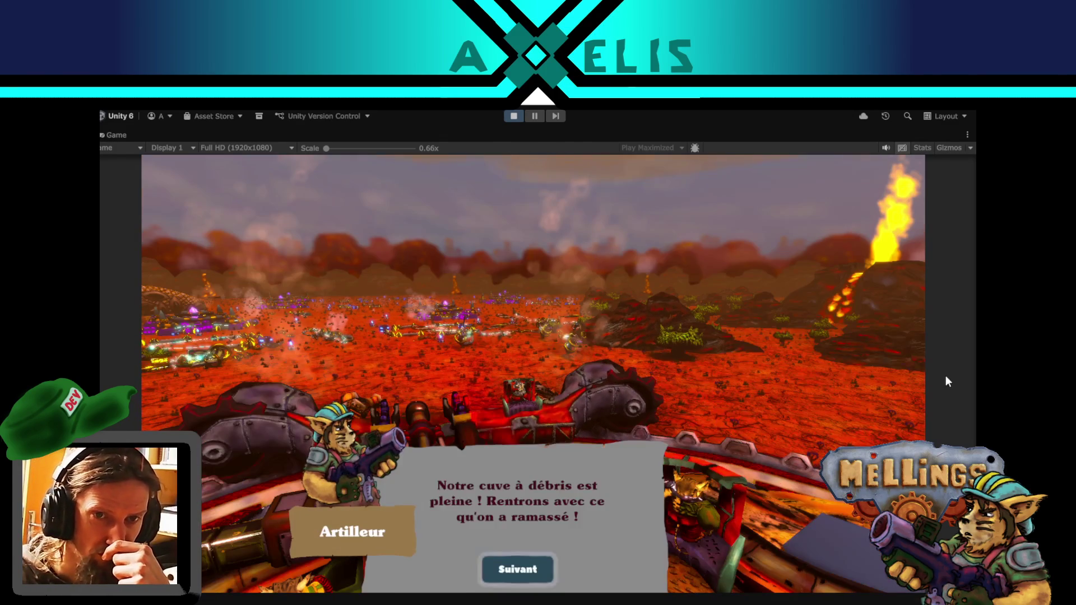
- Advance the gunner's dialogue and choose Retour sous terre to reach the rewards recap
click(513, 578)
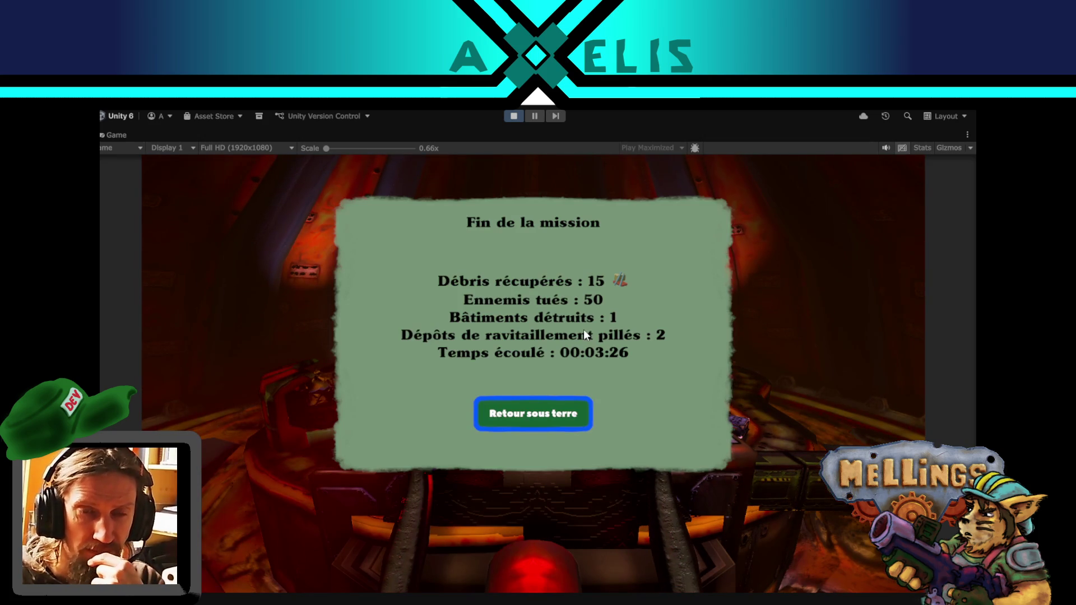
click(505, 417)
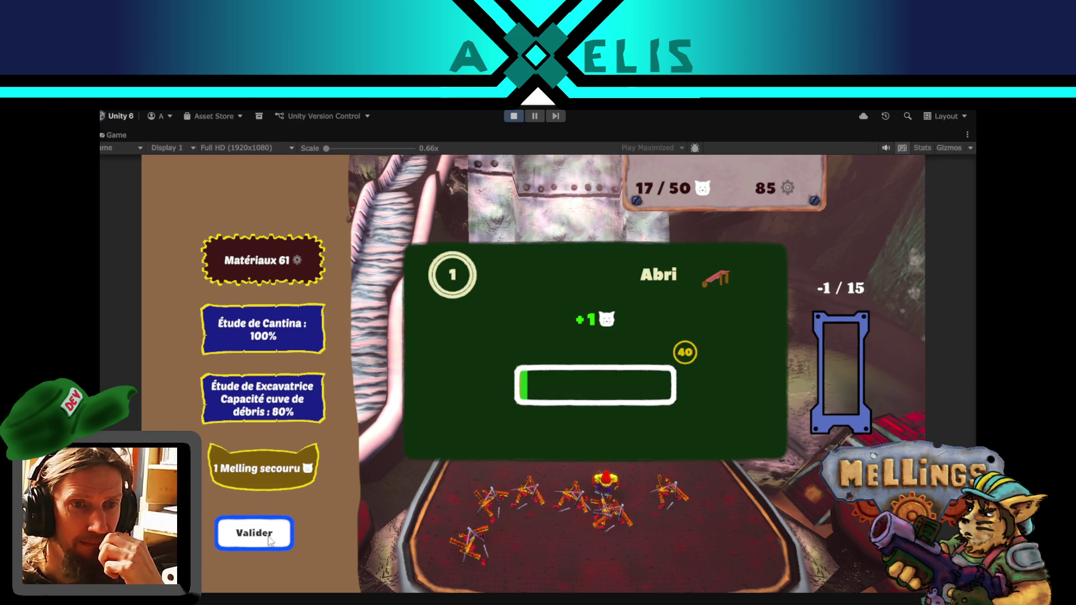
- Validate the rewards, view the Village Cantina building, then stop play mode
click(259, 532)
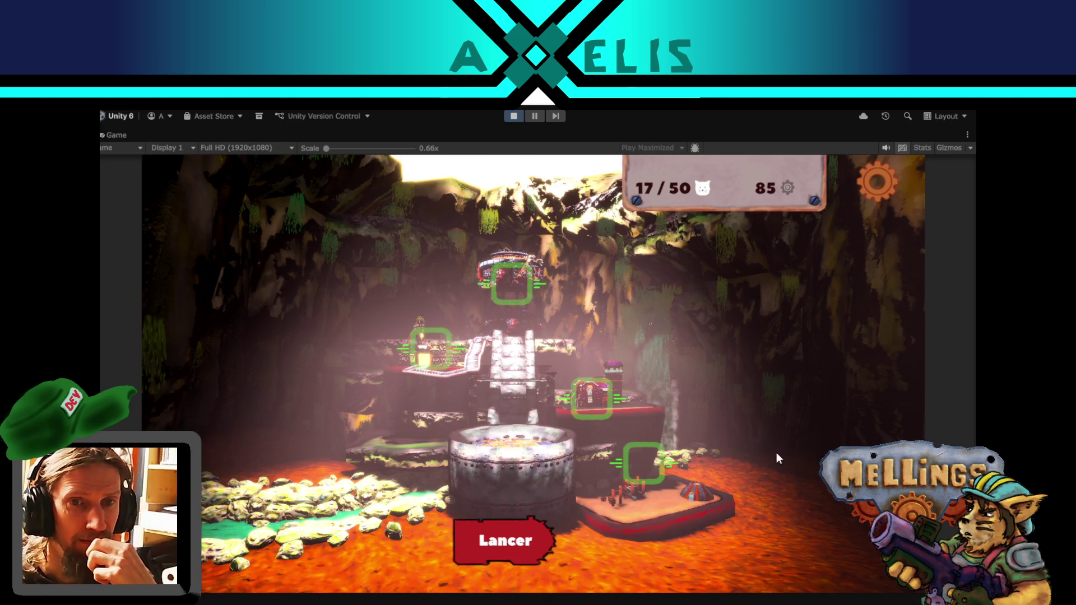
click(633, 474)
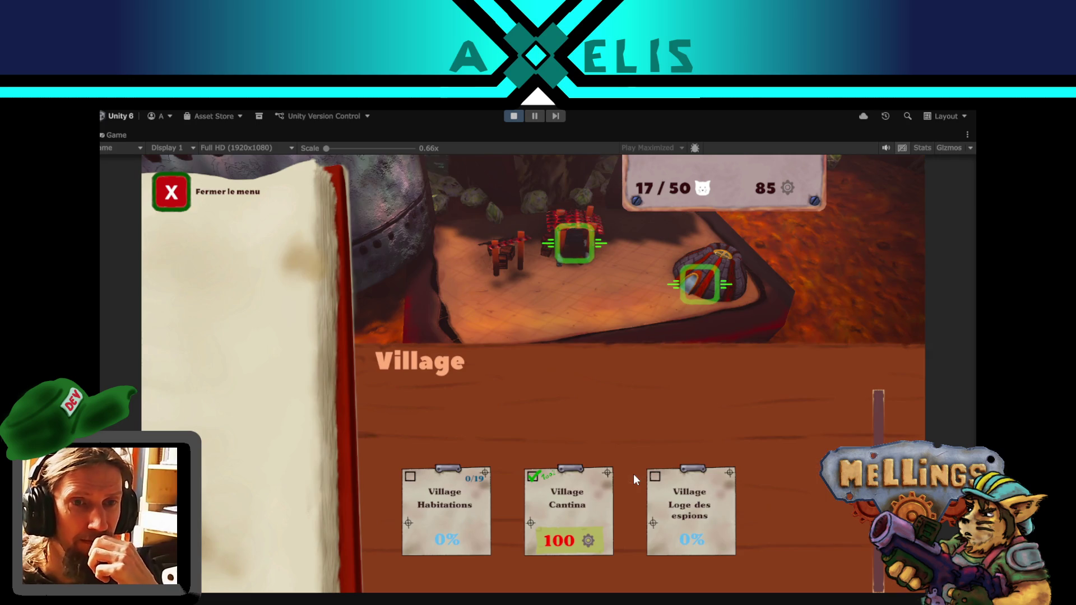
click(575, 495)
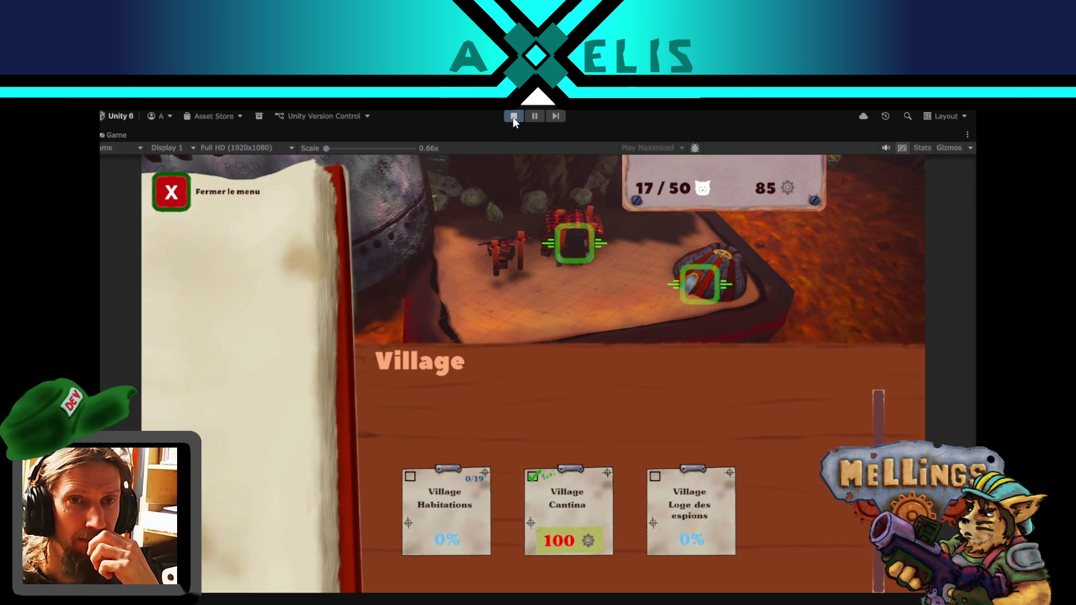
click(158, 205)
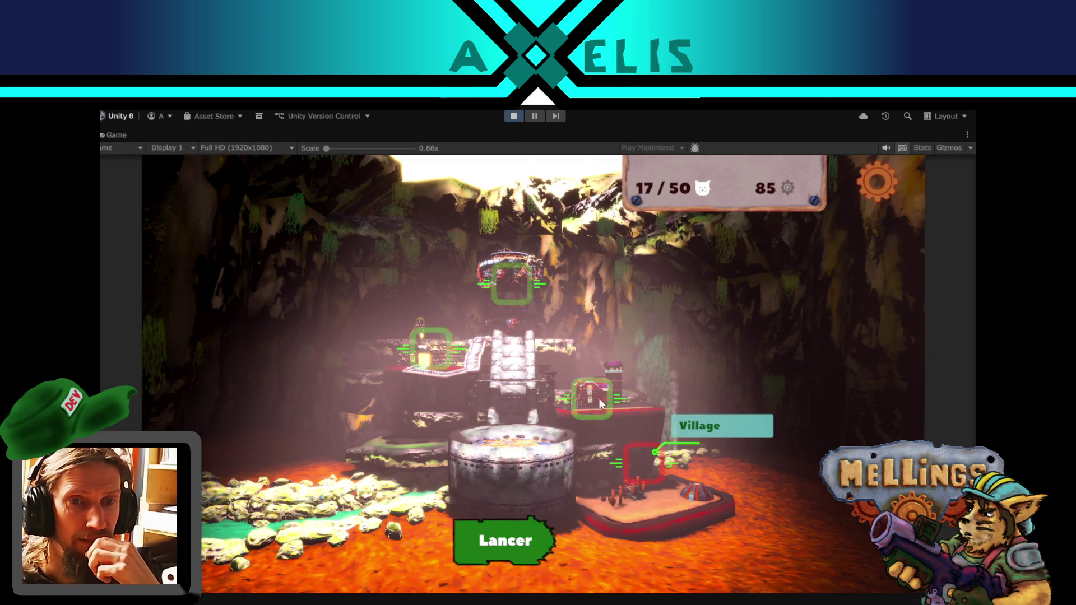
click(514, 116)
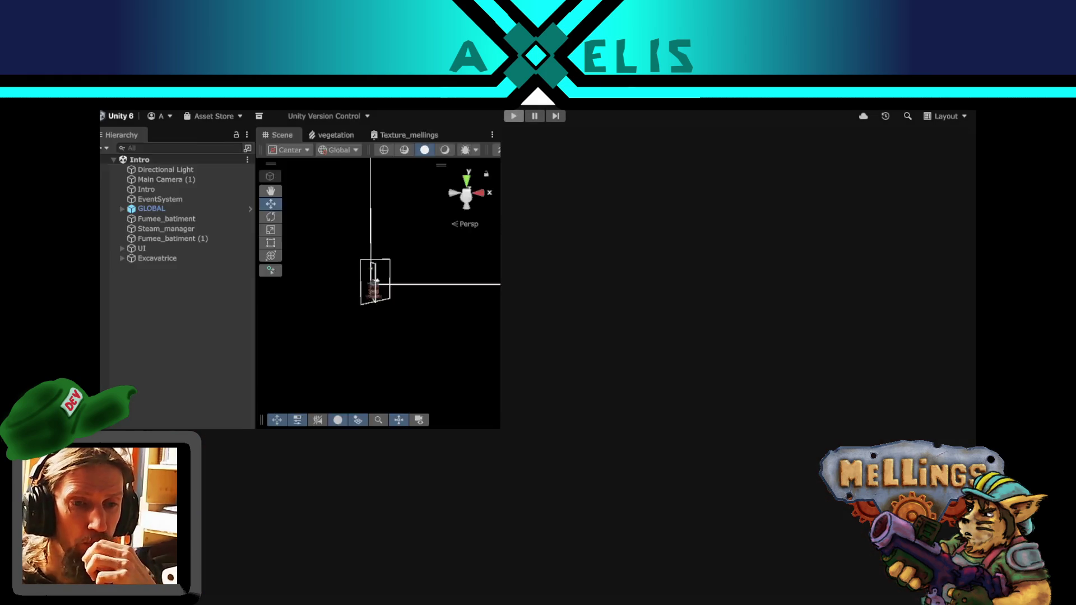
key(alt+Tab)
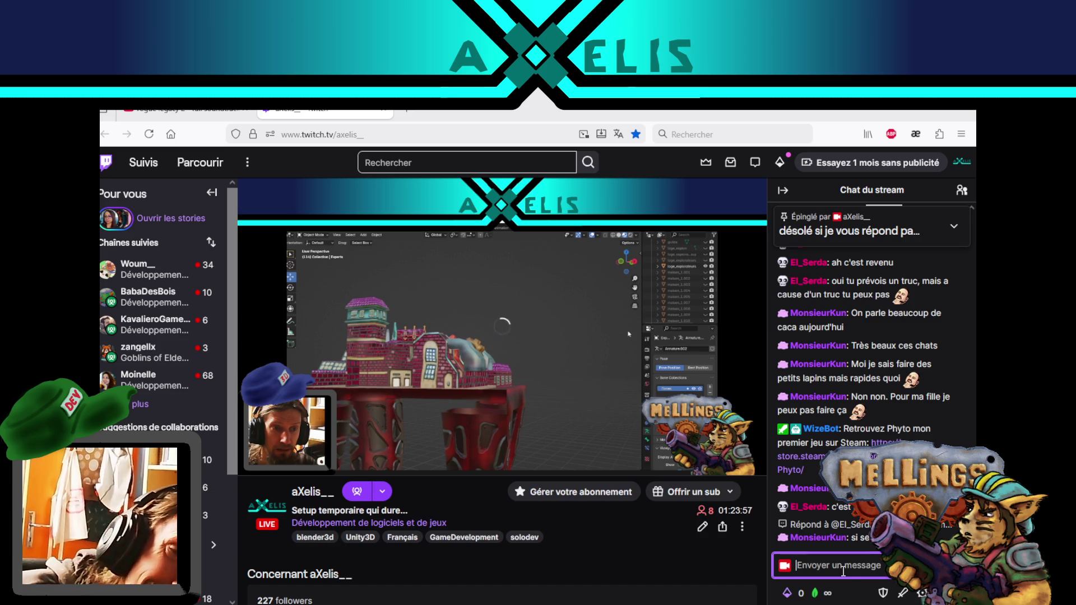
- Check the stream chat and Discord, start the Rogue Legacy 2 soundtrack, then return to Recompenses.cs
click(842, 571)
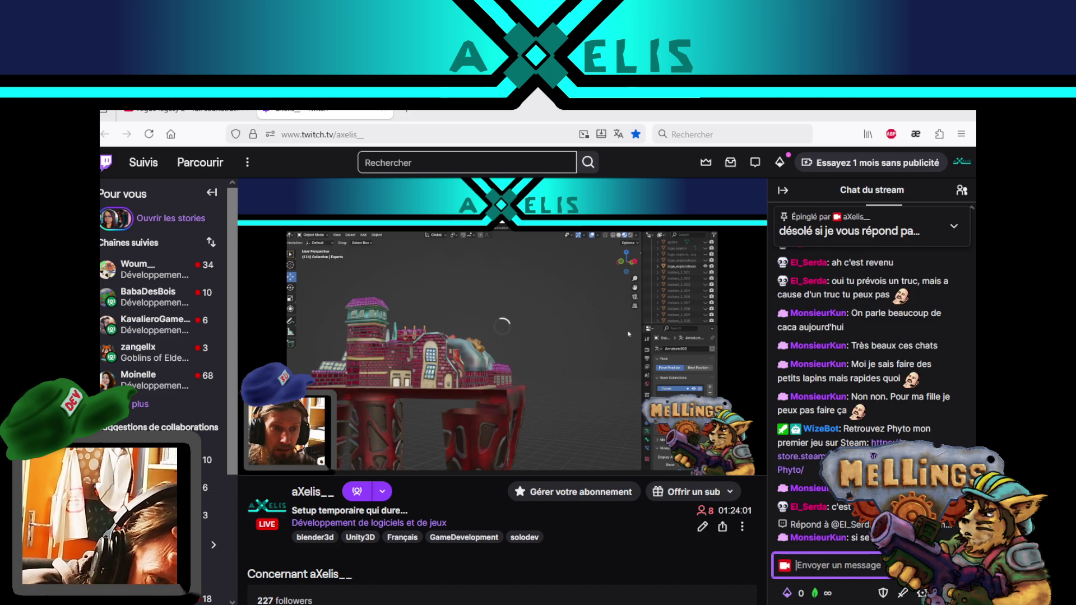
key(alt+Tab)
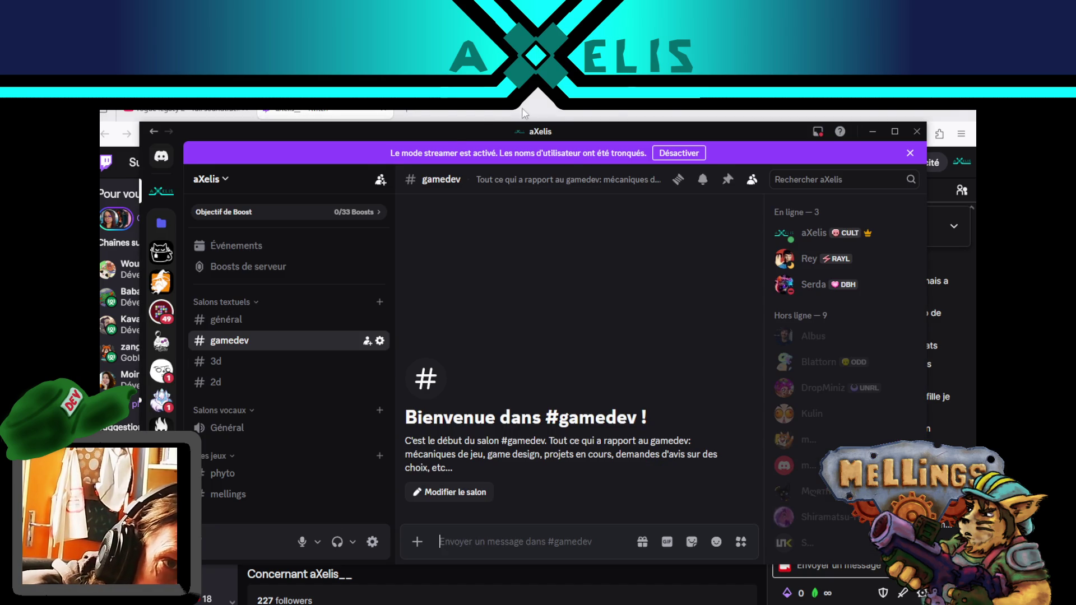
key(alt+Tab)
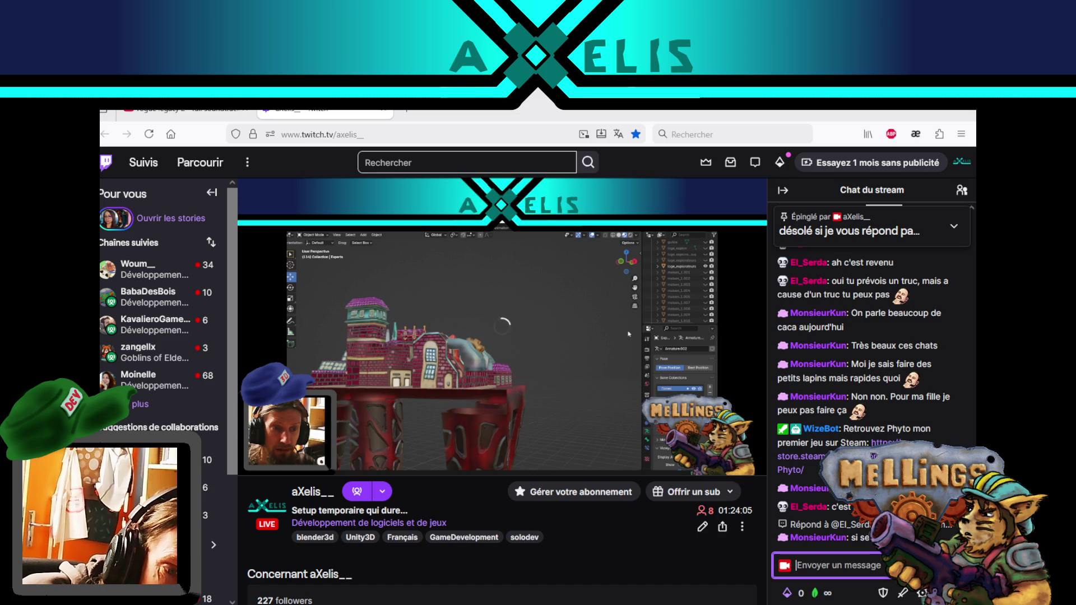
click(163, 109)
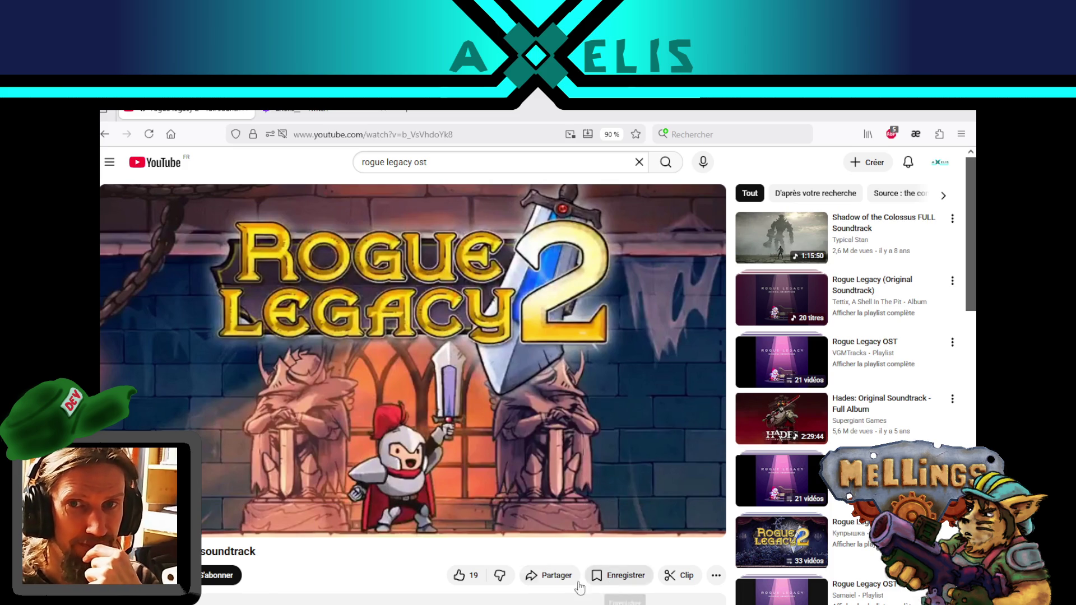
key(alt+Tab)
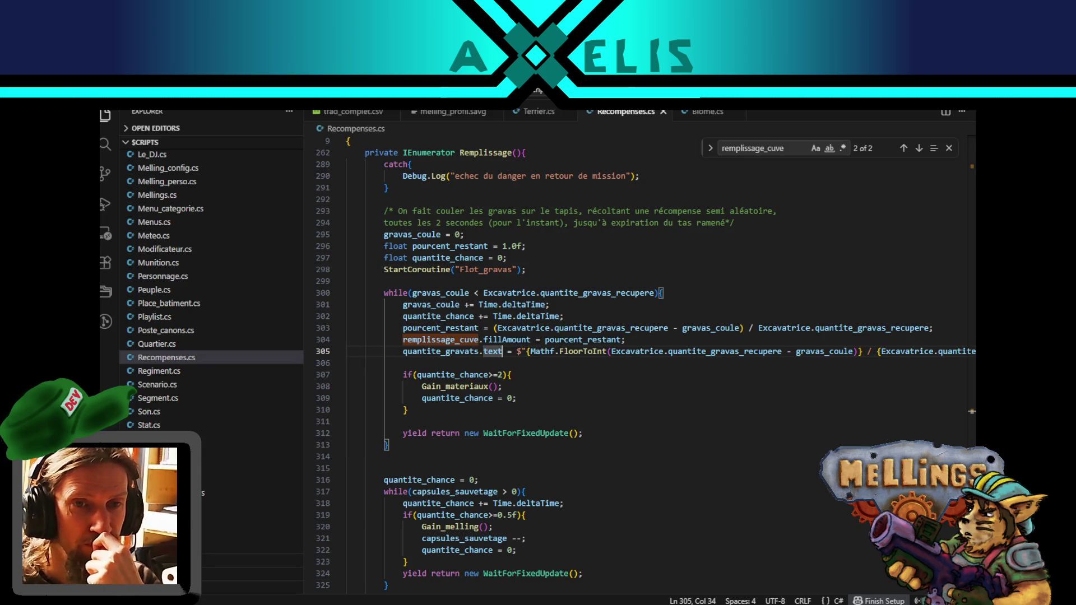
click(594, 352)
double_click(595, 352)
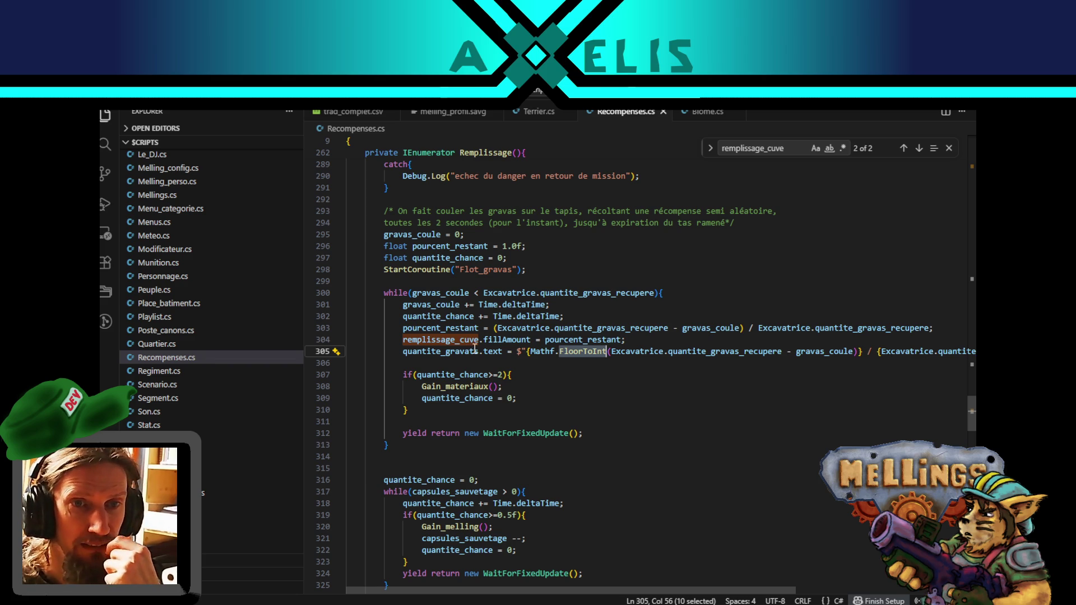
double_click(568, 338)
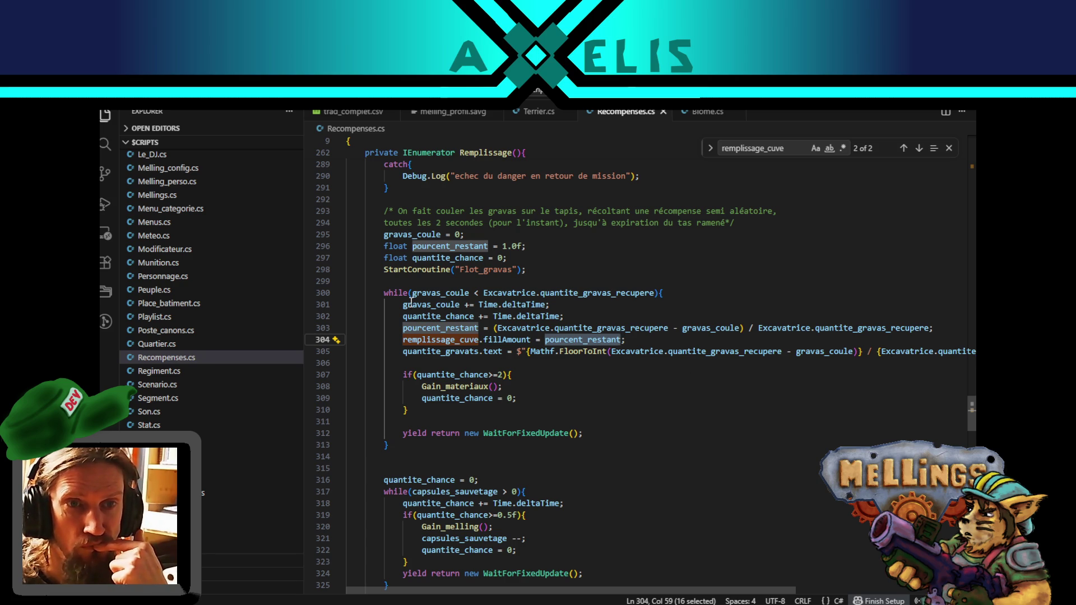
double_click(429, 305)
double_click(831, 352)
drag(832, 352, 637, 357)
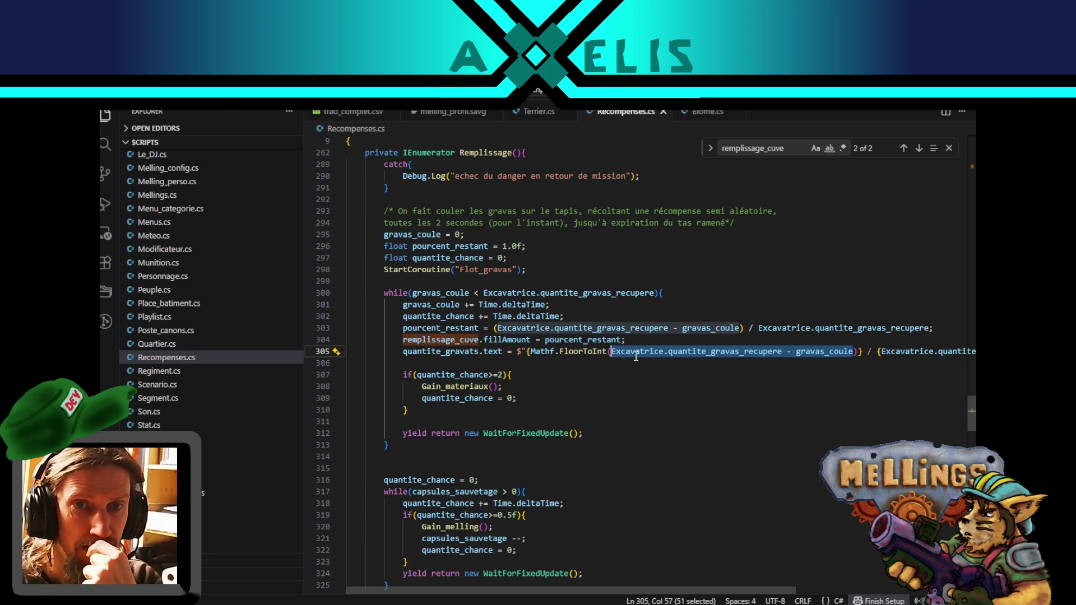
click(435, 288)
mouse_move(540, 290)
mouse_down()
mouse_move(661, 291)
mouse_move(503, 303)
mouse_up()
drag(653, 293, 493, 299)
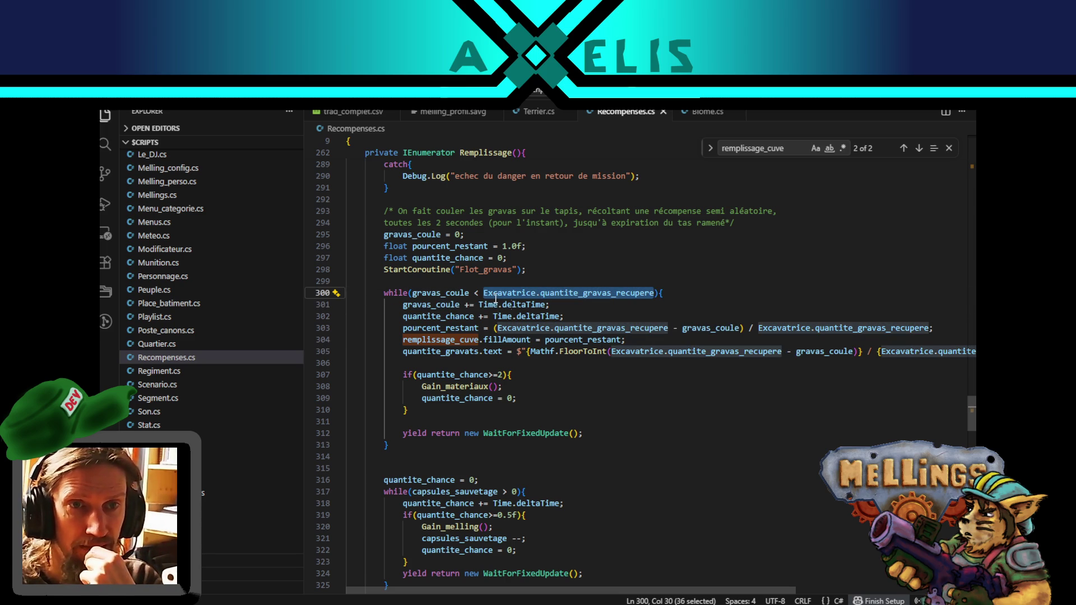
double_click(822, 350)
double_click(710, 352)
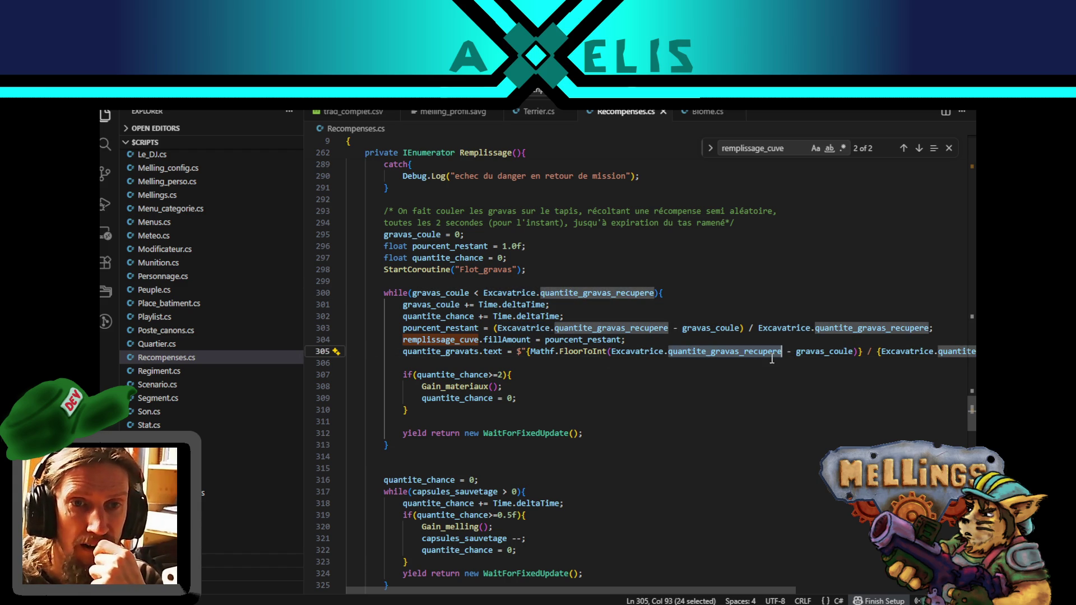
double_click(818, 352)
drag(818, 356, 637, 356)
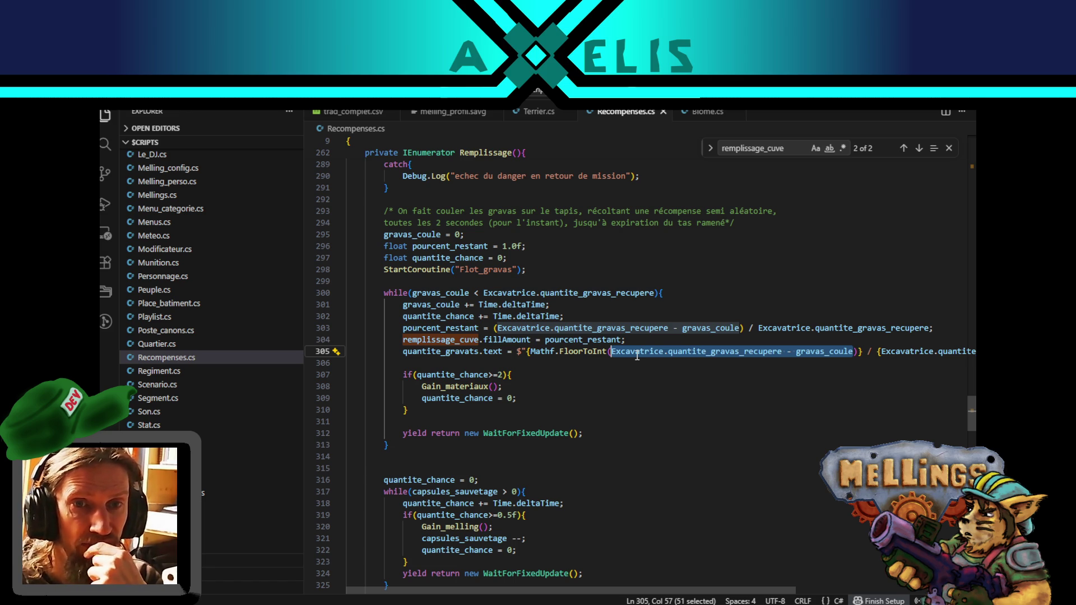
click(500, 343)
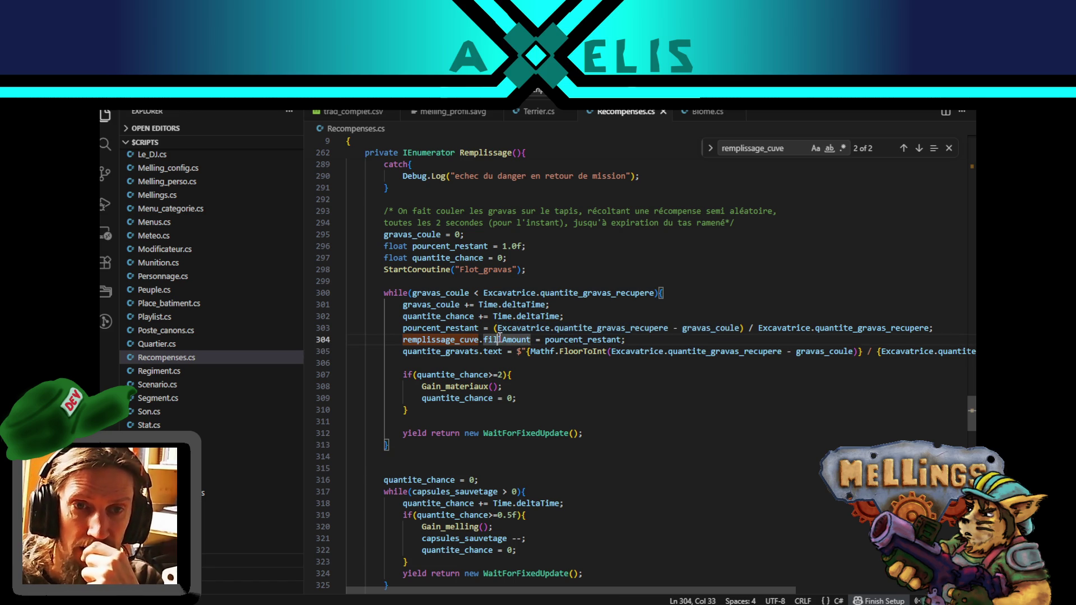
double_click(593, 340)
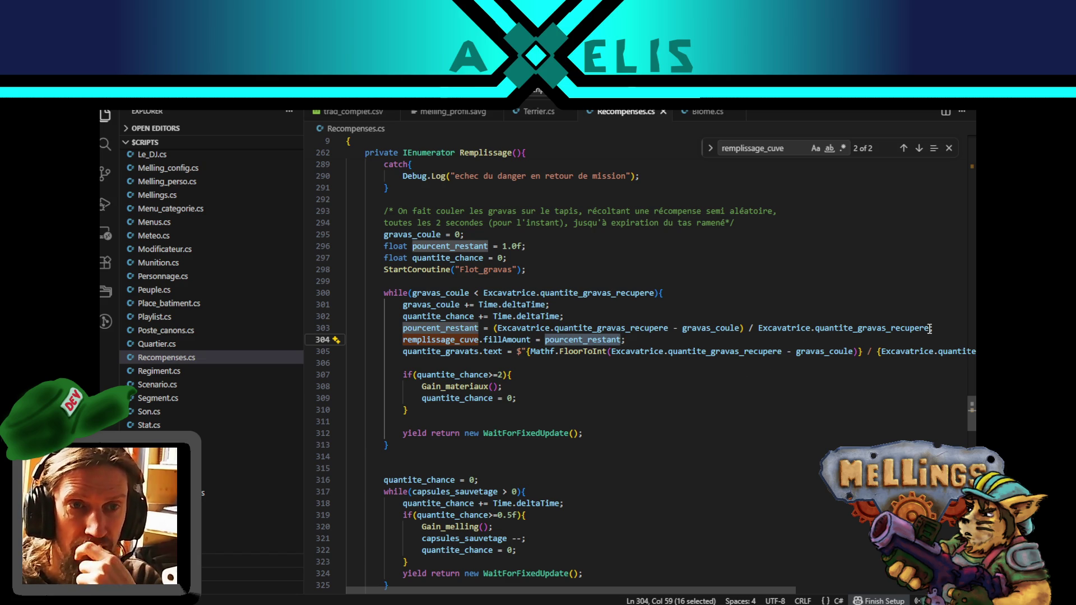
drag(930, 329, 496, 329)
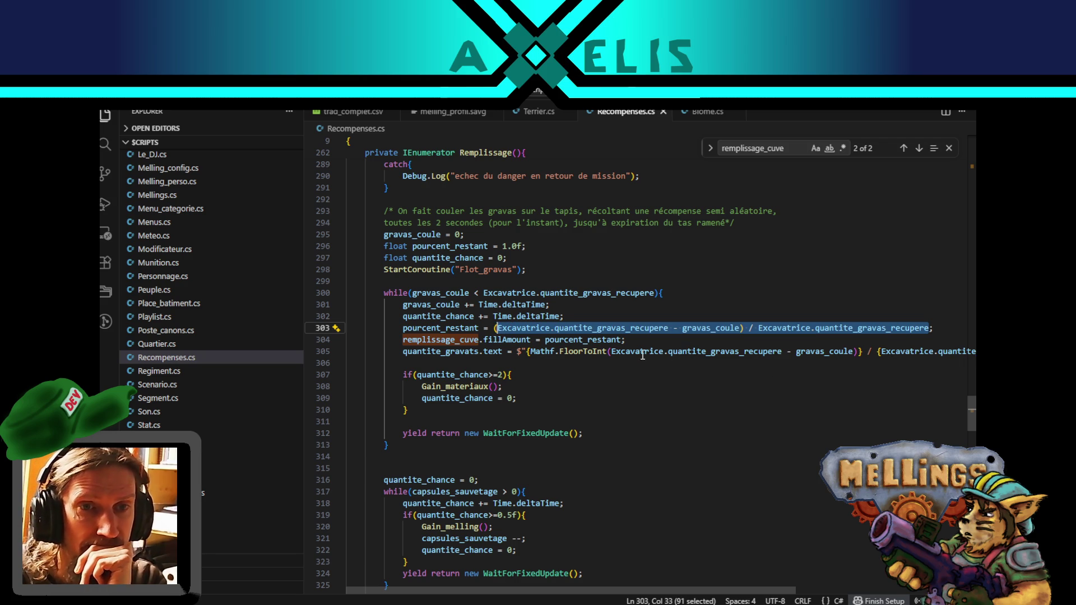
drag(545, 340, 621, 340)
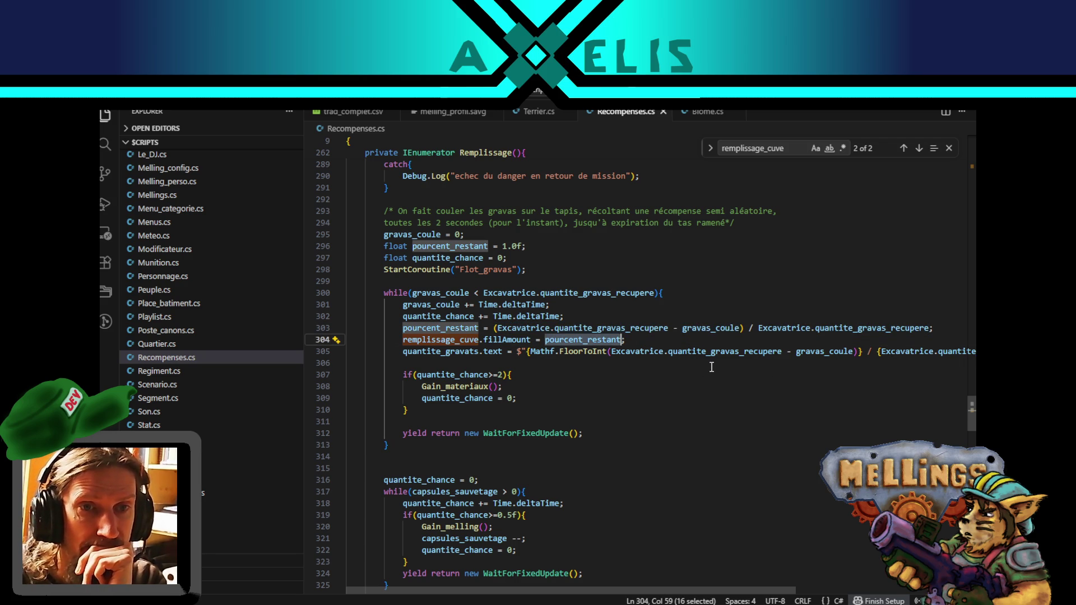
drag(853, 351, 612, 351)
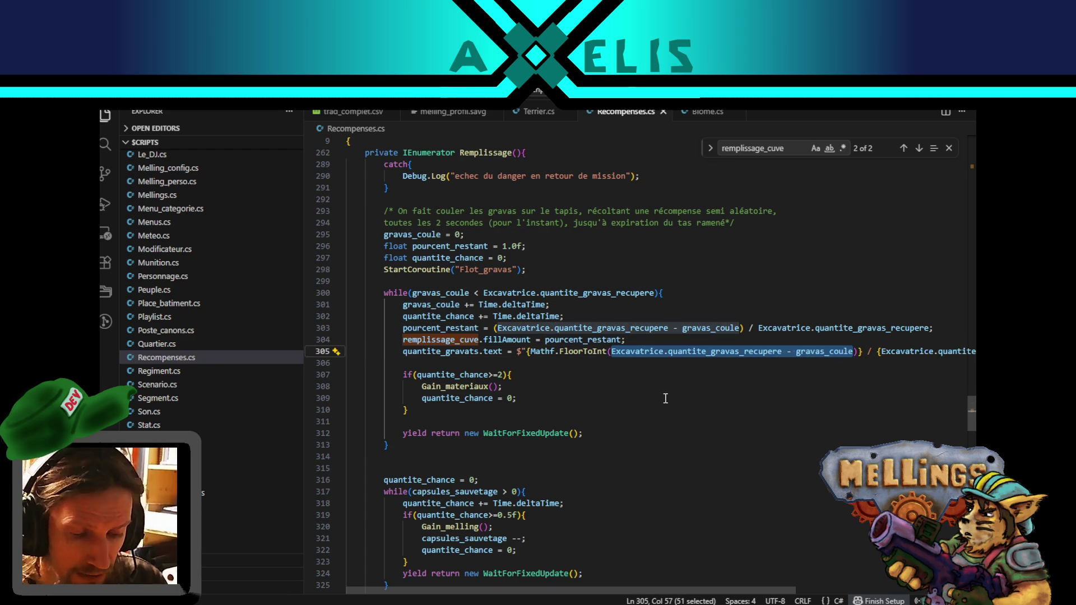
text(()
- Wrap line 305's remaining gravats count in Mathf.Max(0.0f, …) so it can't go negative
click(614, 352)
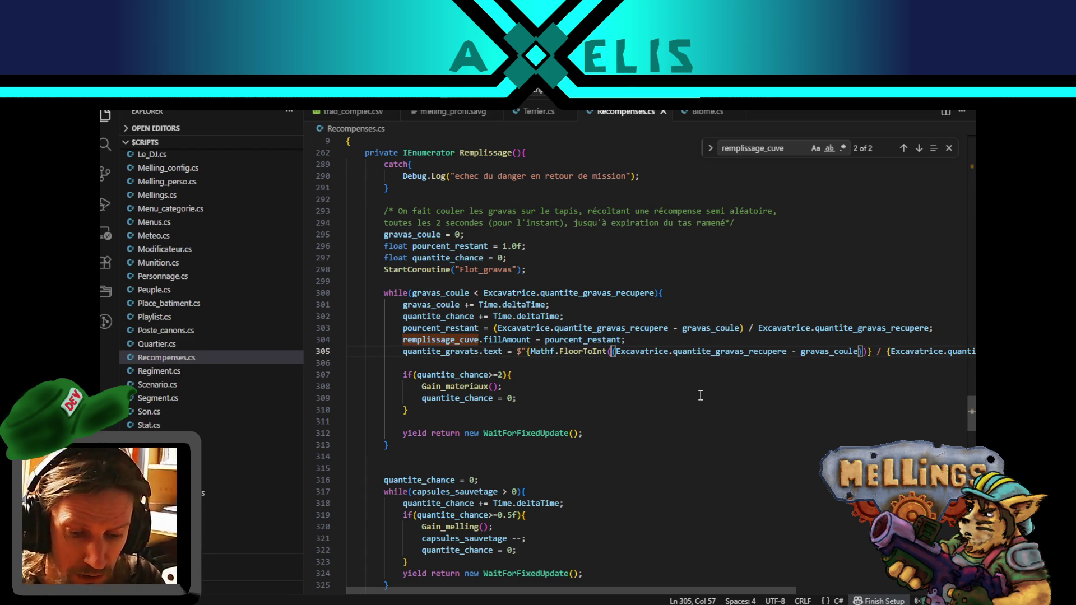
text(Math)
key(Tab)
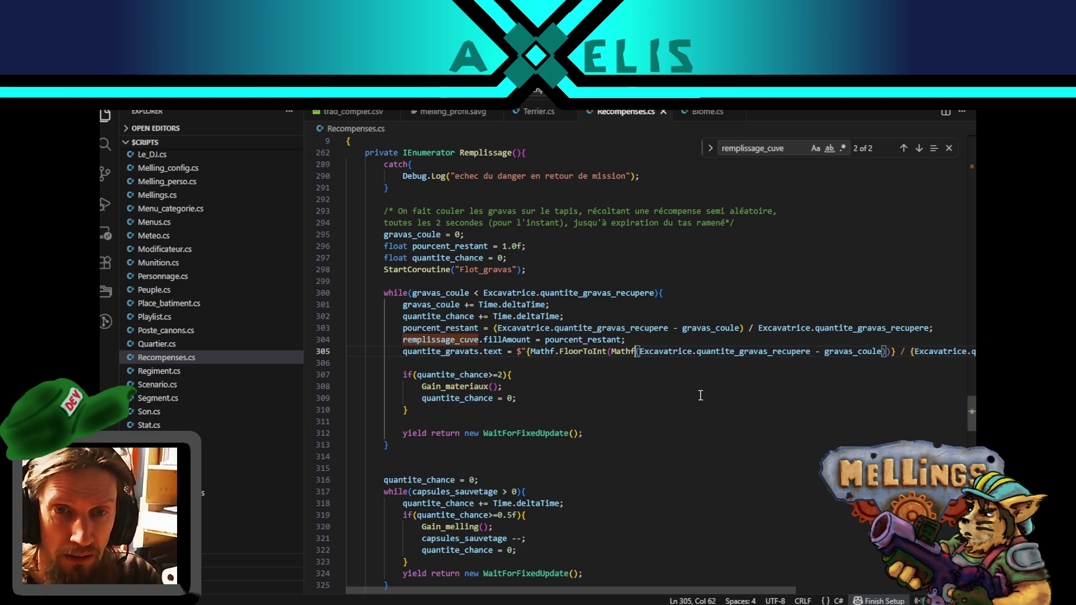
text(.Max)
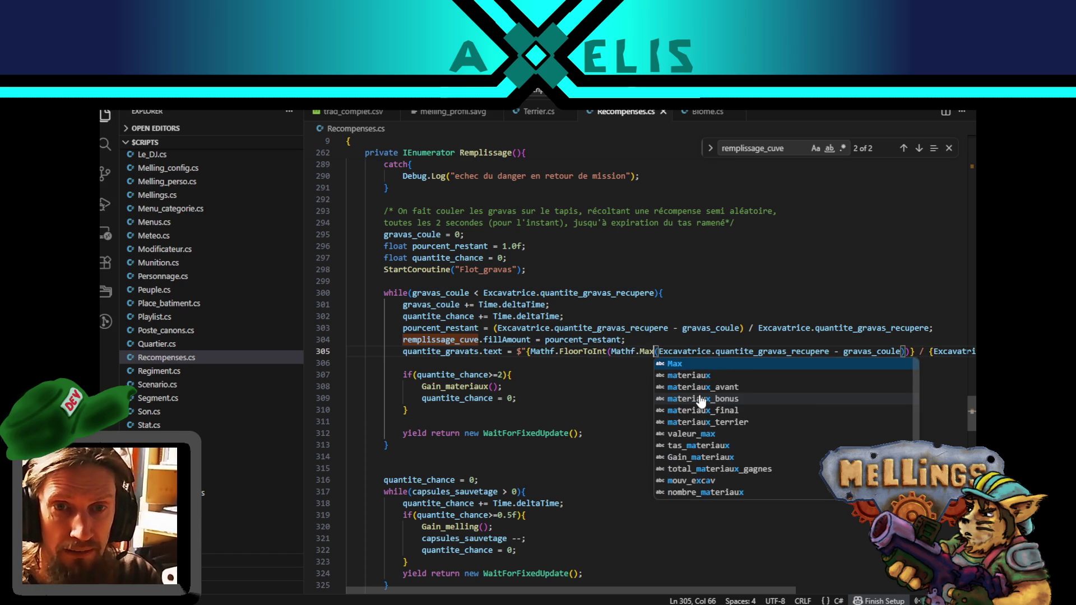
key(Tab)
key(Right)
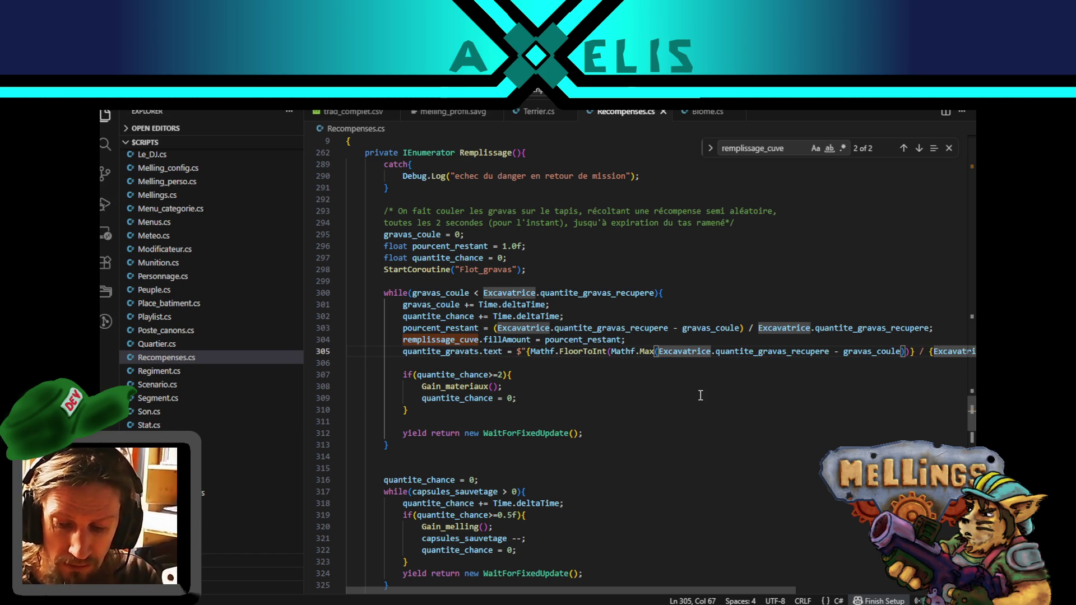
text(0.0f,)
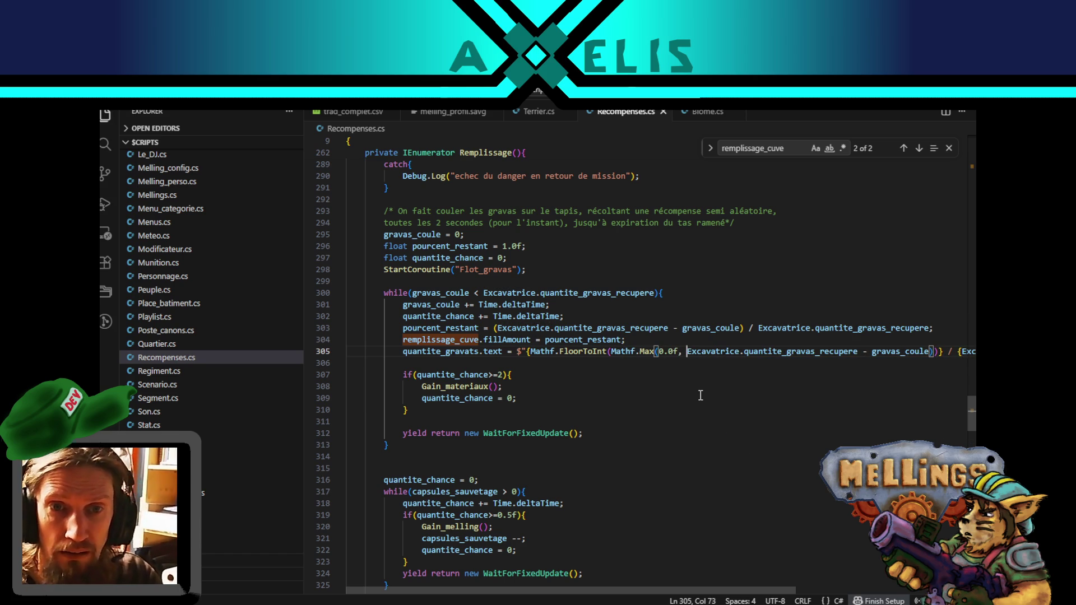
double_click(671, 352)
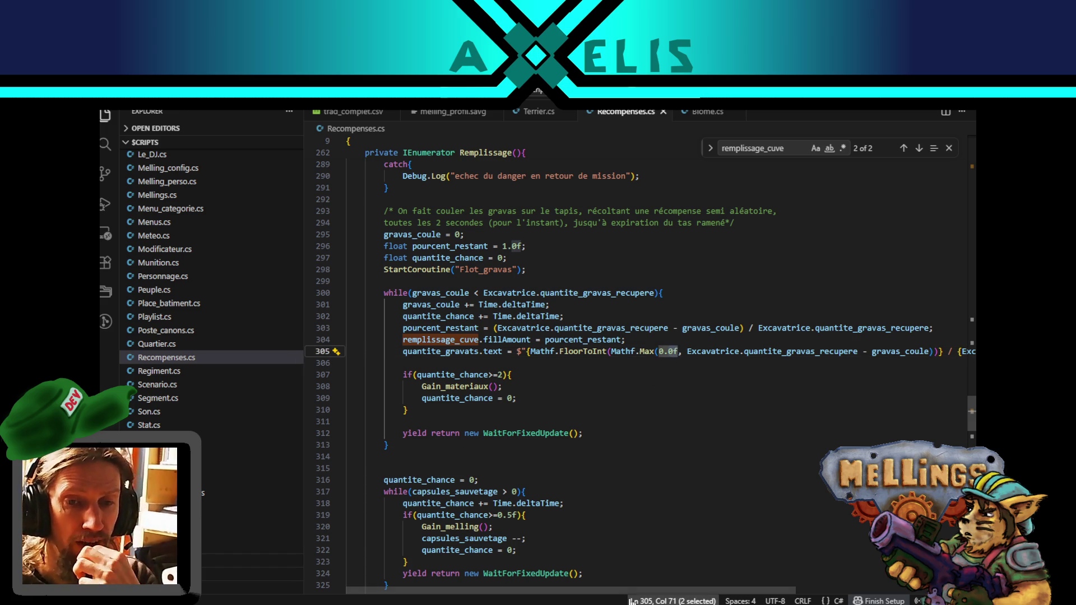
key(alt+Tab)
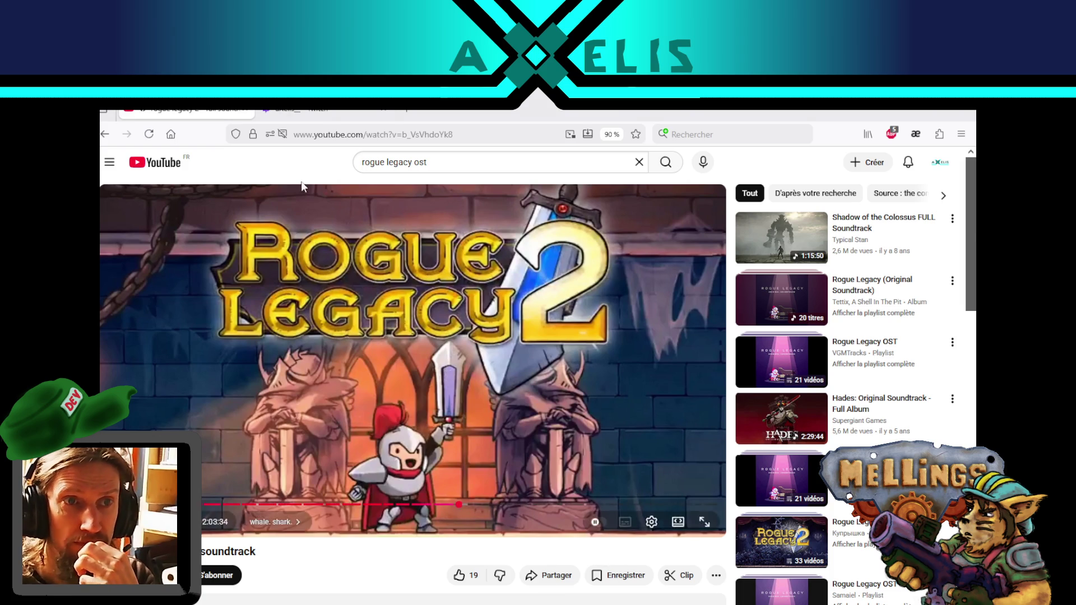
- Switch from the YouTube soundtrack video to the Twitch stream tab in Firefox
click(317, 118)
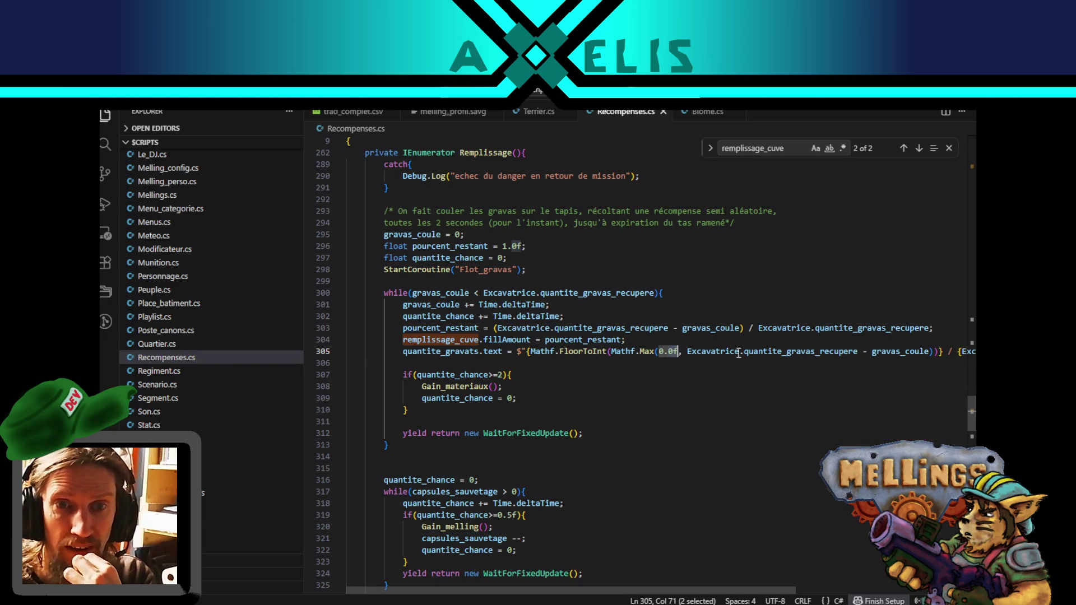
- Inspect the Mathf.Max(0.0f, …) clamp on line 305 of Recompenses.cs, then return to Unity to recompile
double_click(647, 352)
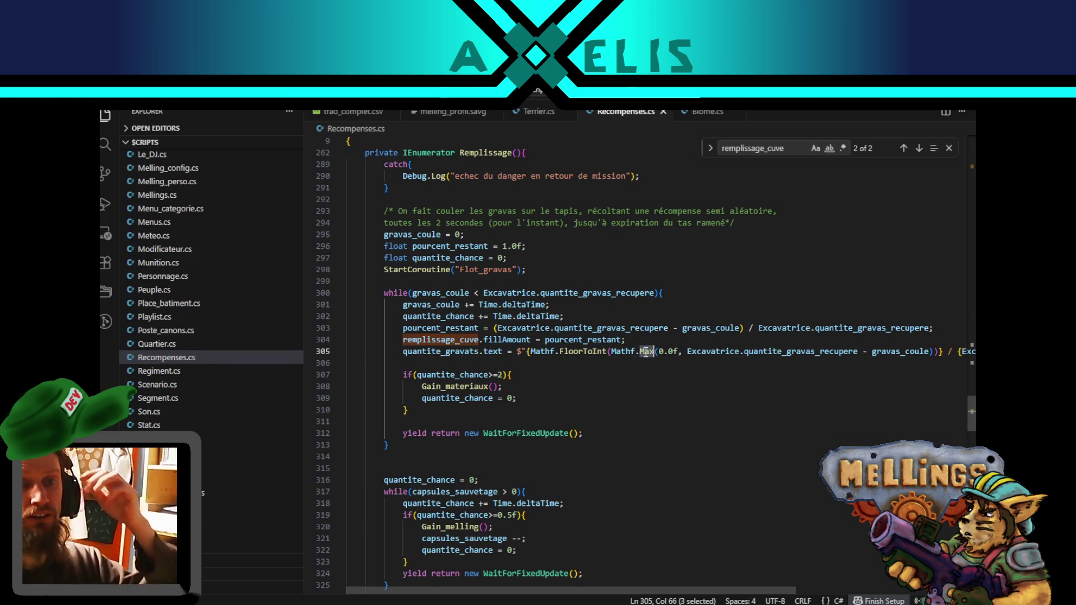
key(shift+alt+Right)
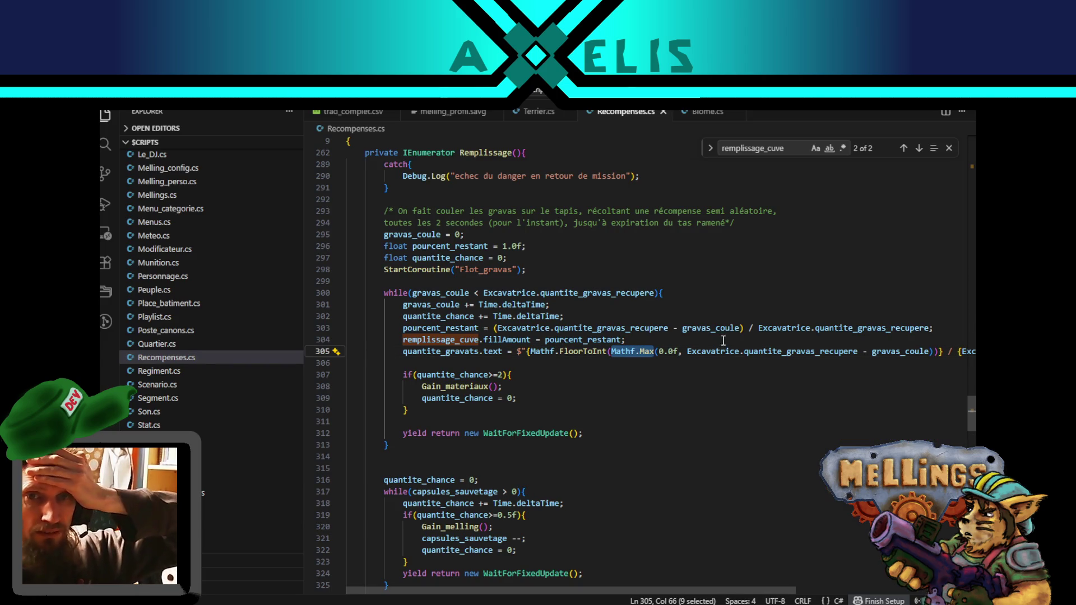
click(798, 343)
click(671, 353)
click(653, 344)
double_click(648, 351)
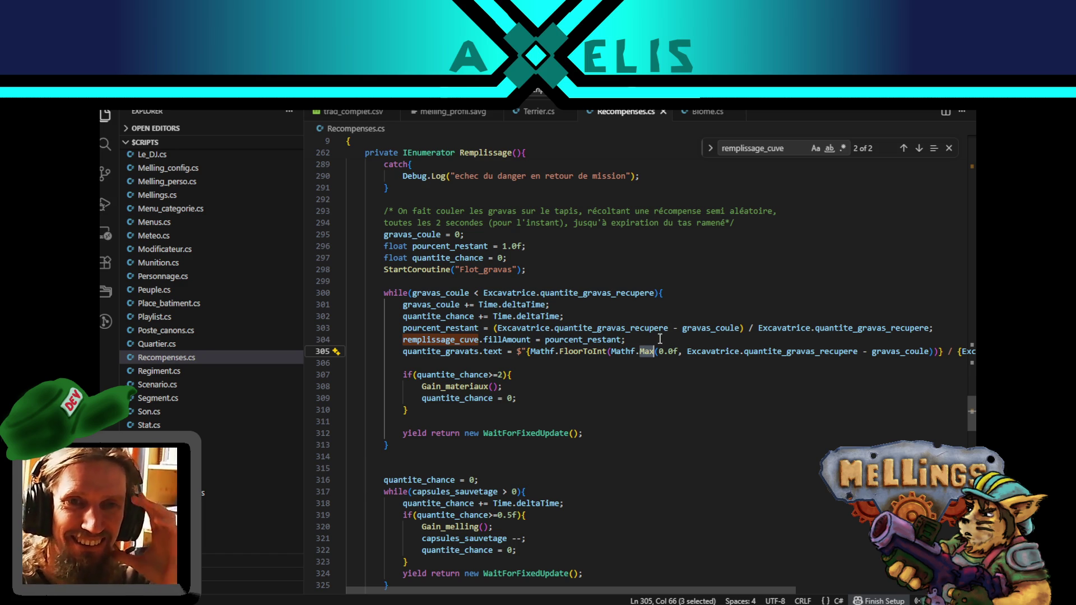
double_click(666, 352)
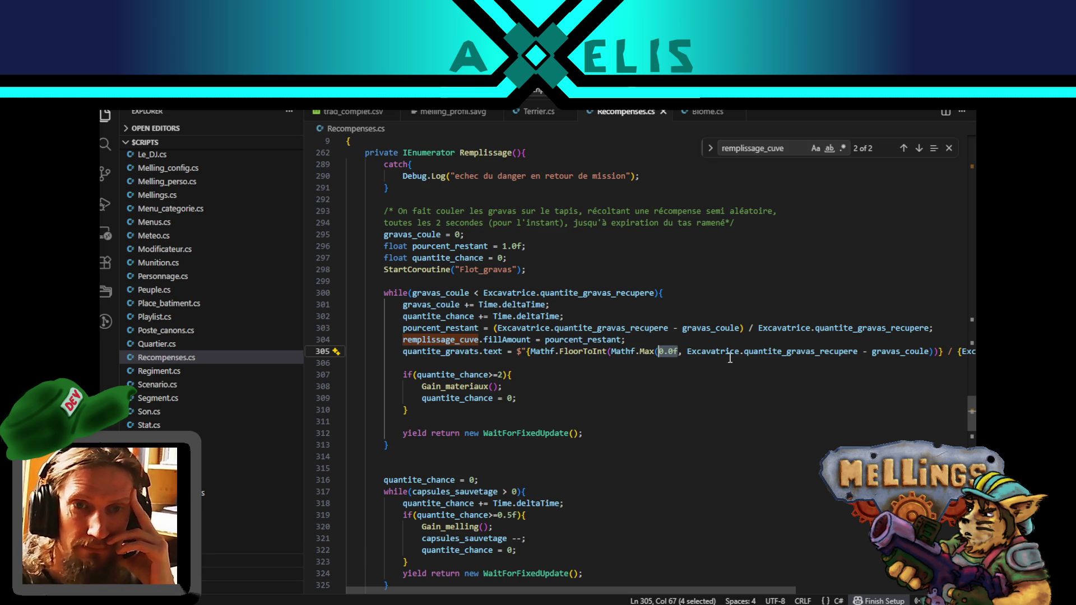
click(649, 352)
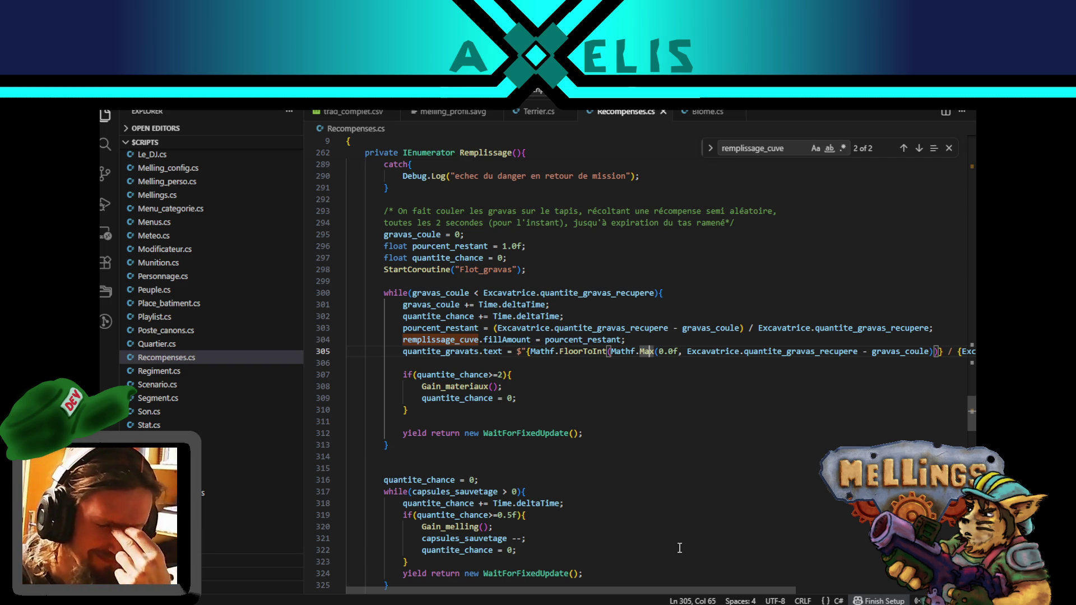
key(alt+Tab)
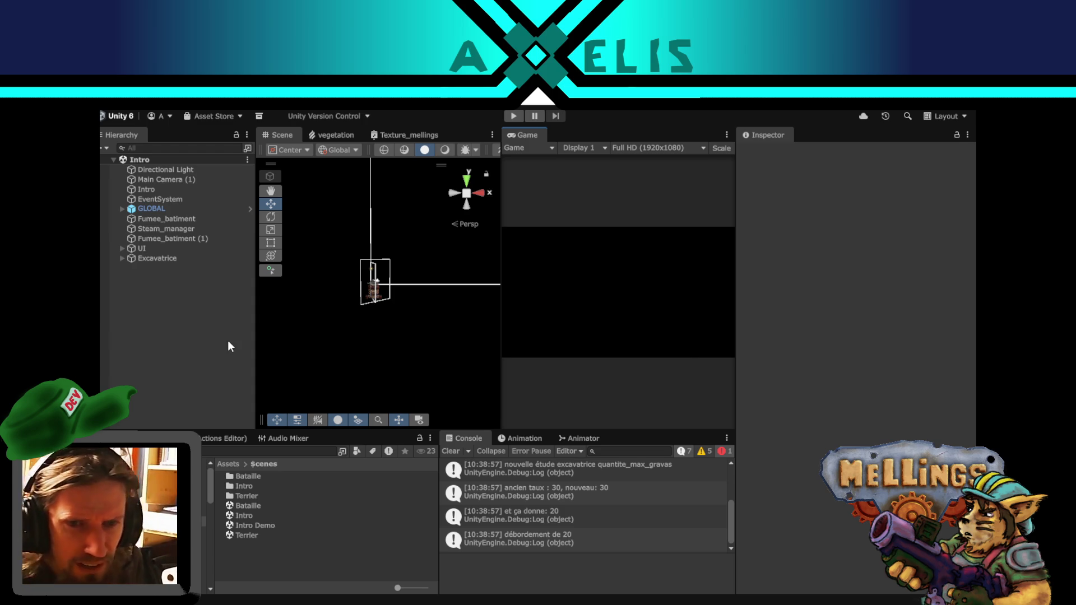
key(alt+Tab)
key(alt+Tab)
key(alt+Tab)
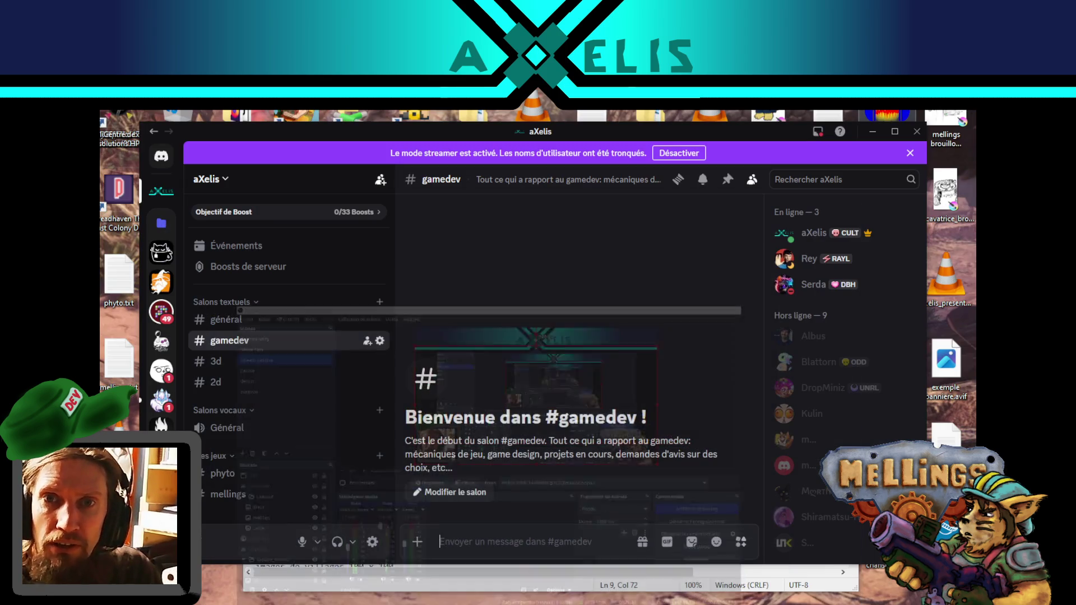
- Minimise the mellings.txt notes and launch Audacity from its desktop shortcut
click(872, 131)
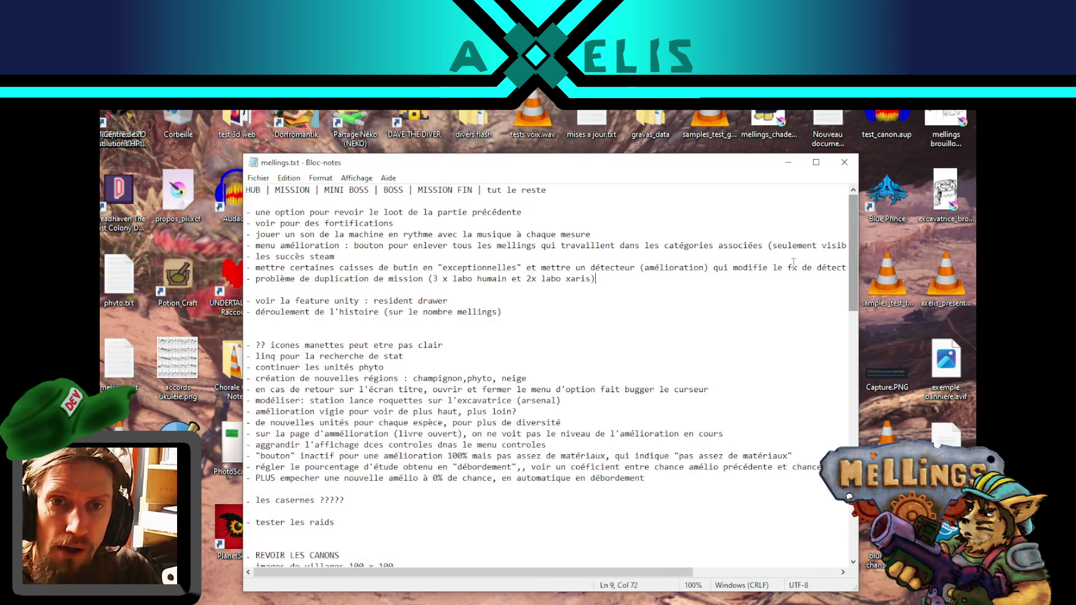
click(794, 164)
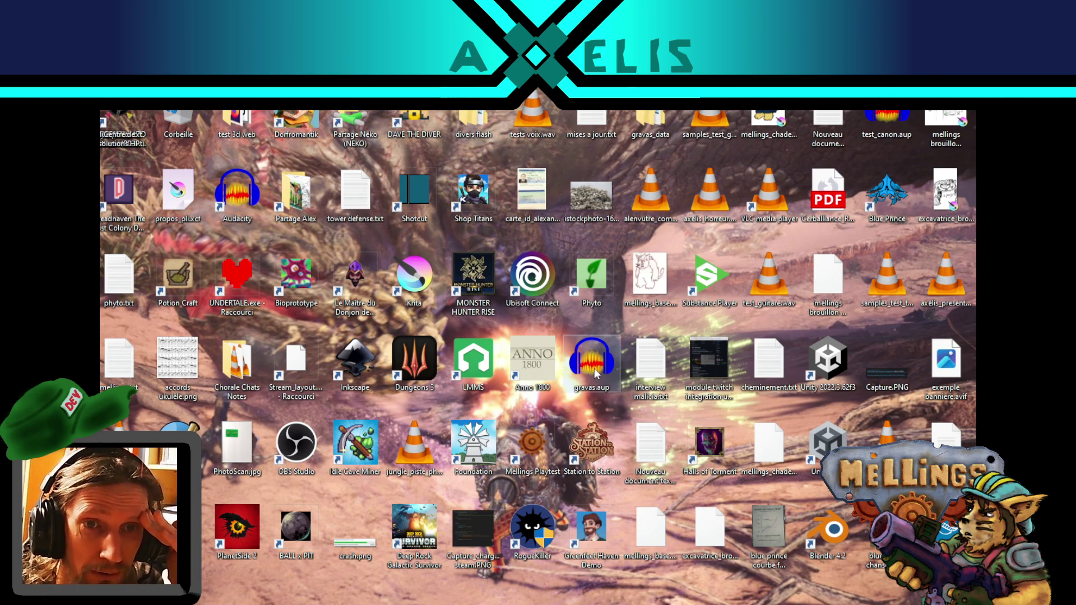
double_click(248, 193)
- Look over the live Twitch channel page and its chat
key(super+d)
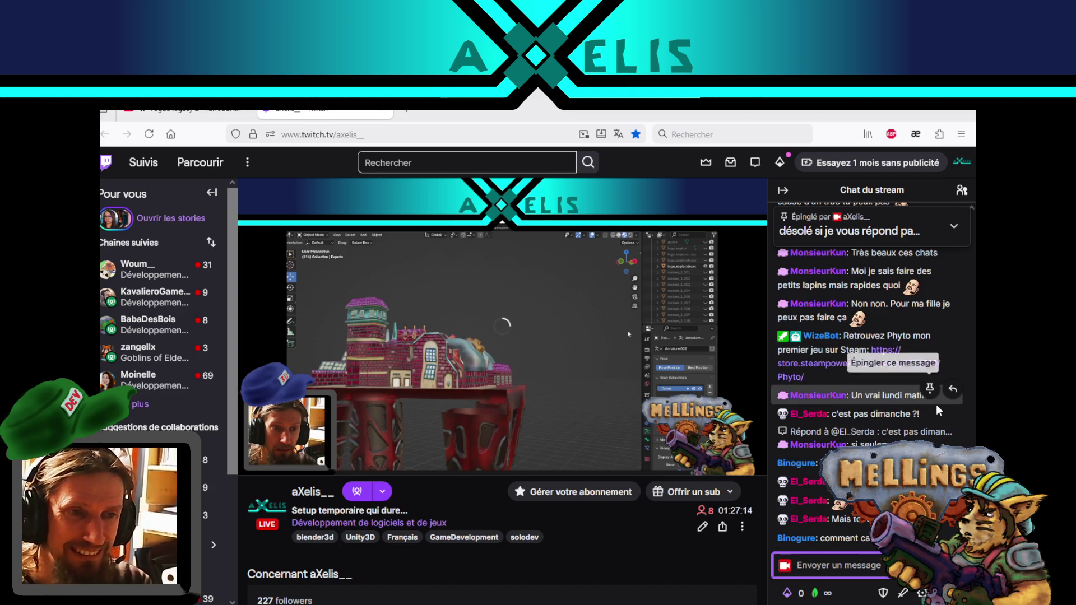
mouse_move(662, 466)
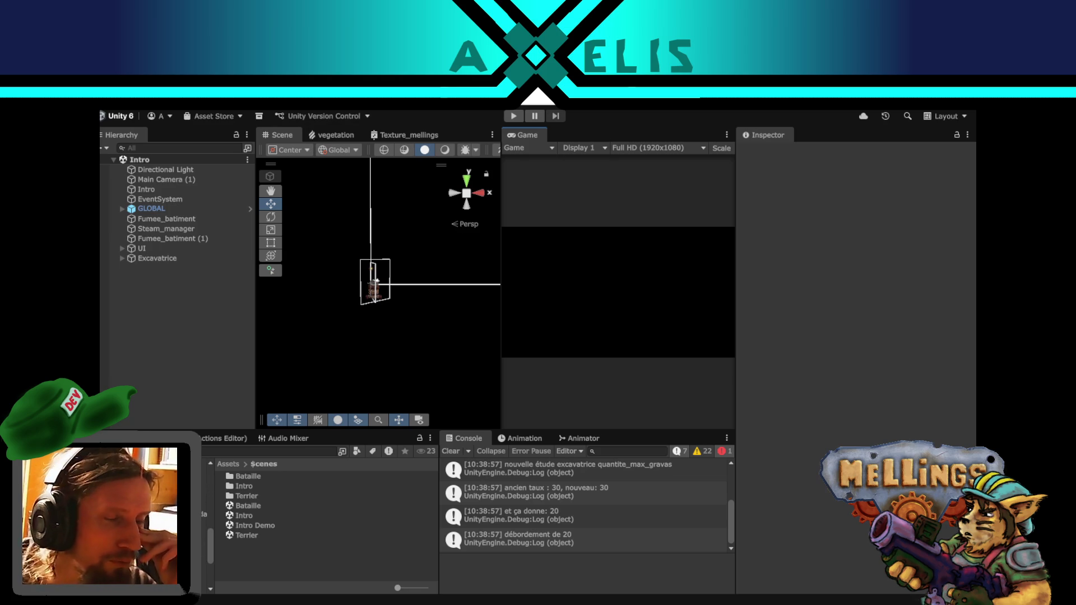
- Open the Assets/Son/Bruitages folder in the Project panel tree
scroll(151, 527, down, 3)
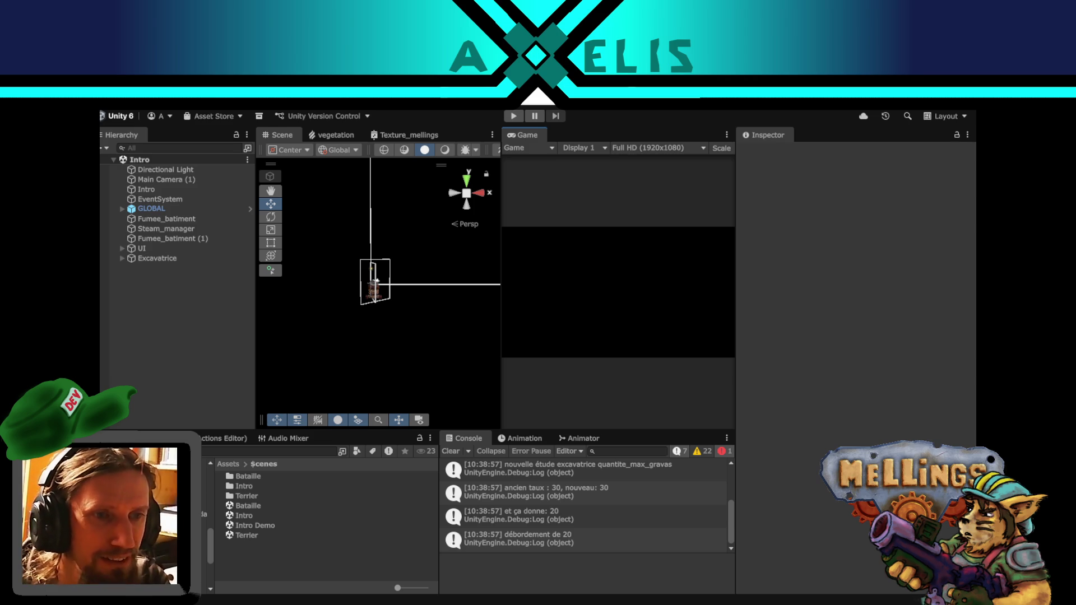
click(168, 493)
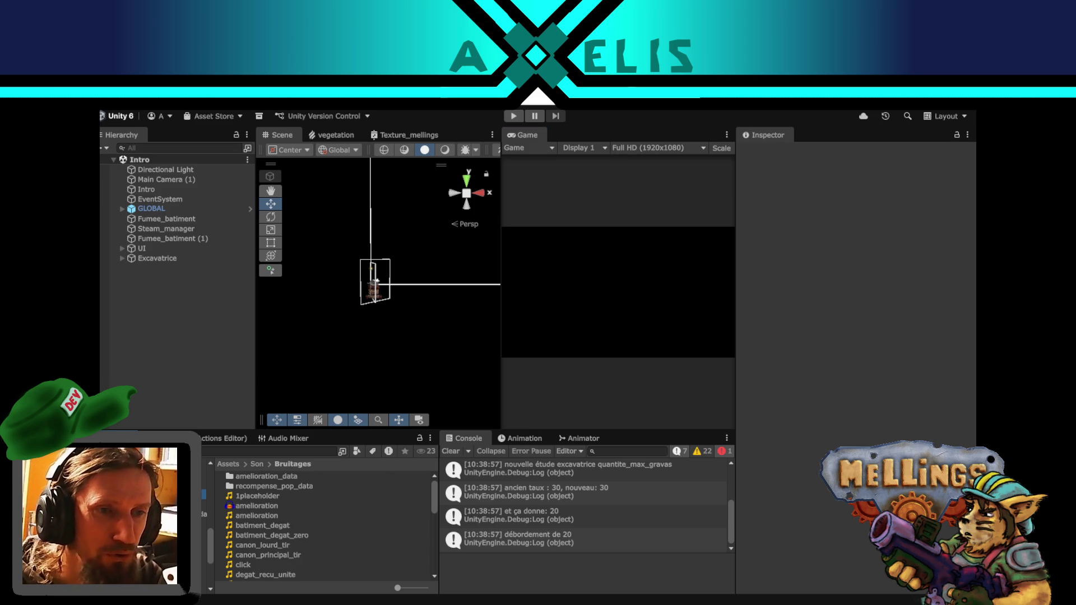
- Look through the amelioration_data and recompense_pop_data subfolders, then go back to Bruitages
click(209, 501)
click(179, 514)
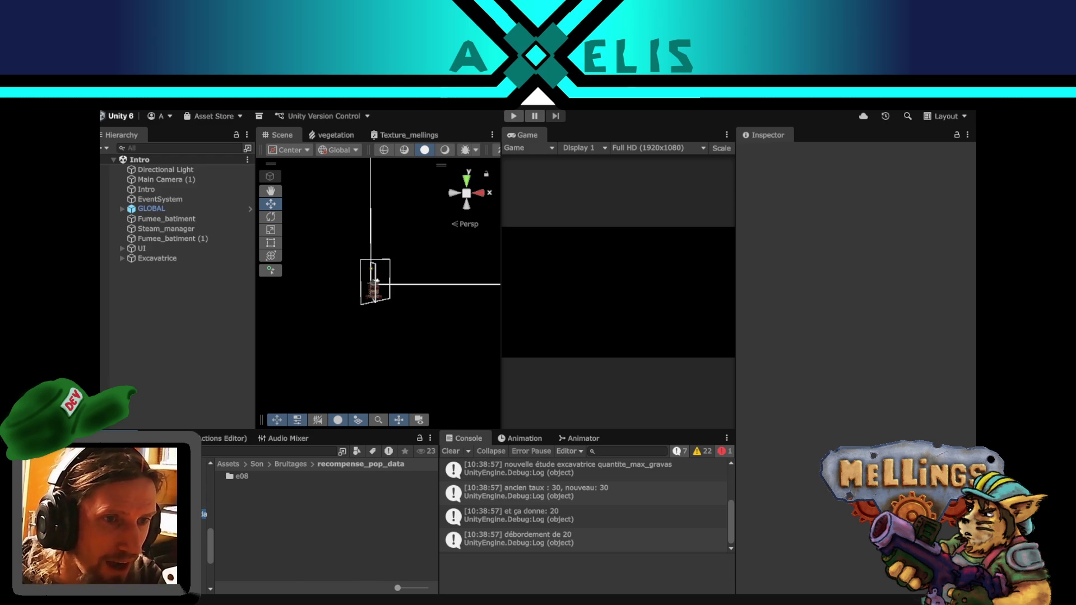
click(168, 494)
scroll(281, 521, down, 5)
scroll(289, 519, up, 3)
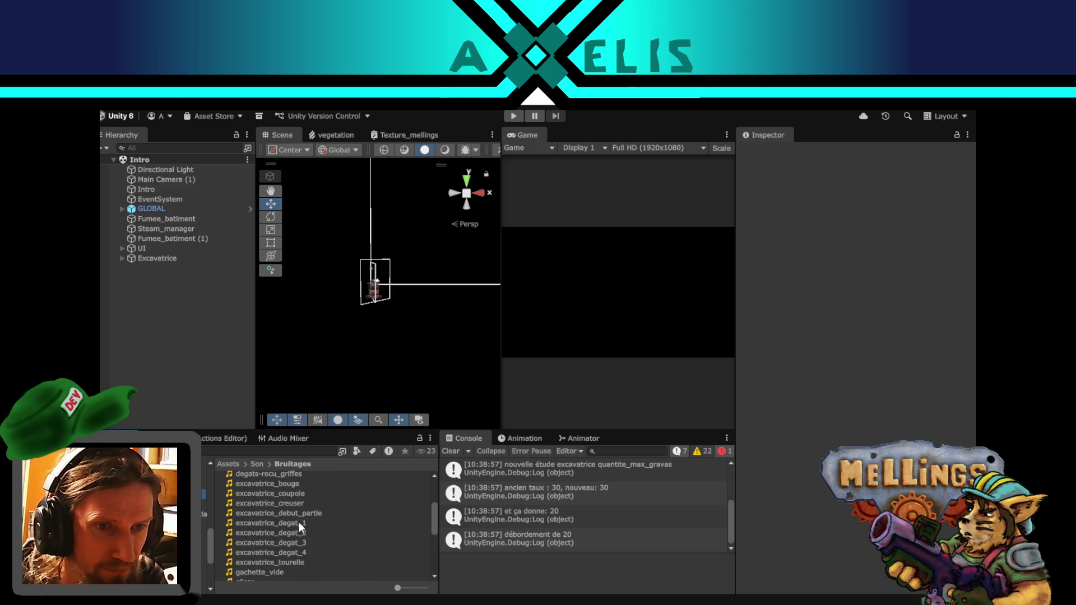
- Select excavatrice_degat_1 and play its Inspector preview twice
click(301, 523)
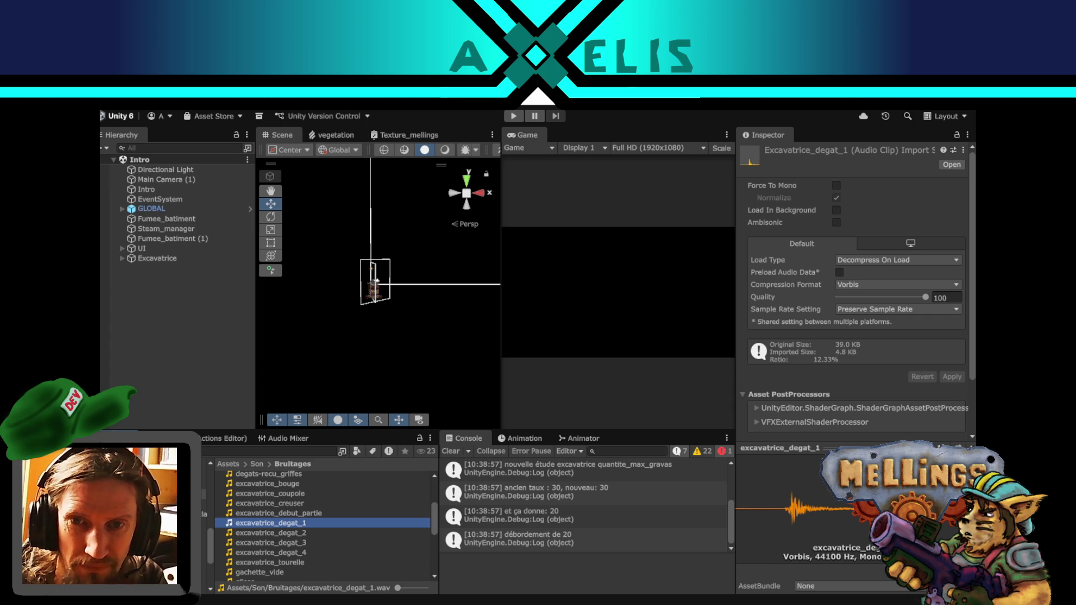
click(872, 557)
click(871, 558)
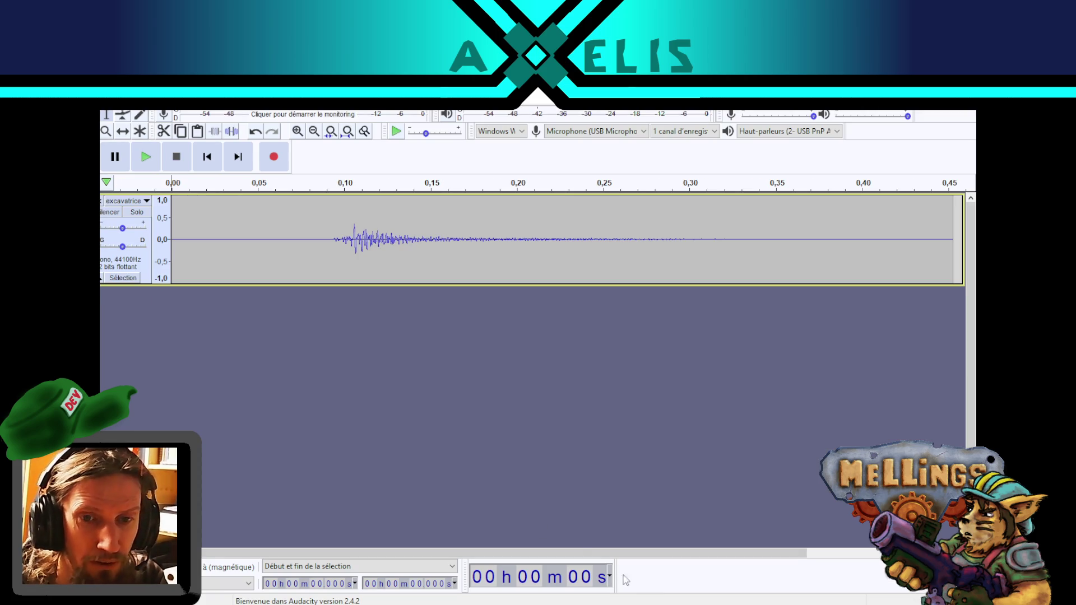
- Preview excavatrice_degat_2 in Unity, open it in Audacity and play it alongside degat_1
key(alt+Tab)
click(295, 532)
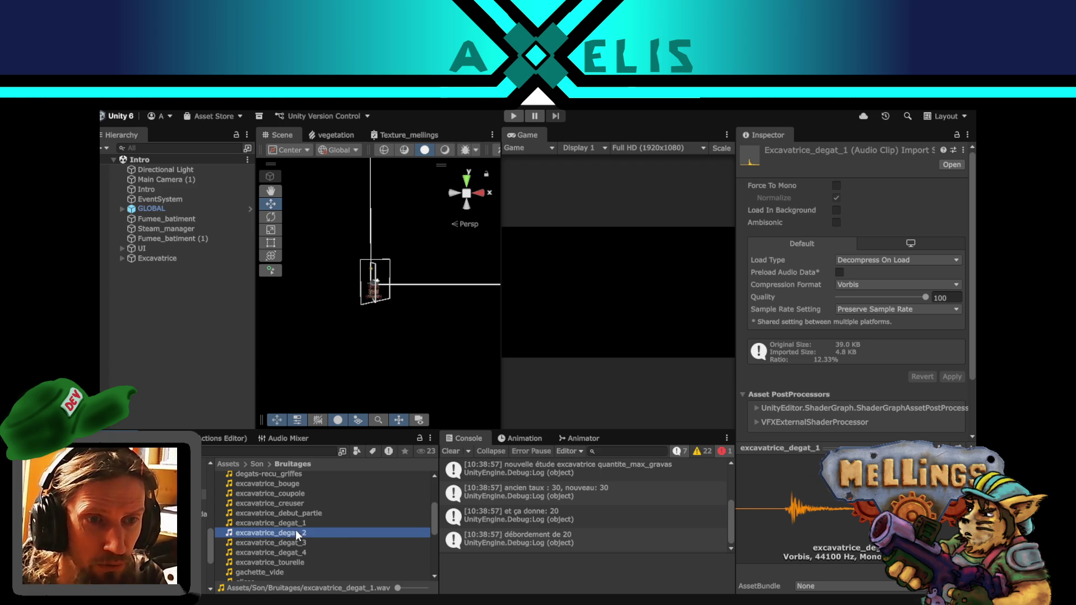
click(953, 448)
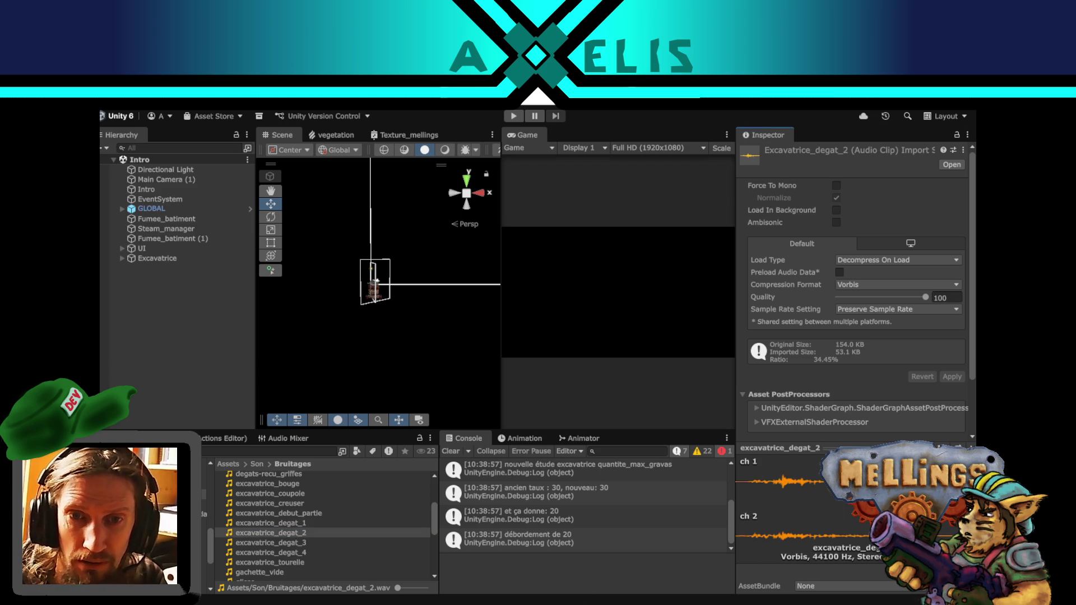
double_click(277, 533)
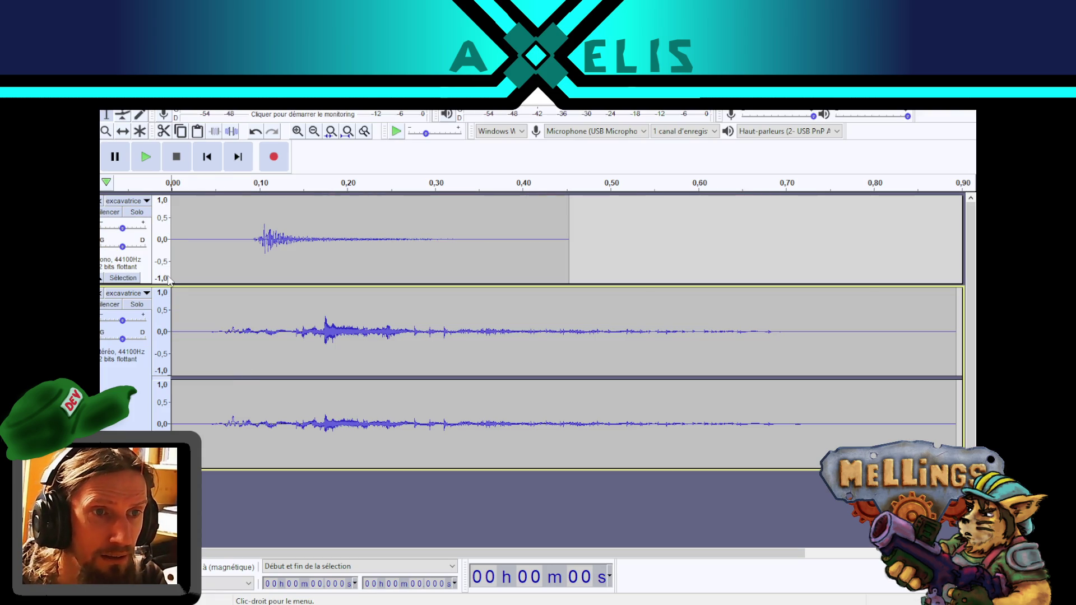
click(145, 167)
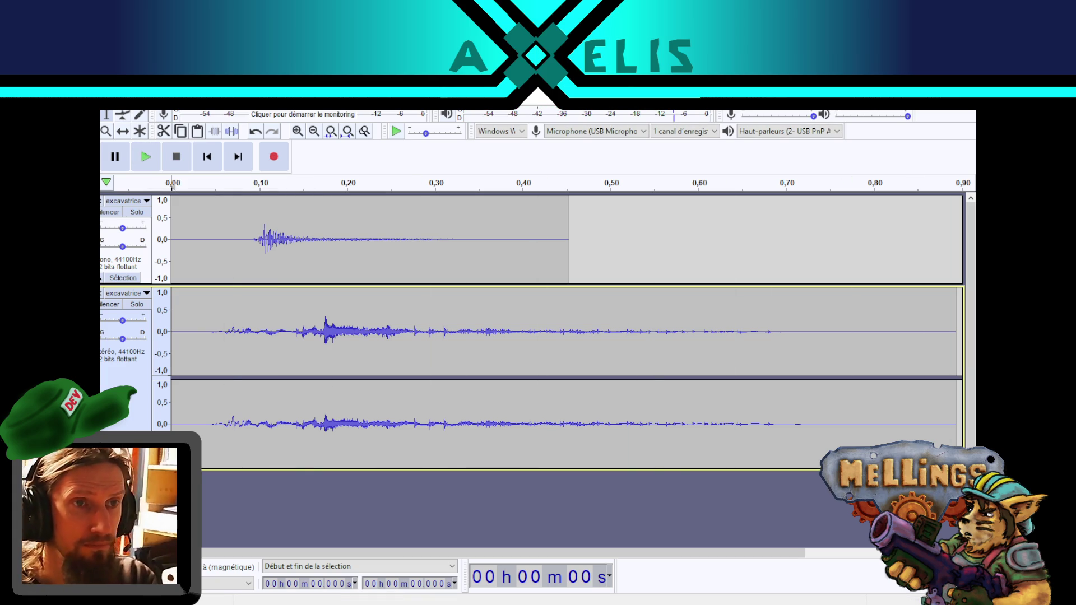
click(111, 104)
mouse_move(183, 193)
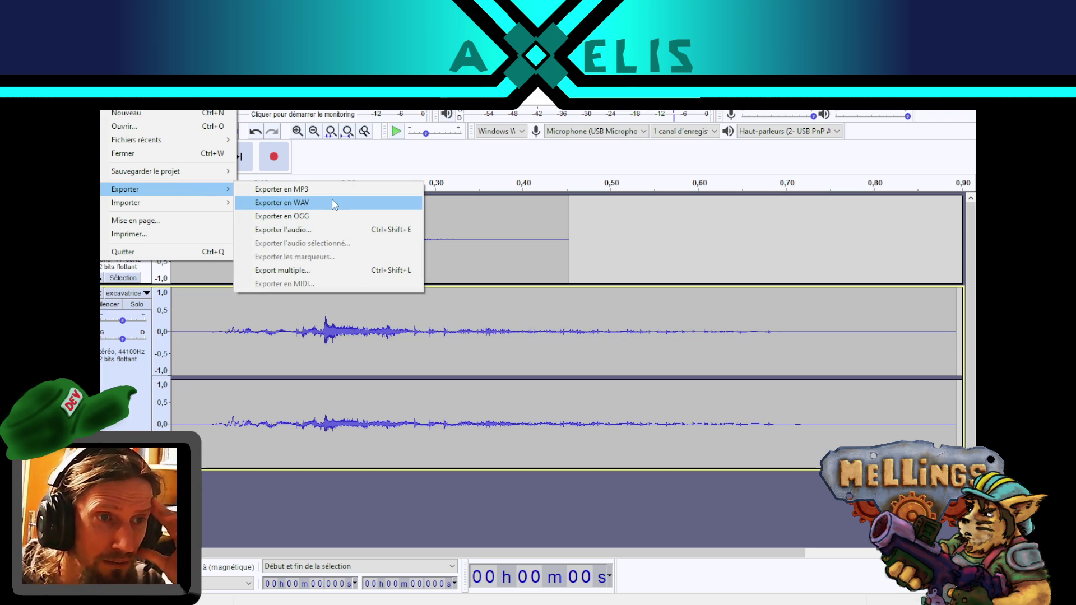
click(135, 358)
- Lower both tracks' gain, settling the first at -6 dB, and replay to compare loudness
drag(123, 321, 116, 326)
drag(122, 228, 109, 234)
key(space)
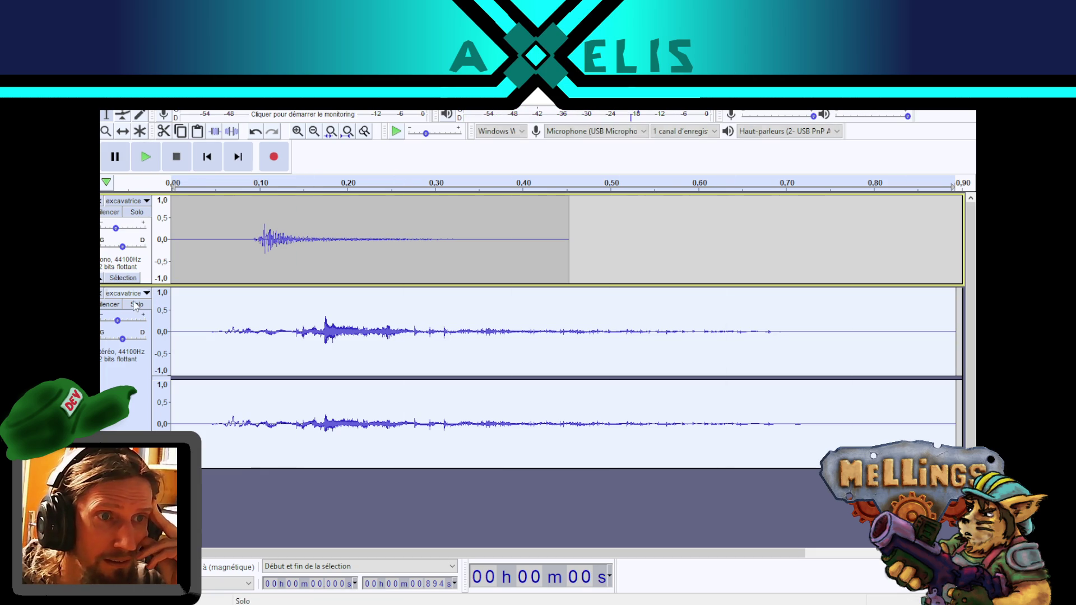
mouse_move(119, 235)
drag(123, 238, 123, 238)
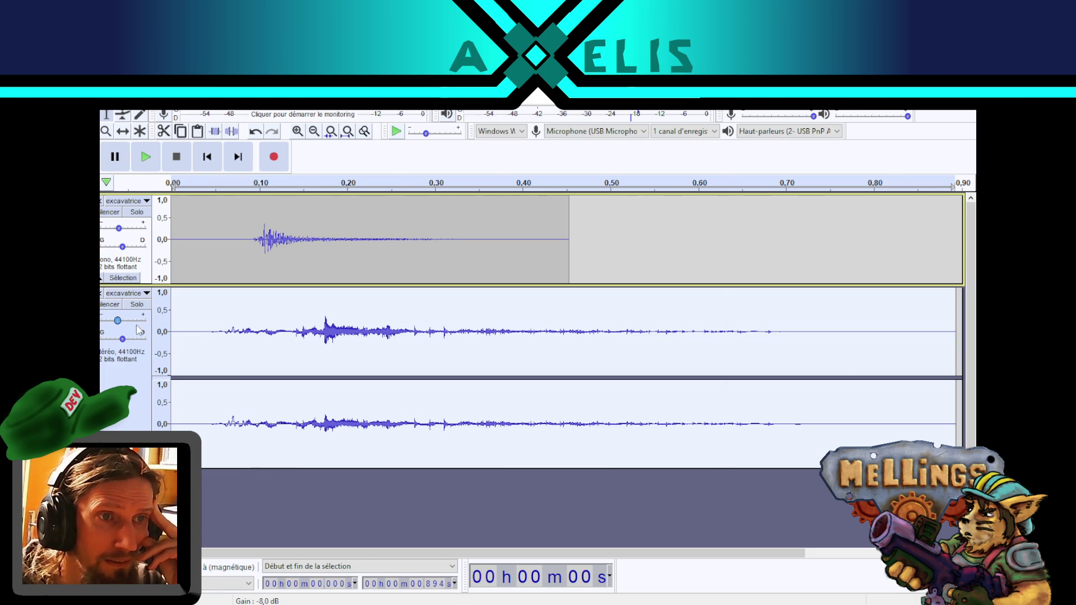
click(146, 166)
click(110, 104)
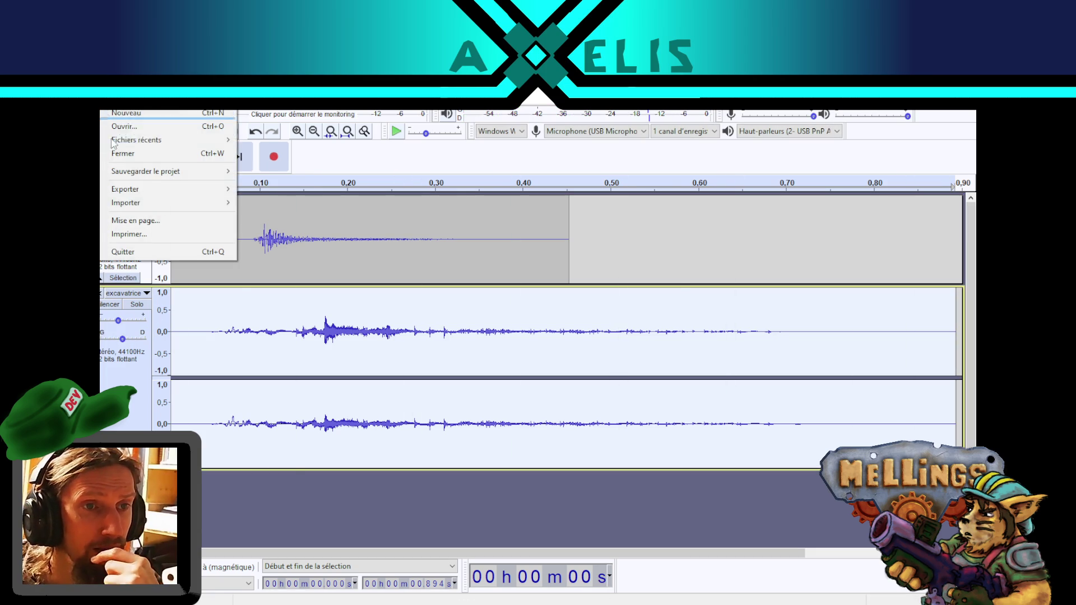
- Export the audio as WAV, replacing excavatrice_degat_2.wav in the Bruitages folder
mouse_move(168, 189)
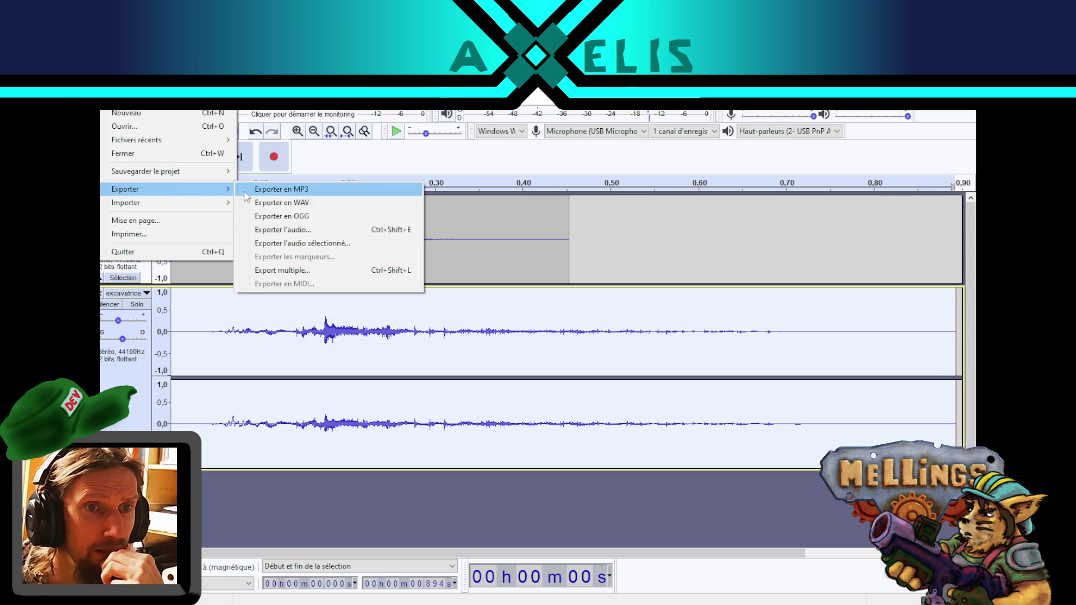
click(323, 205)
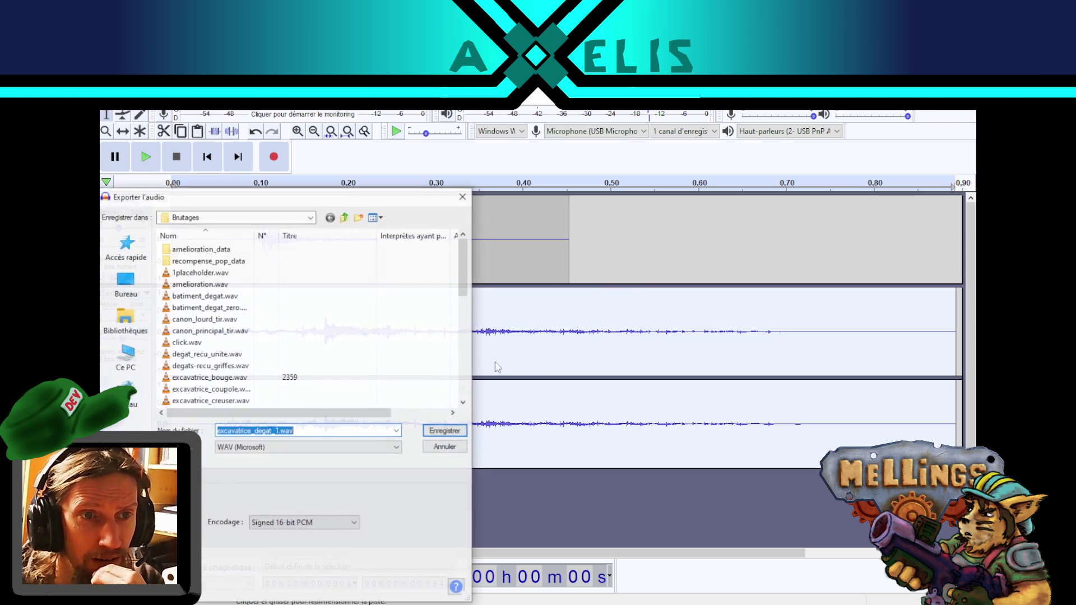
scroll(261, 311, down, 1)
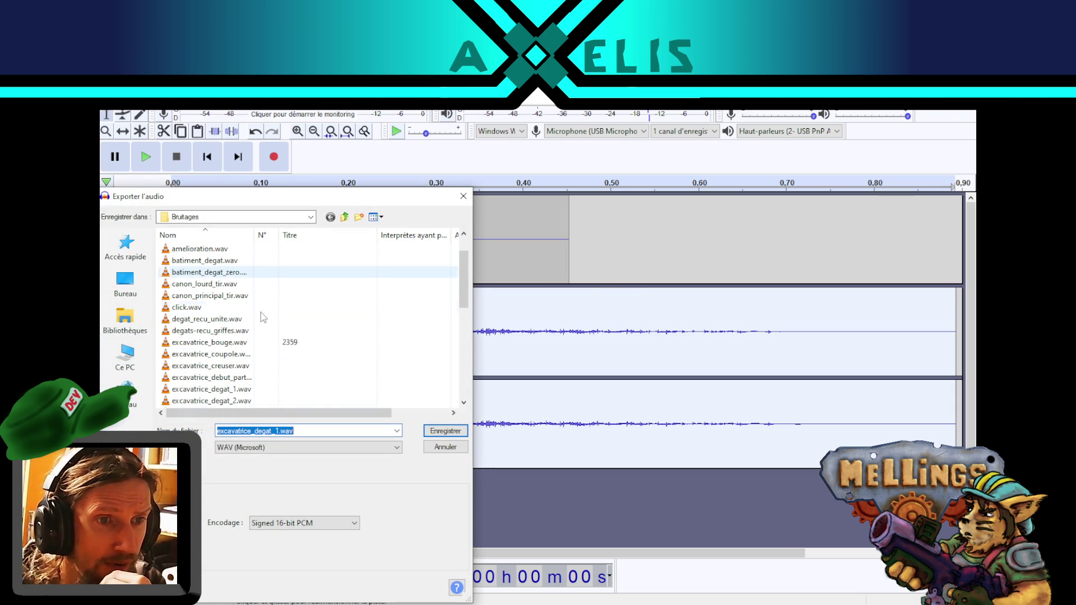
scroll(280, 353, down, 2)
click(218, 333)
double_click(218, 335)
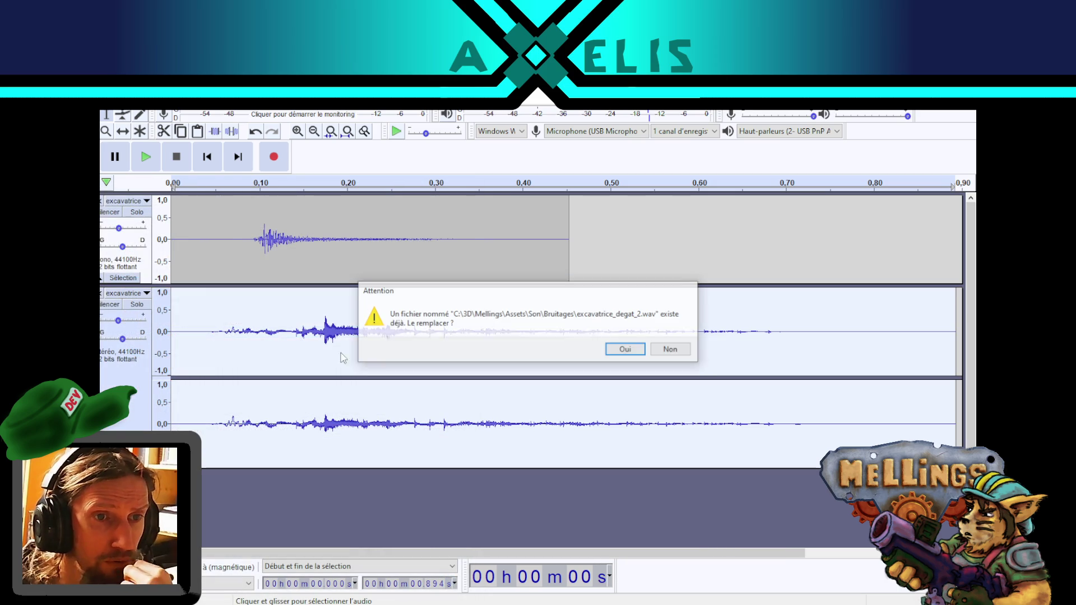
click(624, 352)
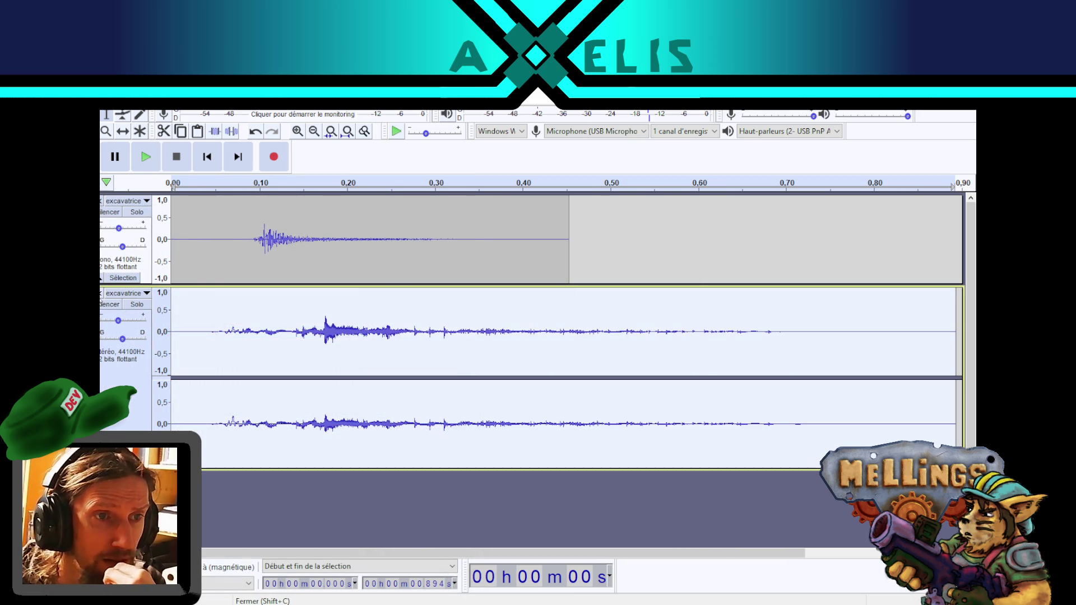
- Remove the stereo excavatrice track and select excavatrice_degat_3 in Unity
click(102, 294)
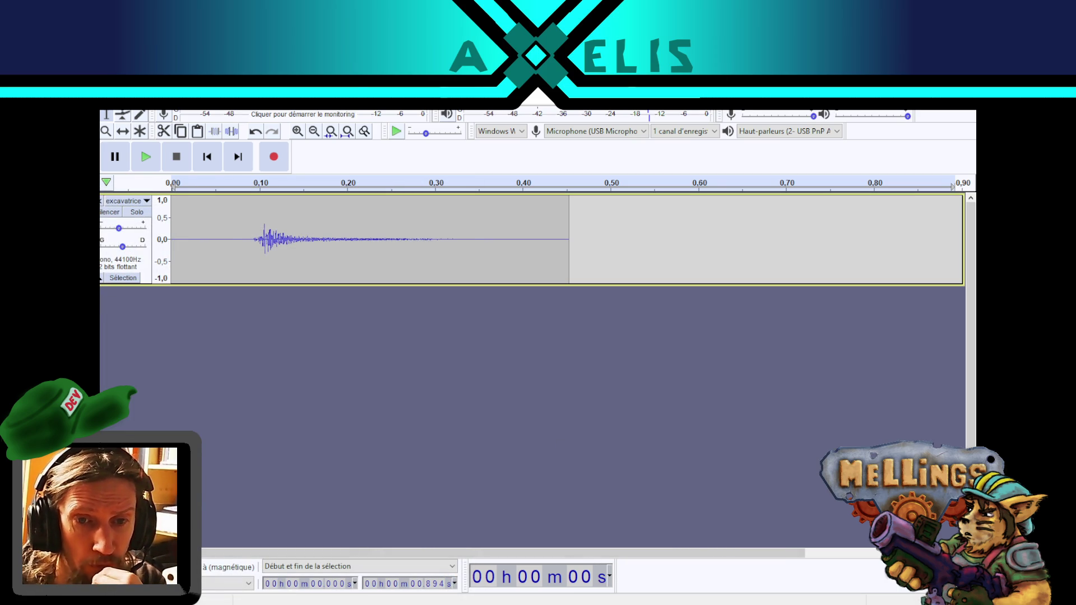
key(alt+Tab)
click(314, 541)
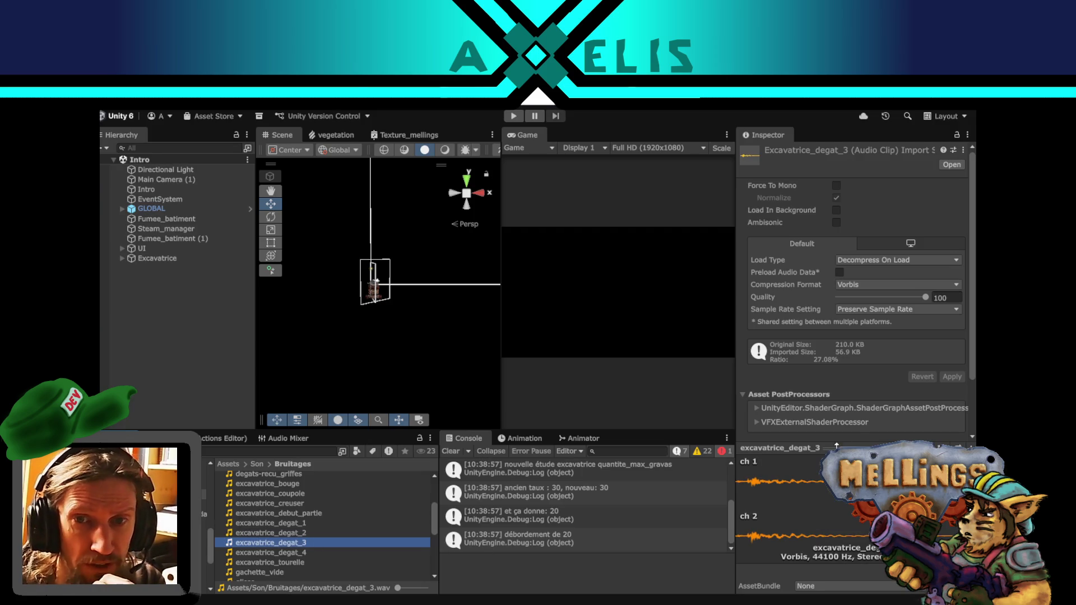
- Add excavatrice_degat_3 to Audacity as a new track and lower its gain to about -8 dB
click(942, 448)
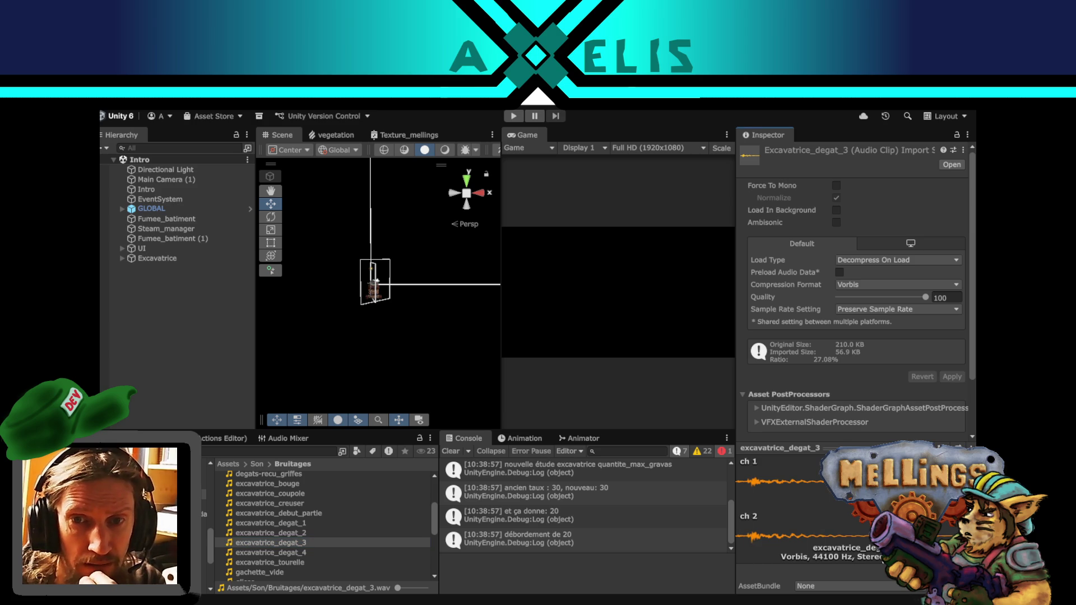
key(alt+Tab)
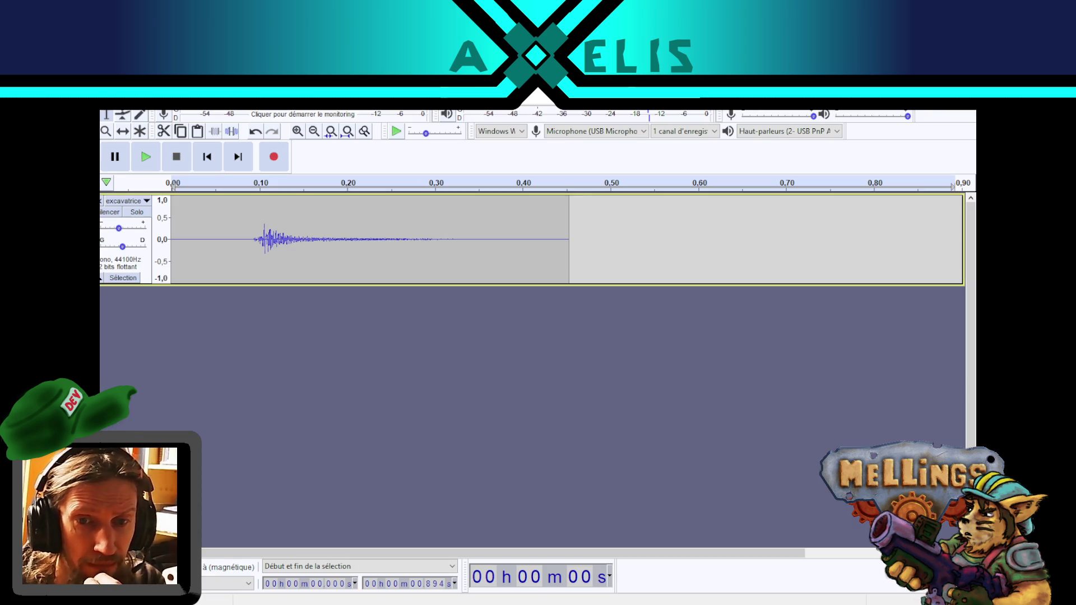
drag(214, 340, 188, 318)
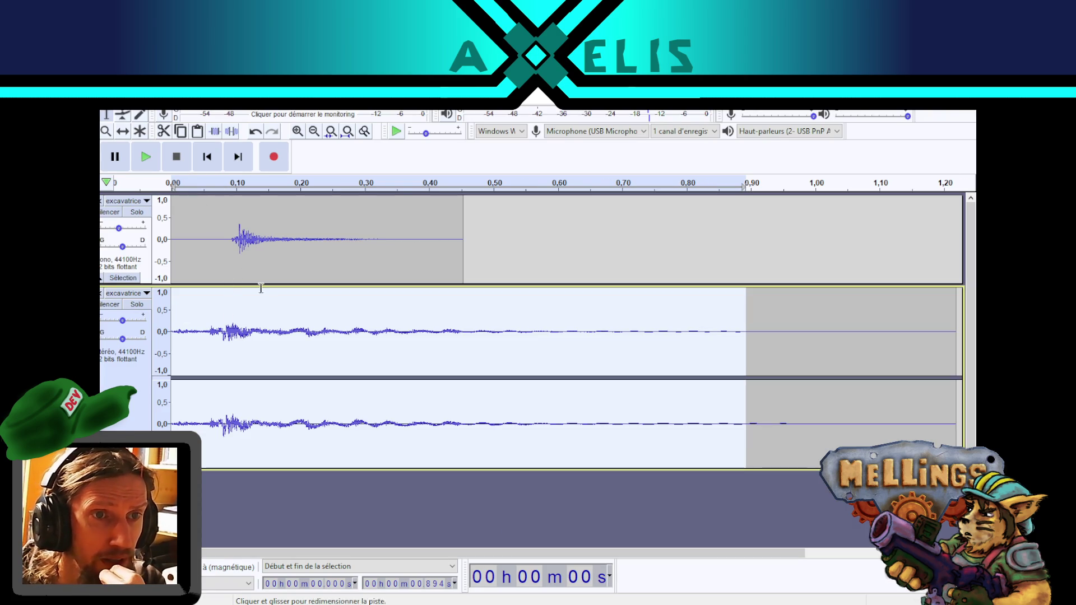
click(147, 158)
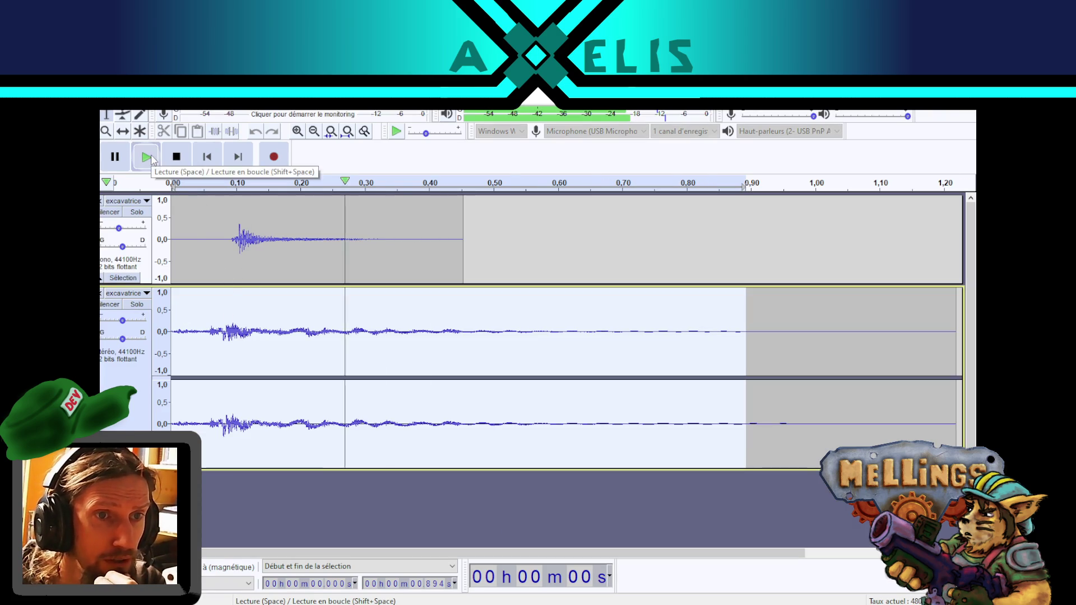
click(147, 157)
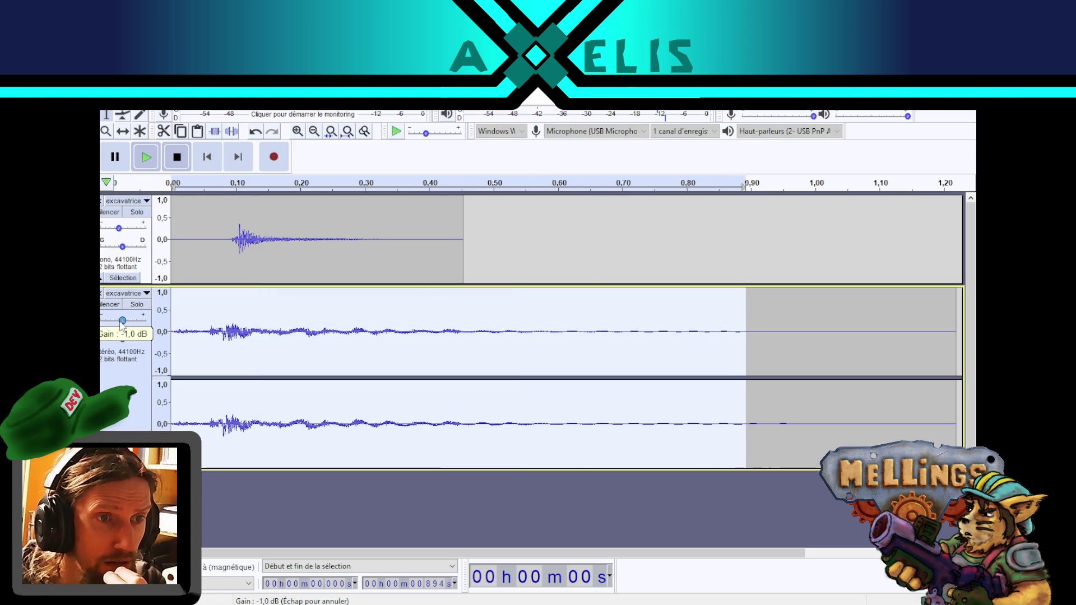
drag(126, 320, 120, 320)
click(147, 158)
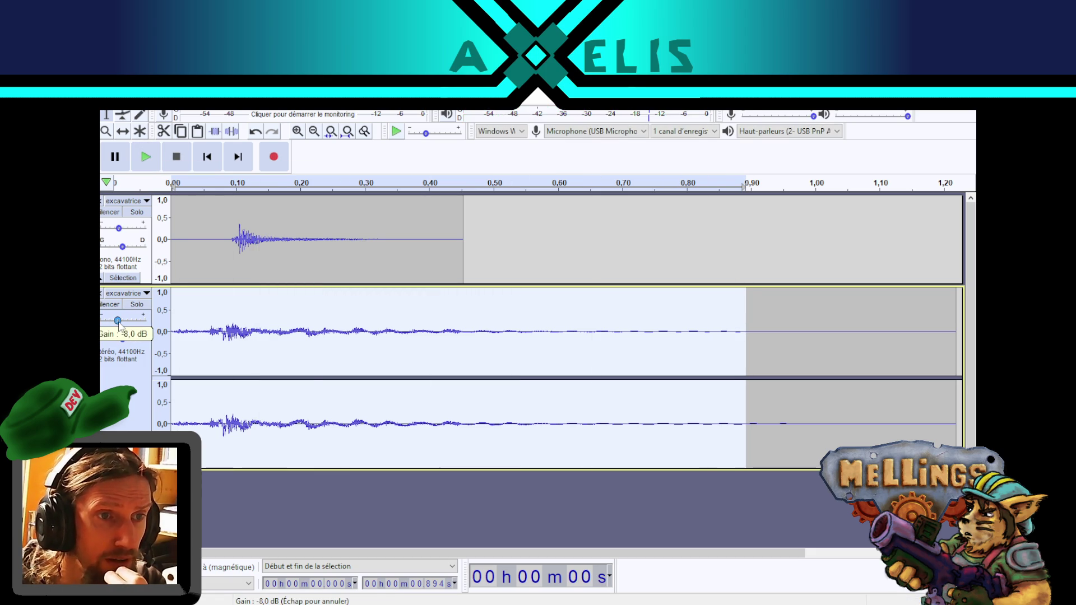
click(145, 157)
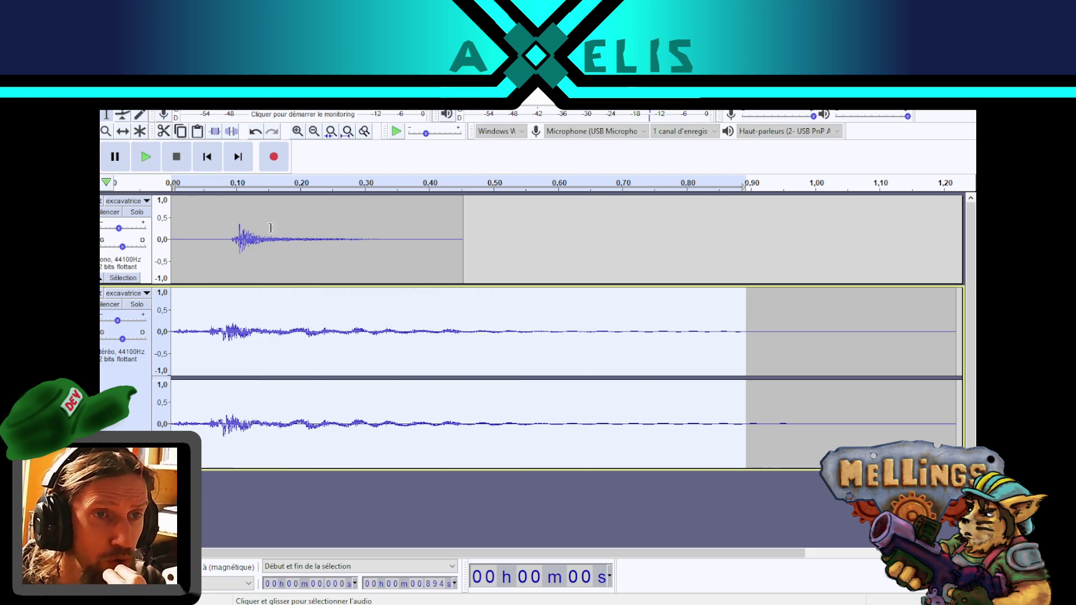
- Export as WAV over excavatrice_degat_3.wav, confirm the replacement and remove the track
click(110, 104)
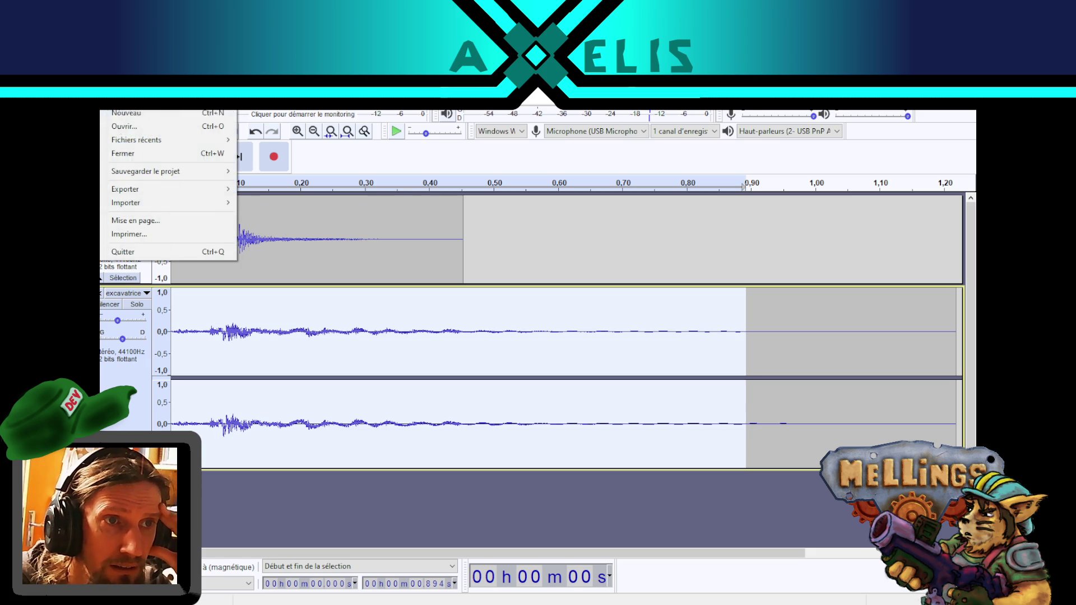
mouse_move(168, 188)
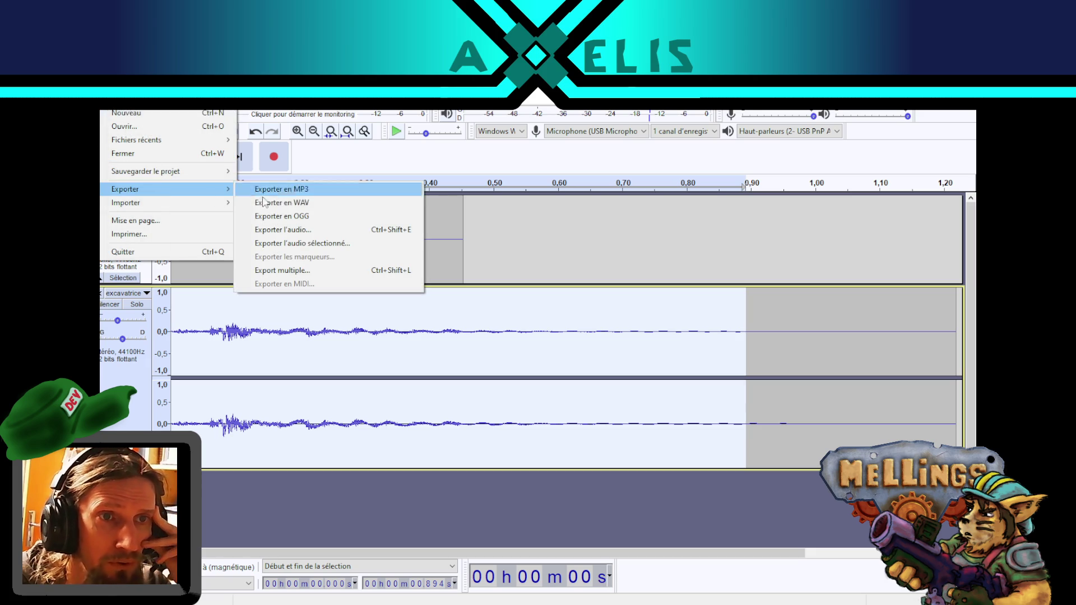
click(330, 207)
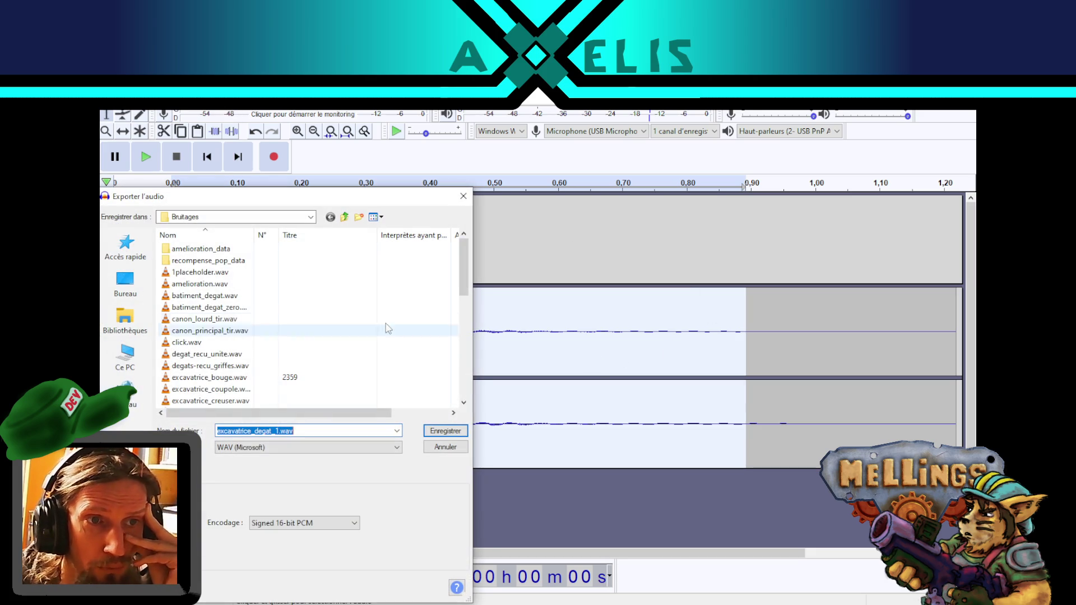
scroll(280, 330, down, 3)
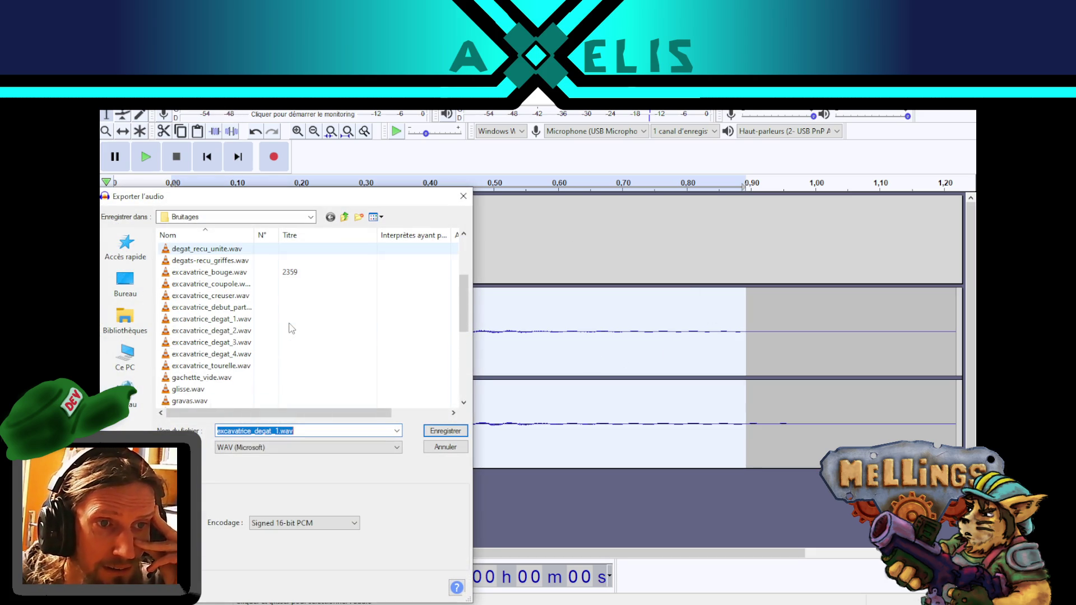
double_click(219, 342)
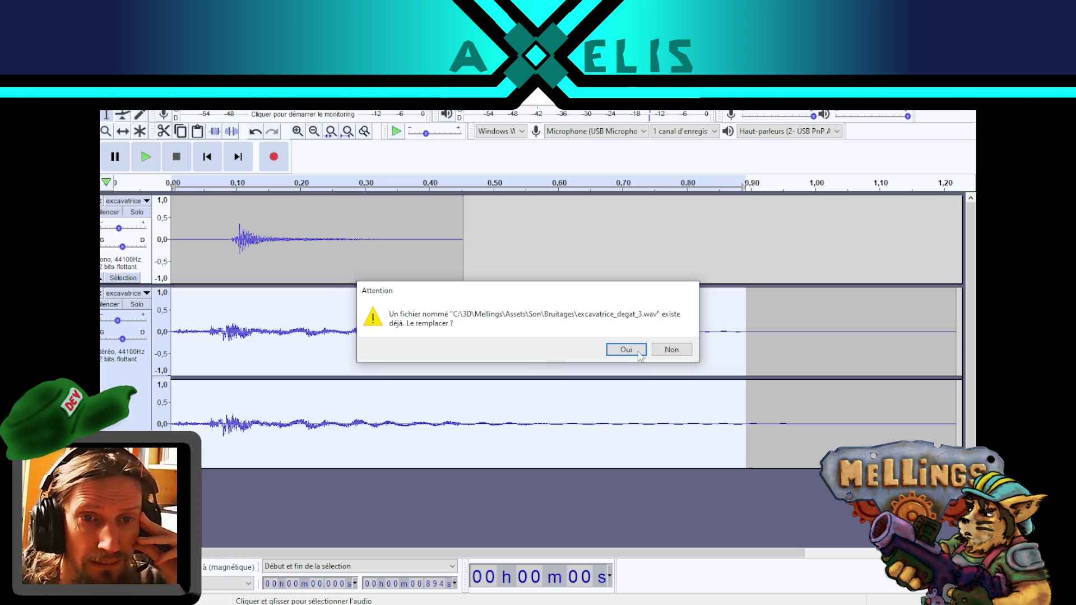
click(643, 352)
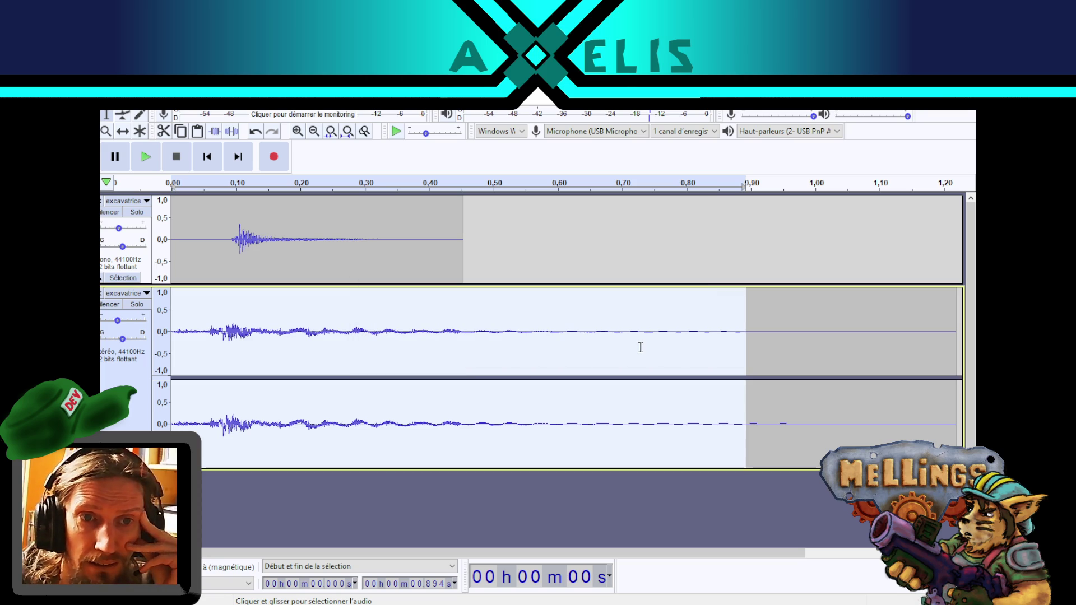
click(102, 294)
key(alt+Tab)
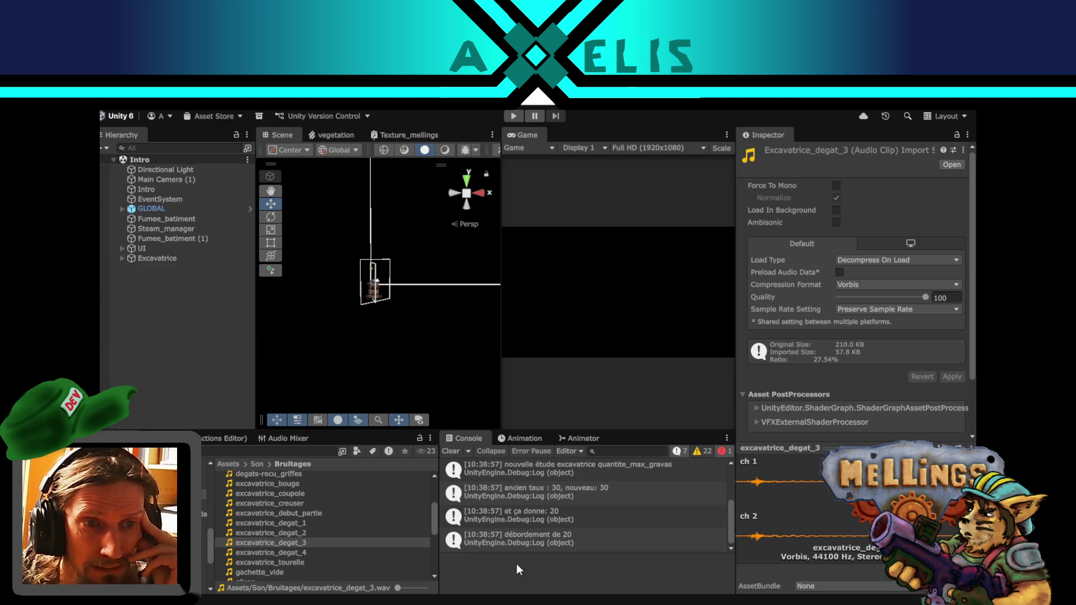
- Add excavatrice_degat_4 to Audacity as a new track with its gain lowered by 5 dB
click(297, 553)
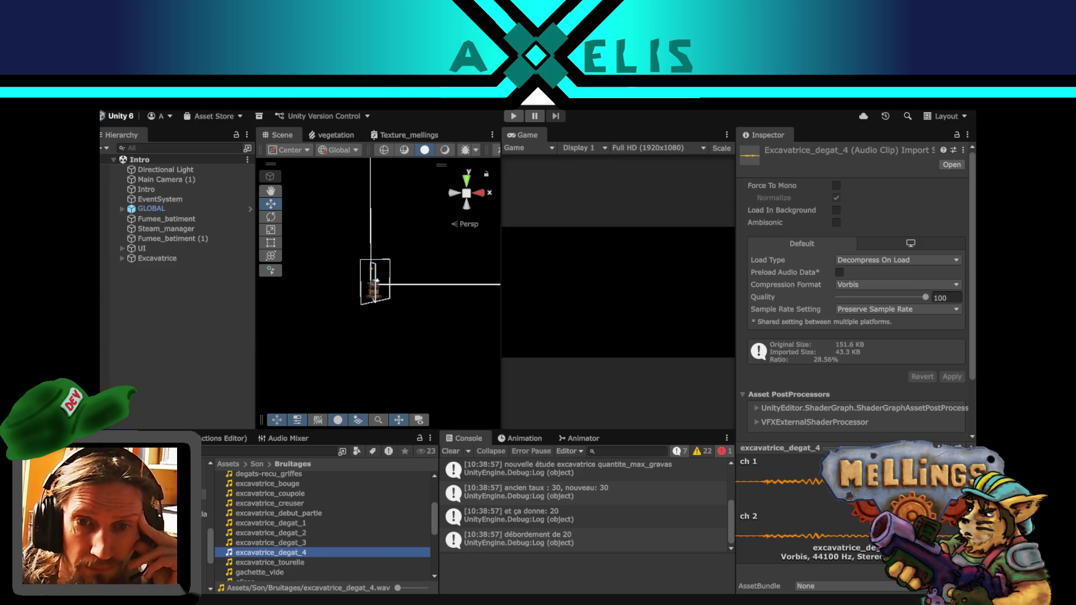
click(947, 448)
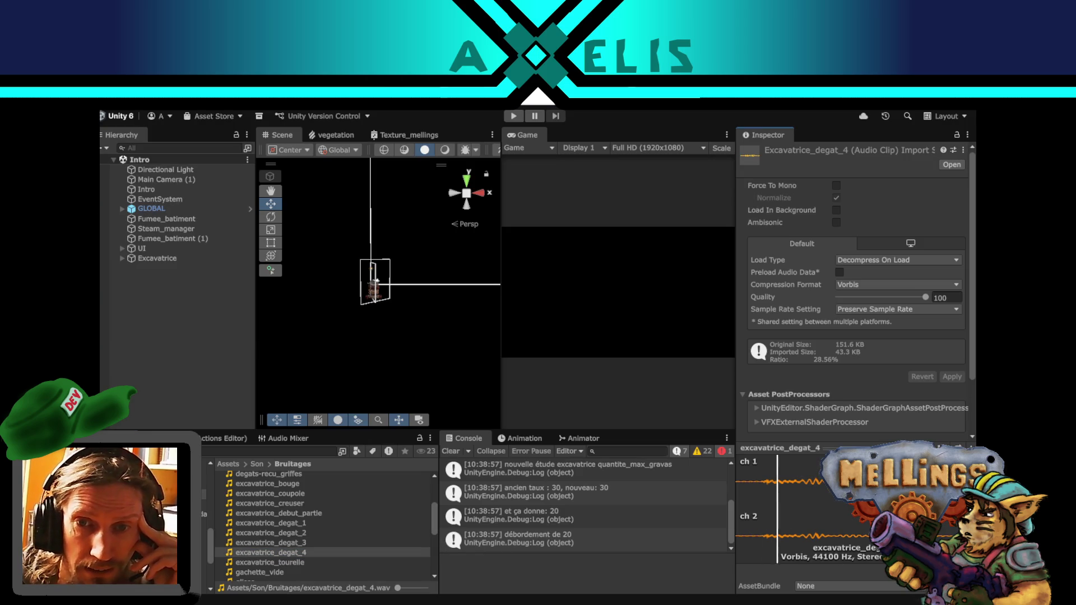
click(693, 603)
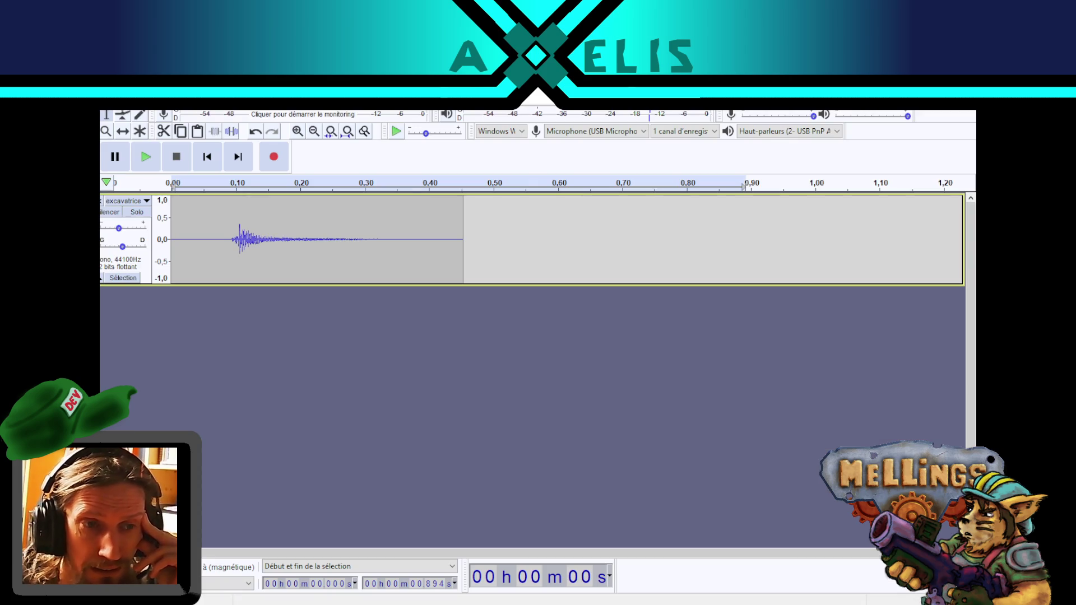
drag(179, 361, 175, 343)
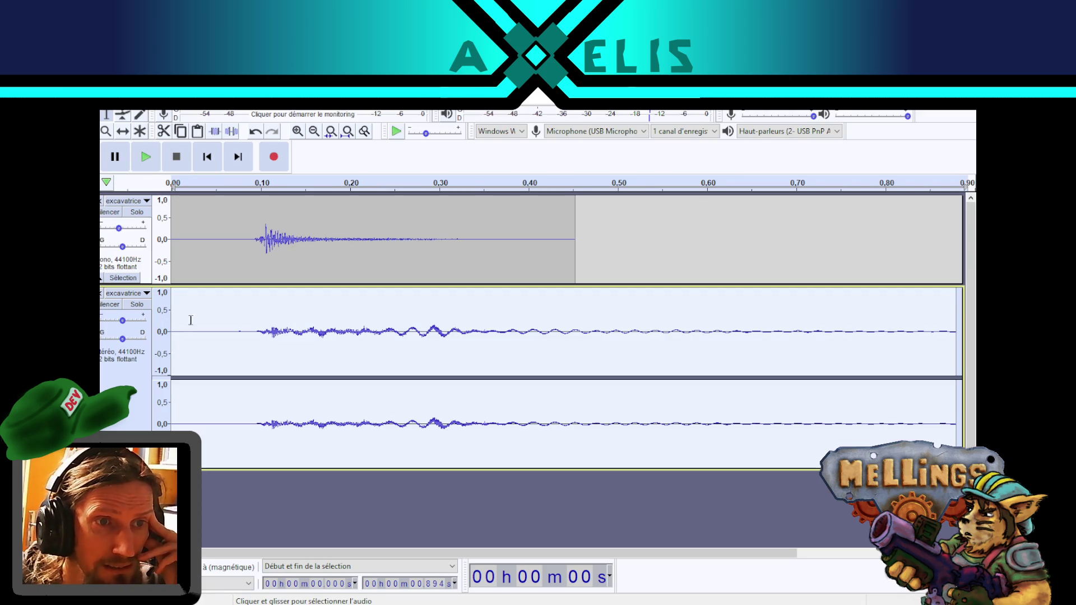
drag(121, 321, 116, 325)
click(146, 157)
- Export the audio as WAV, replacing excavatrice_degat_4.wav in Bruitages
click(115, 107)
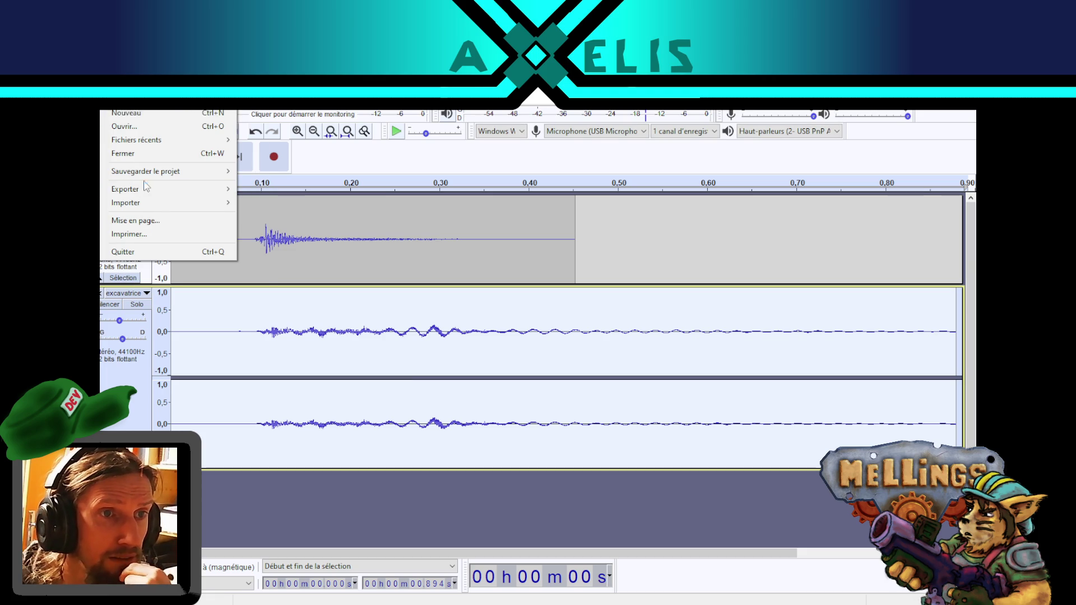
mouse_move(163, 193)
click(331, 203)
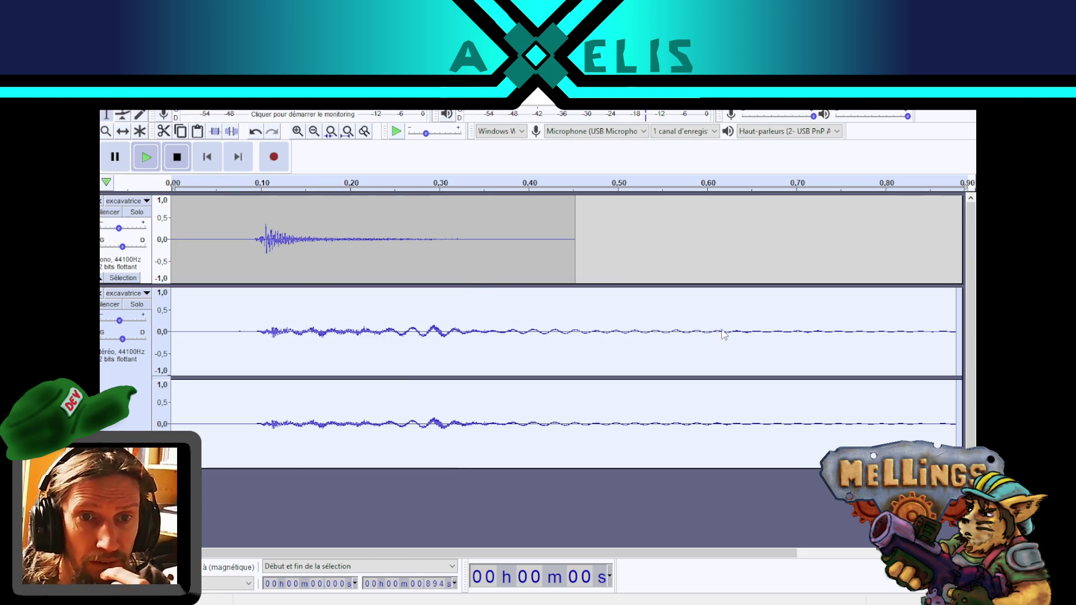
scroll(244, 291, down, 3)
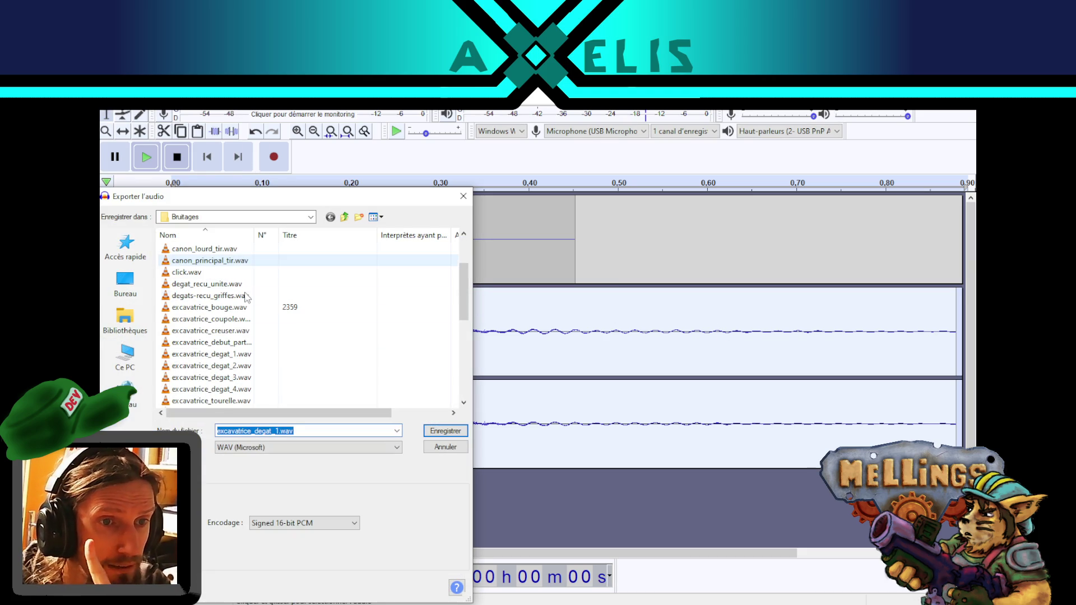
double_click(216, 389)
click(622, 347)
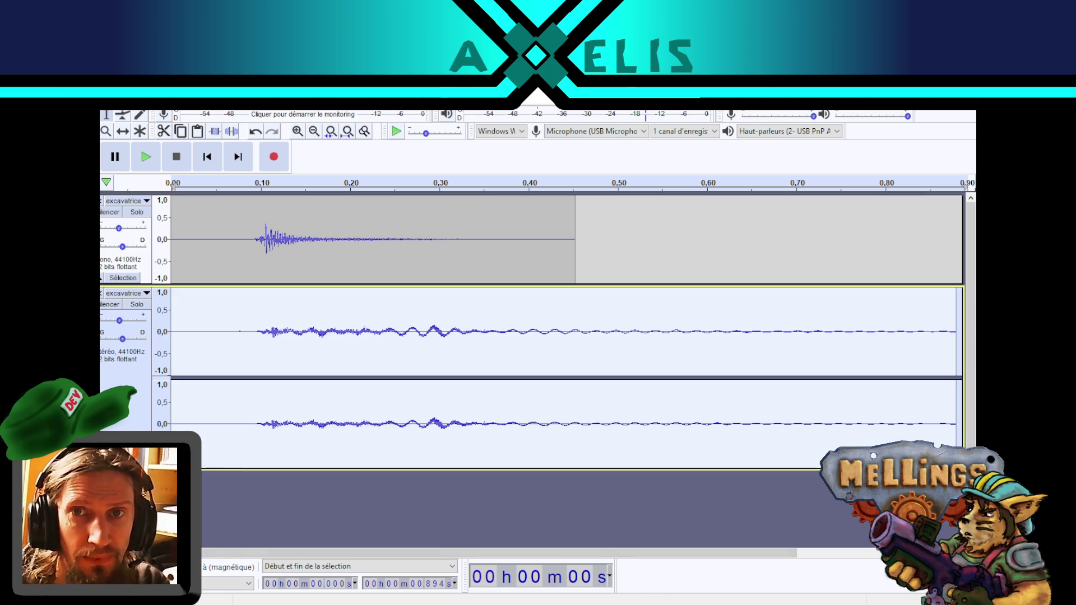
- Close the Audacity project without saving and switch to the Twitch page in Firefox
key(ctrl+w)
click(553, 345)
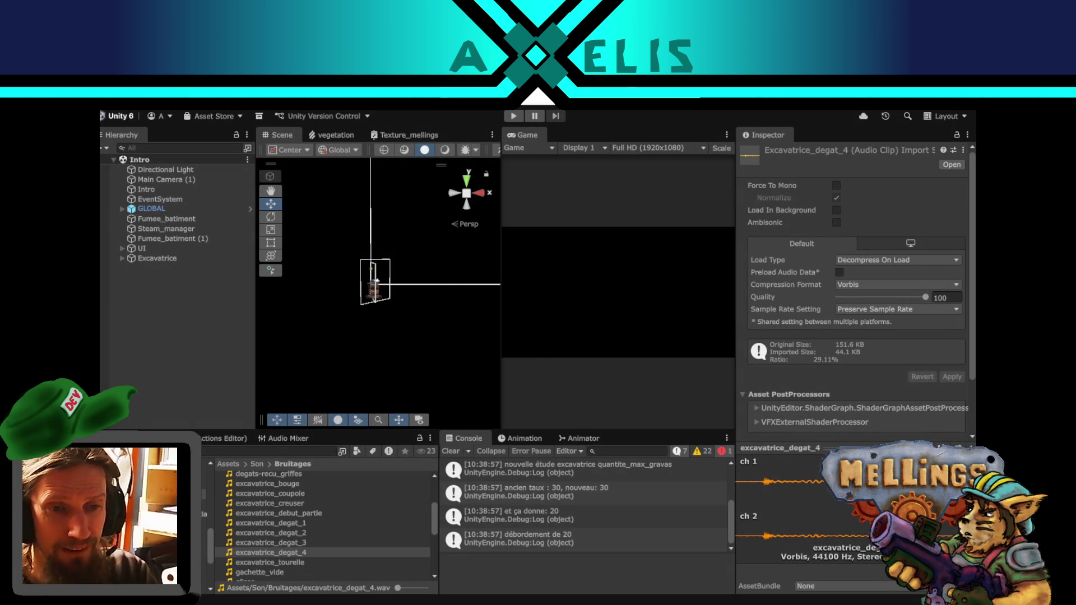
key(alt+Tab)
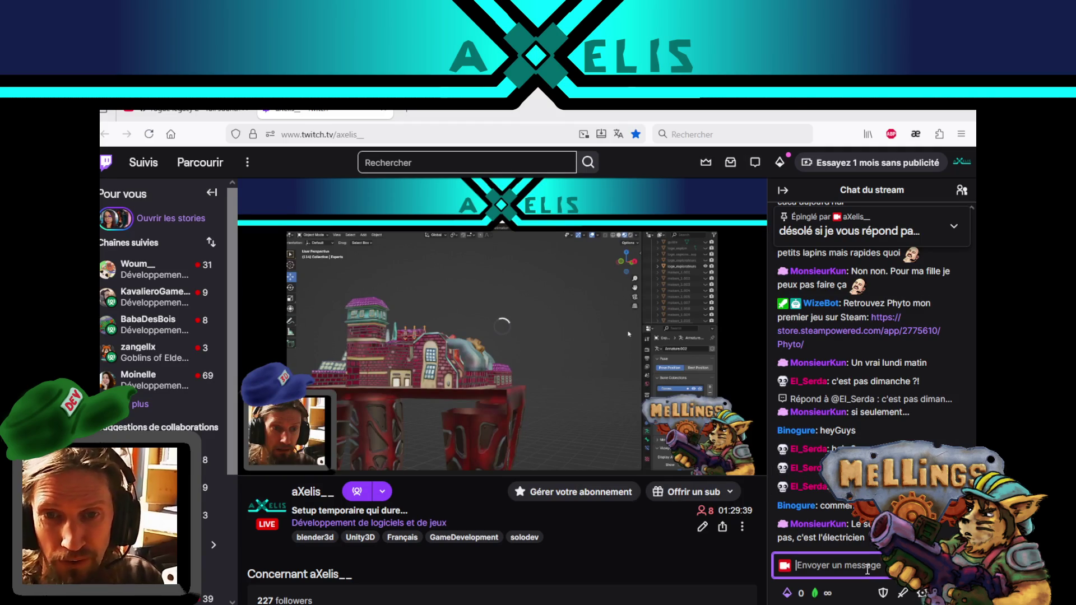
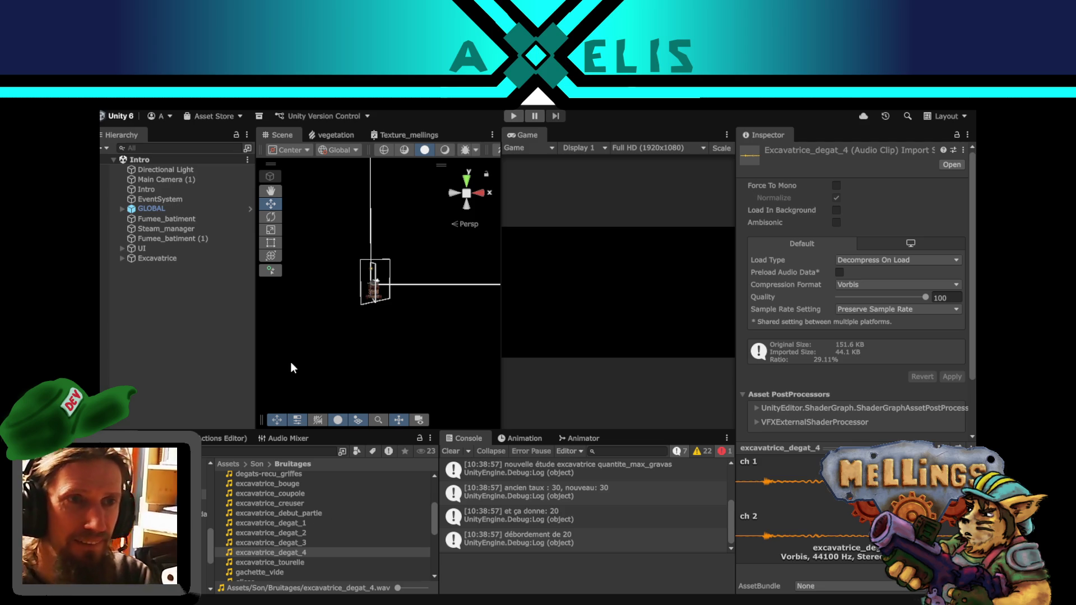
- Clear the asset selection, widen the Scene and Game views, and inspect the ancien taux log
click(200, 357)
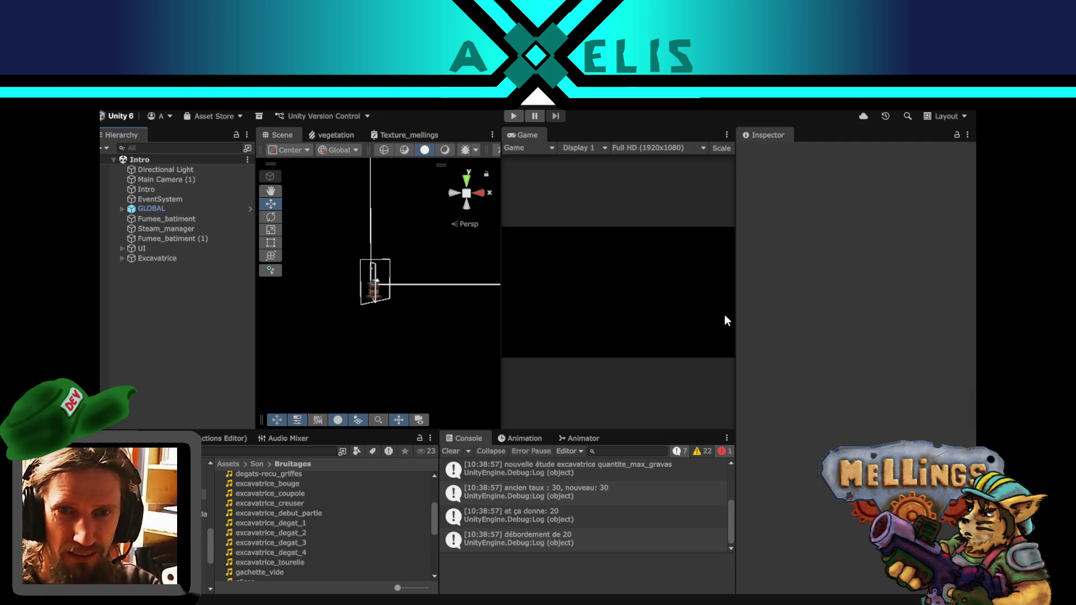
drag(736, 379, 763, 380)
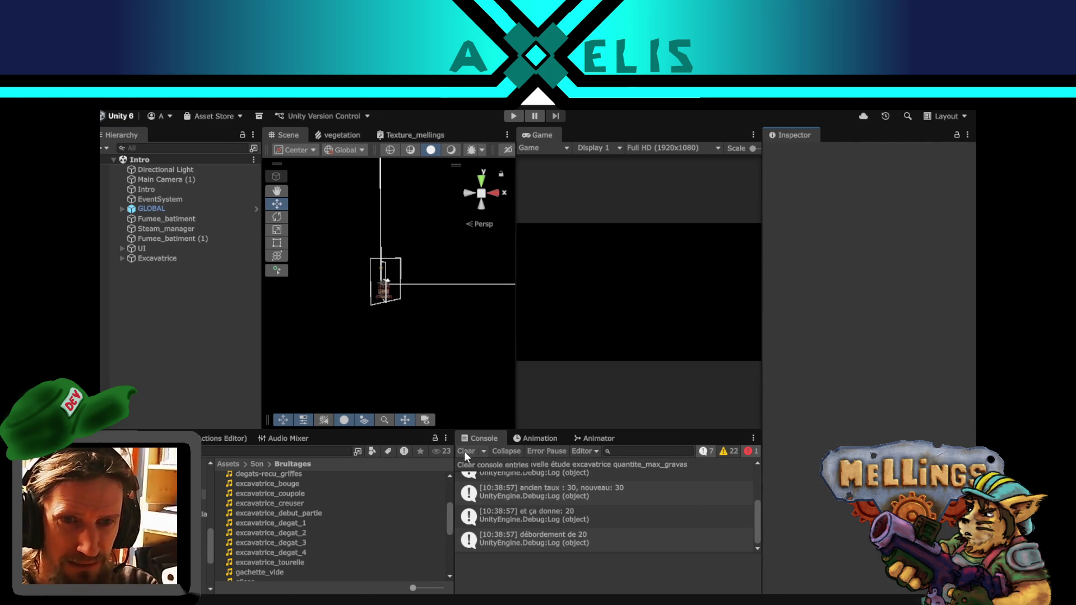
click(577, 489)
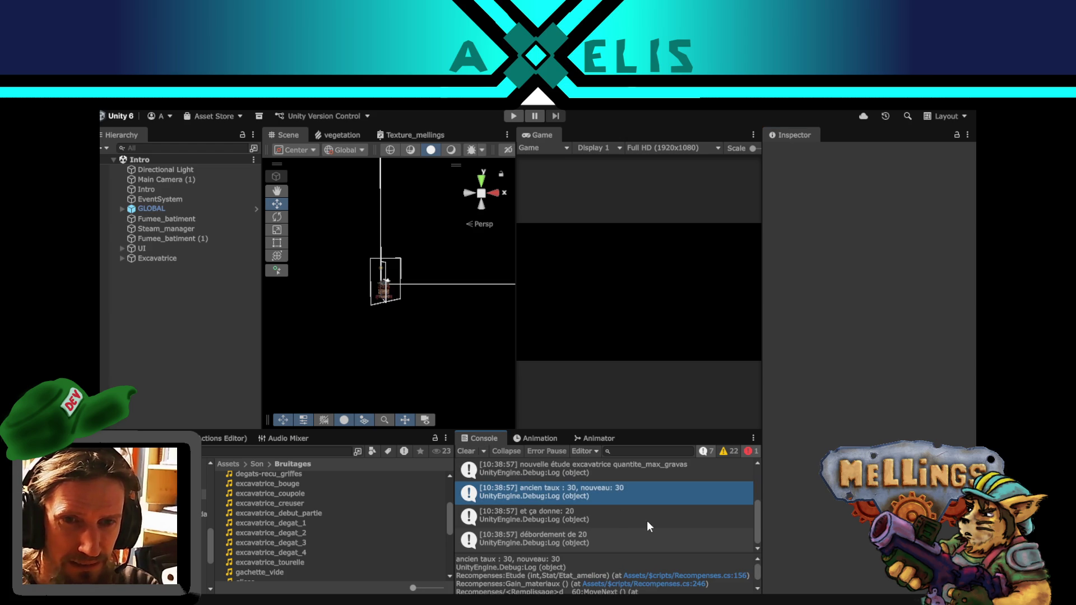
scroll(615, 521, up, 5)
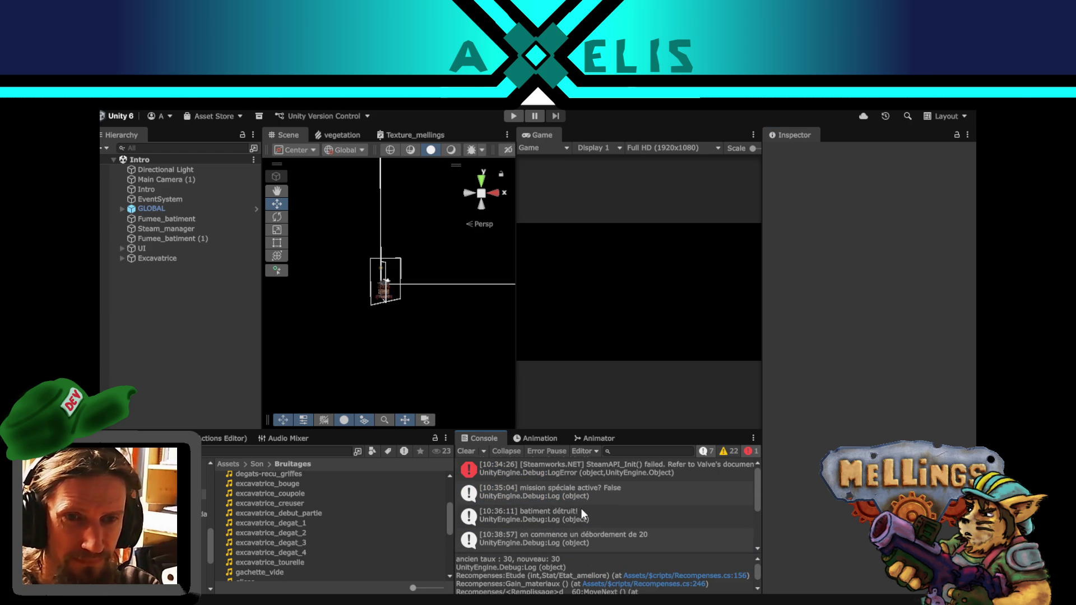
scroll(581, 509, down, 5)
- Run the game briefly in the editor, then stop it
click(517, 116)
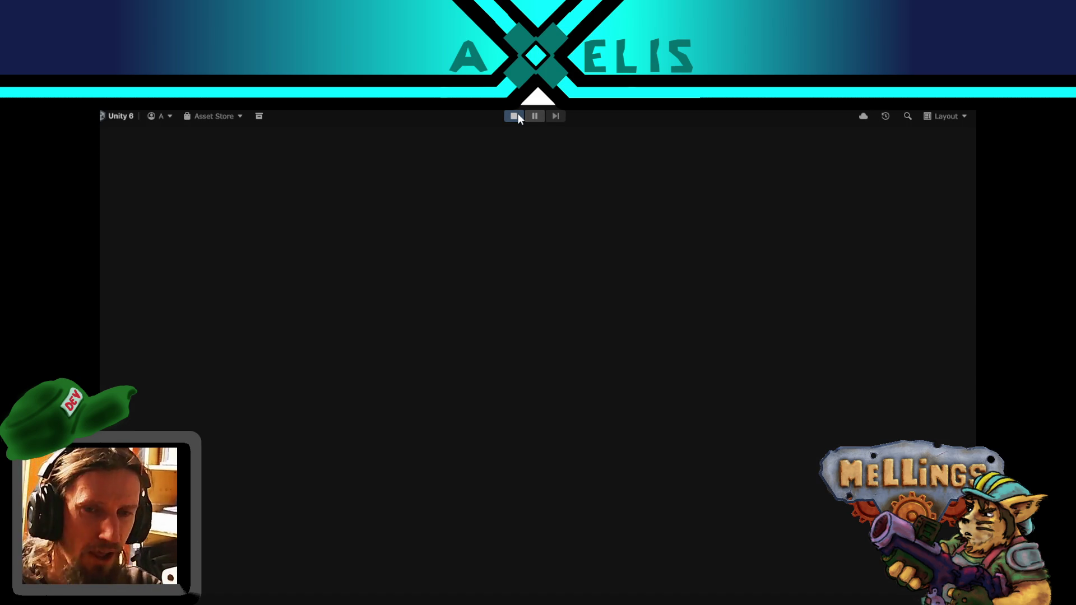
click(523, 114)
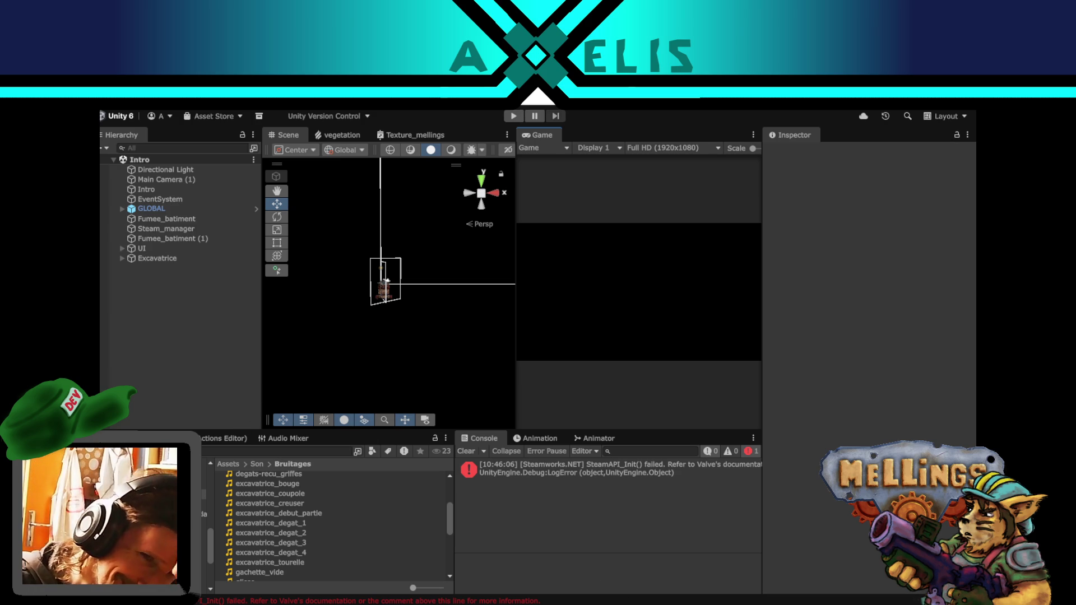
key(alt+Tab)
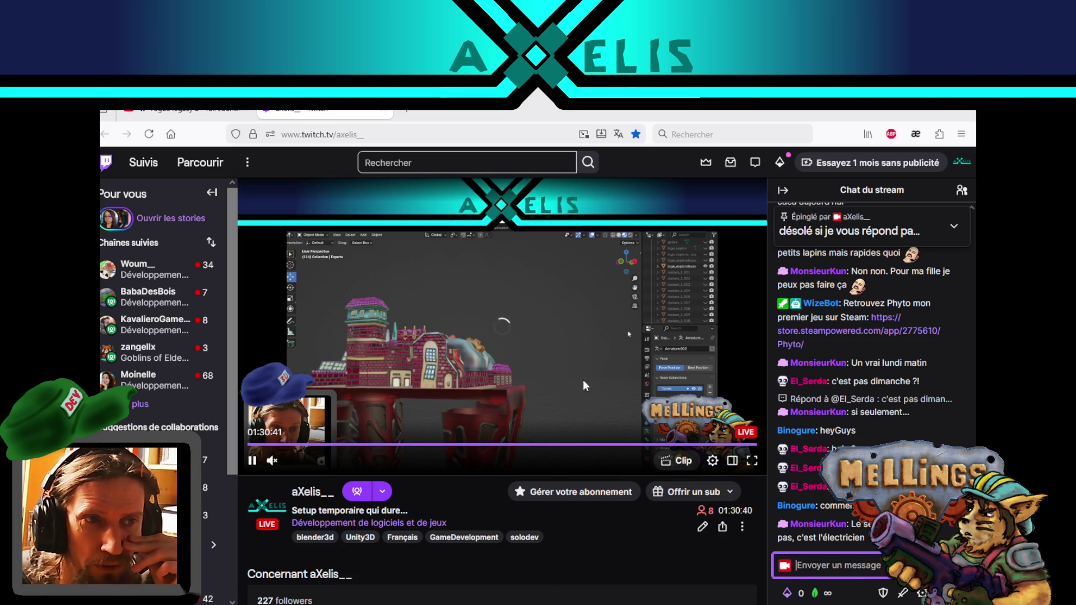
- Check the OBS Studio scene setup, then bring up Krita
key(alt+Tab)
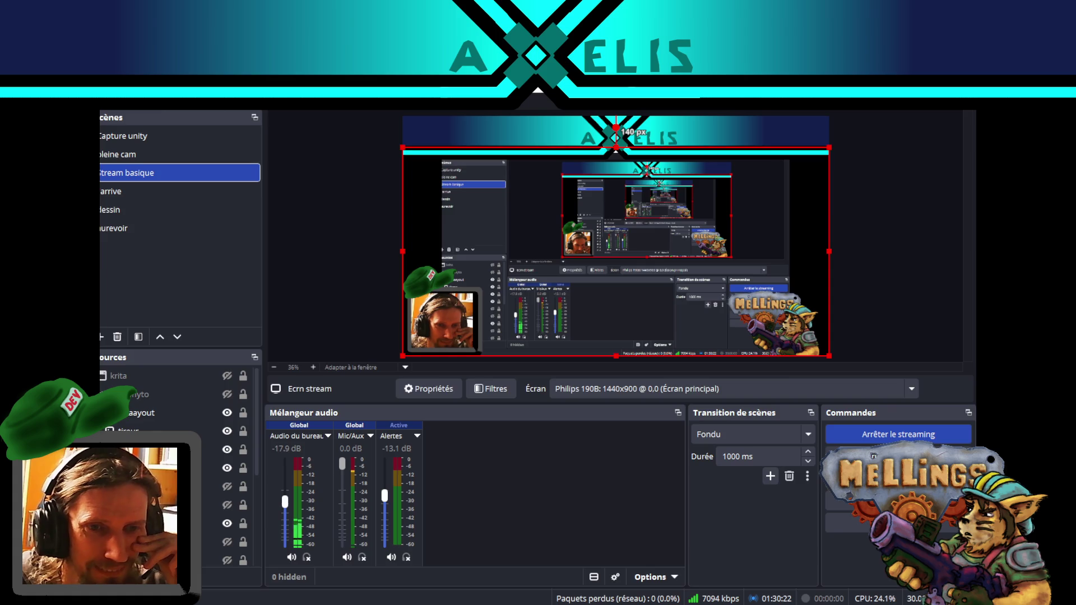
key(alt+Tab)
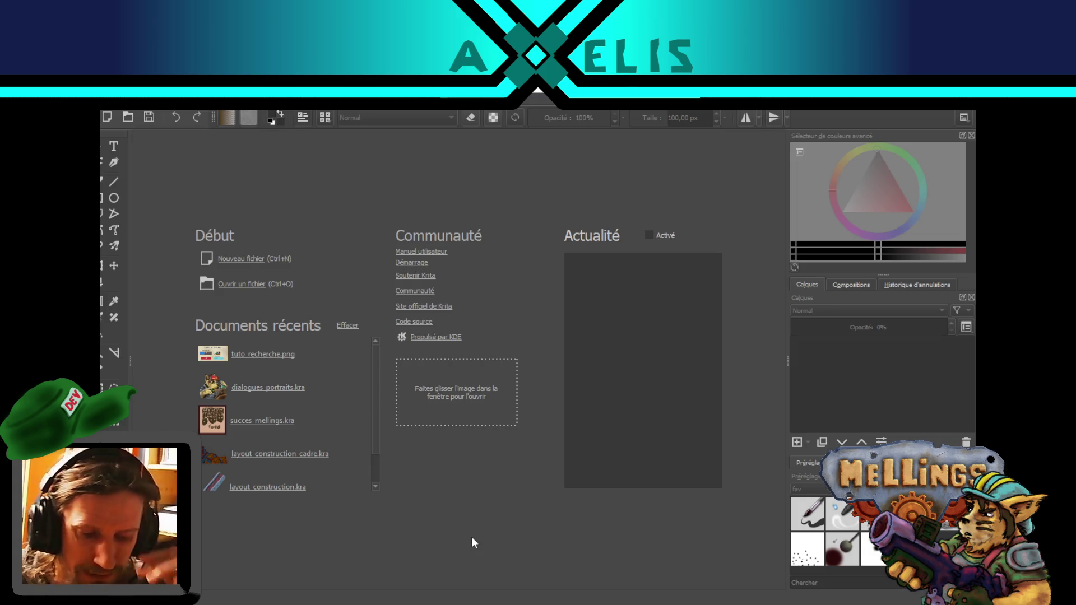
- Create a new Krita canvas from the Texture 512x512 preset and return to Unity
key(ctrl+n)
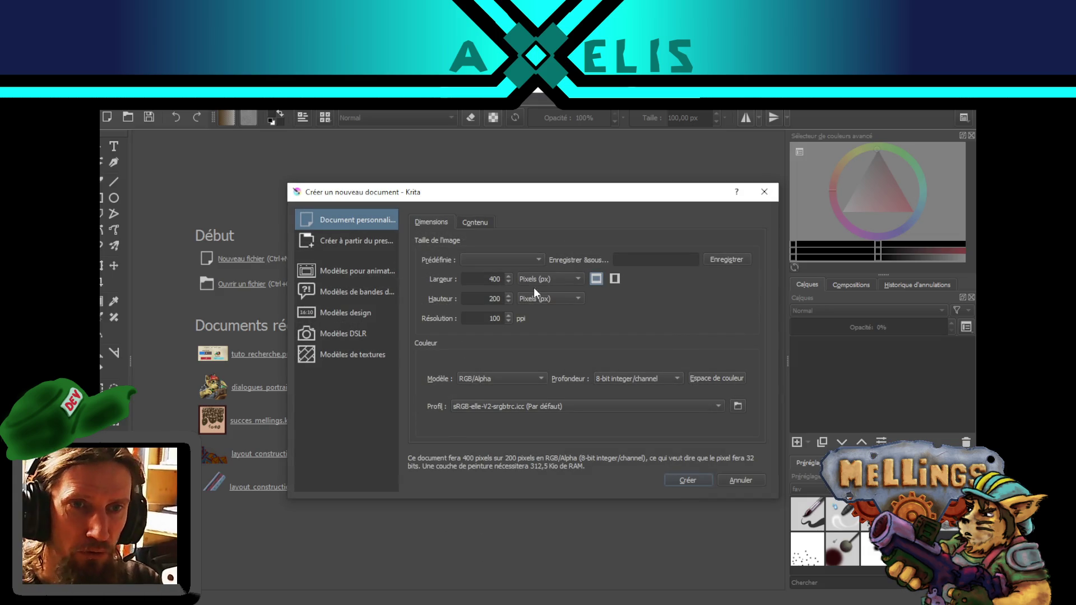
click(516, 258)
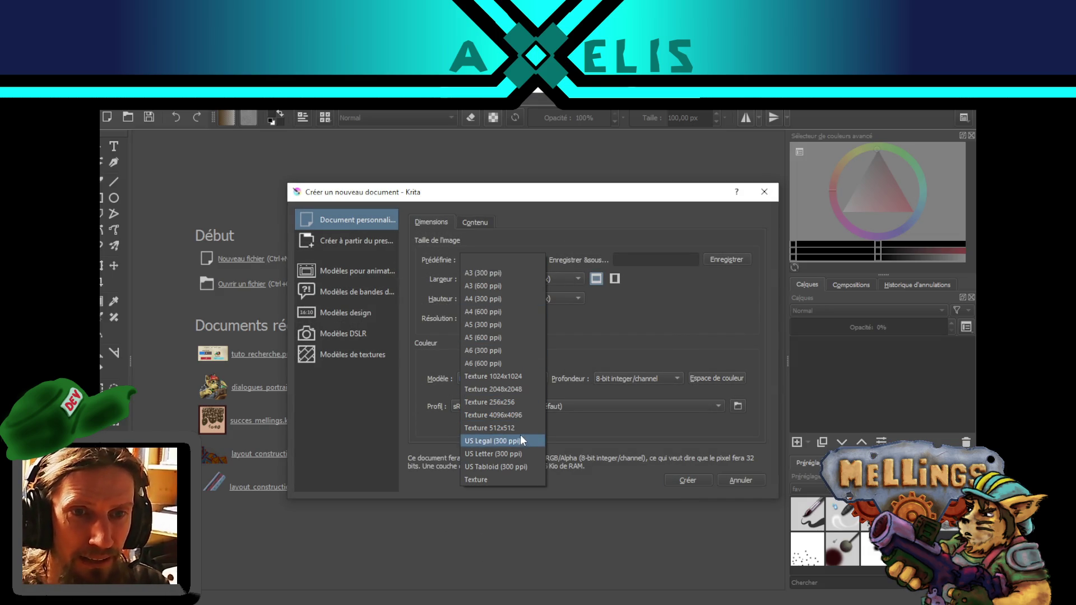
click(508, 427)
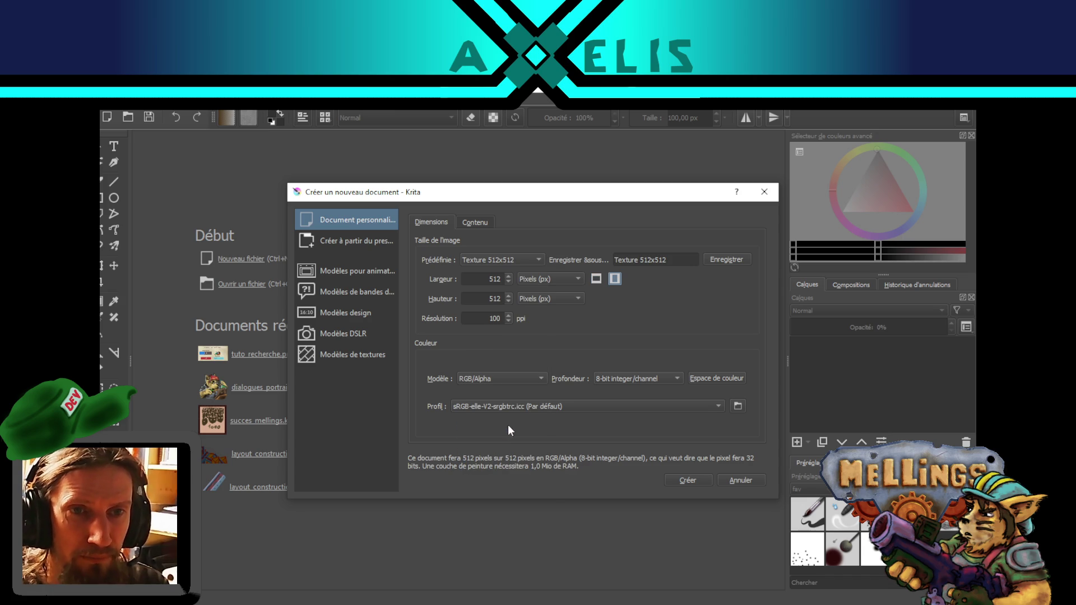
click(695, 482)
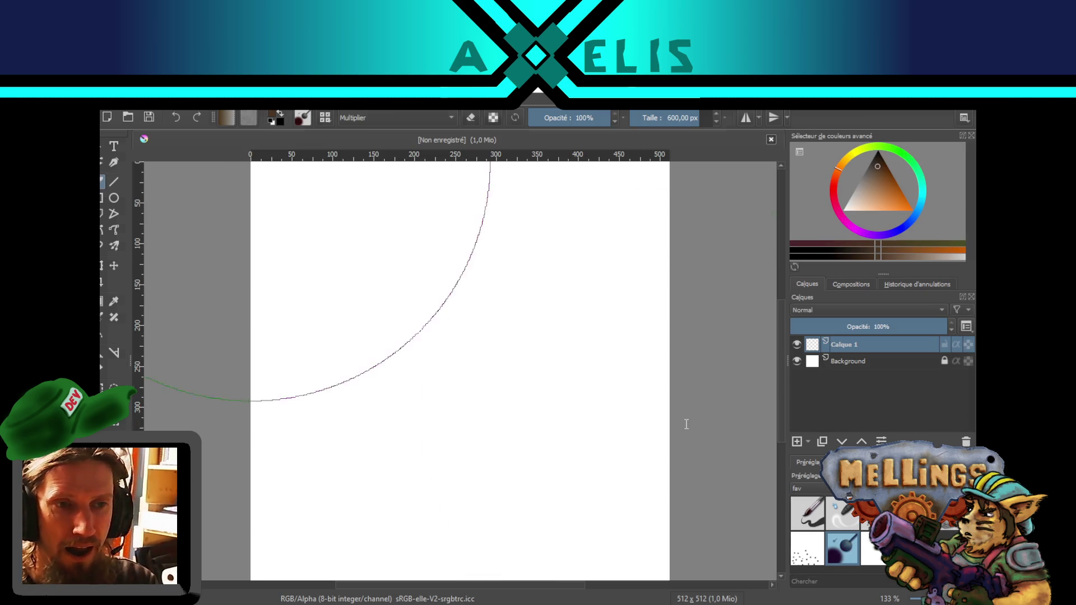
scroll(443, 339, down, 3)
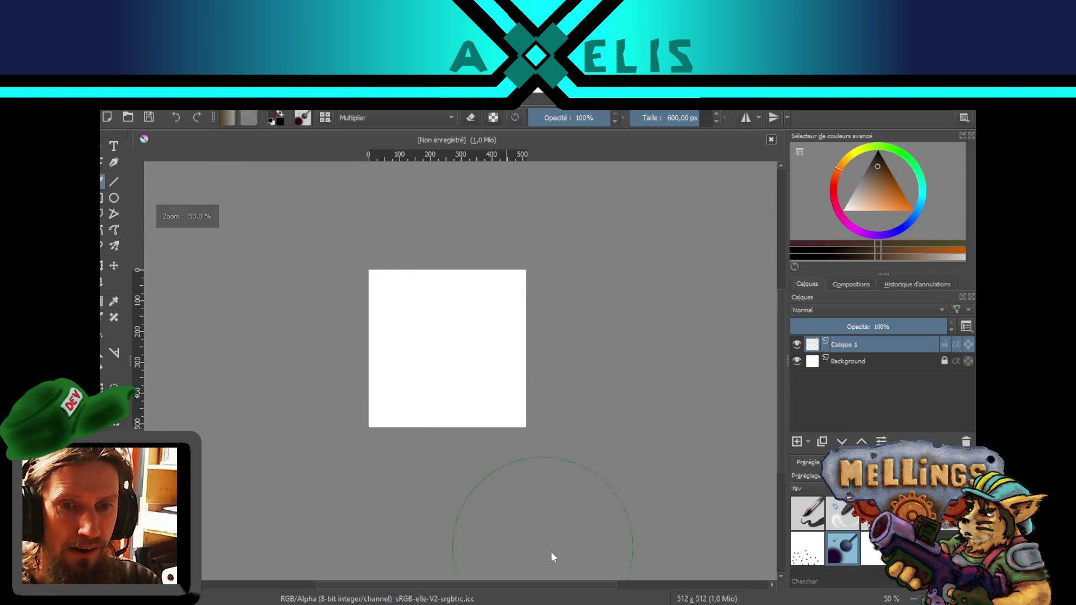
key(alt+Tab)
scroll(205, 533, down, 3)
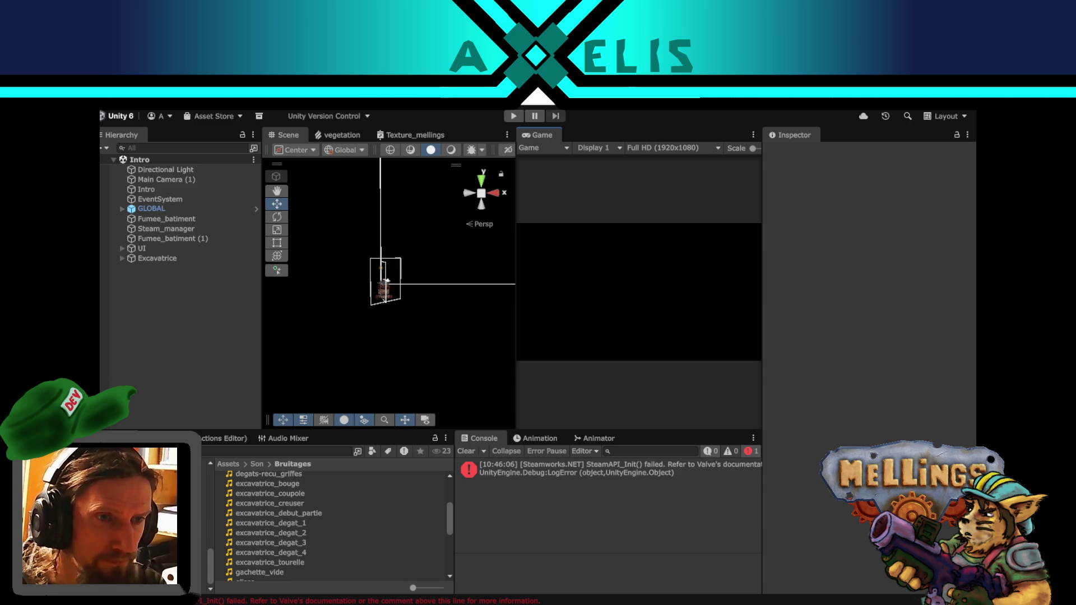
- Open the UI menus asset folder and inspect the glisseiere texture's import settings
click(191, 537)
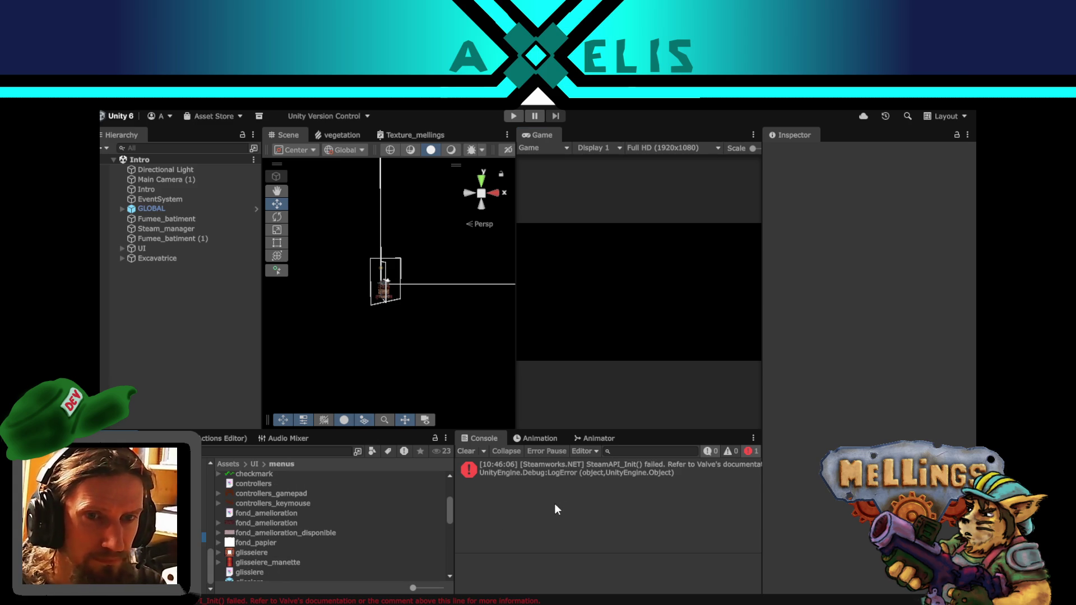
scroll(268, 521, up, 3)
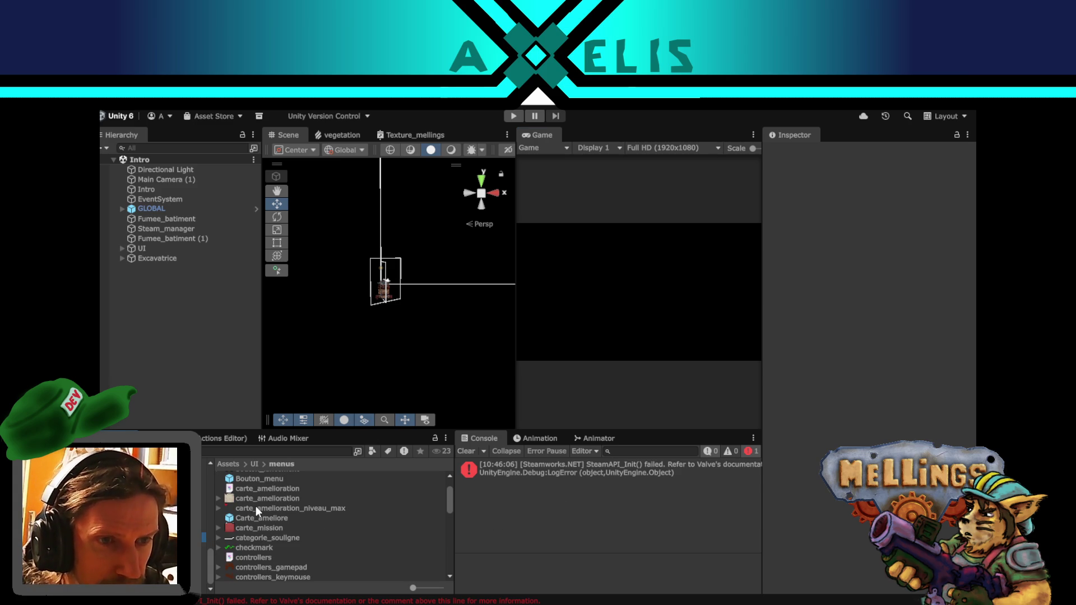
scroll(300, 513, down, 5)
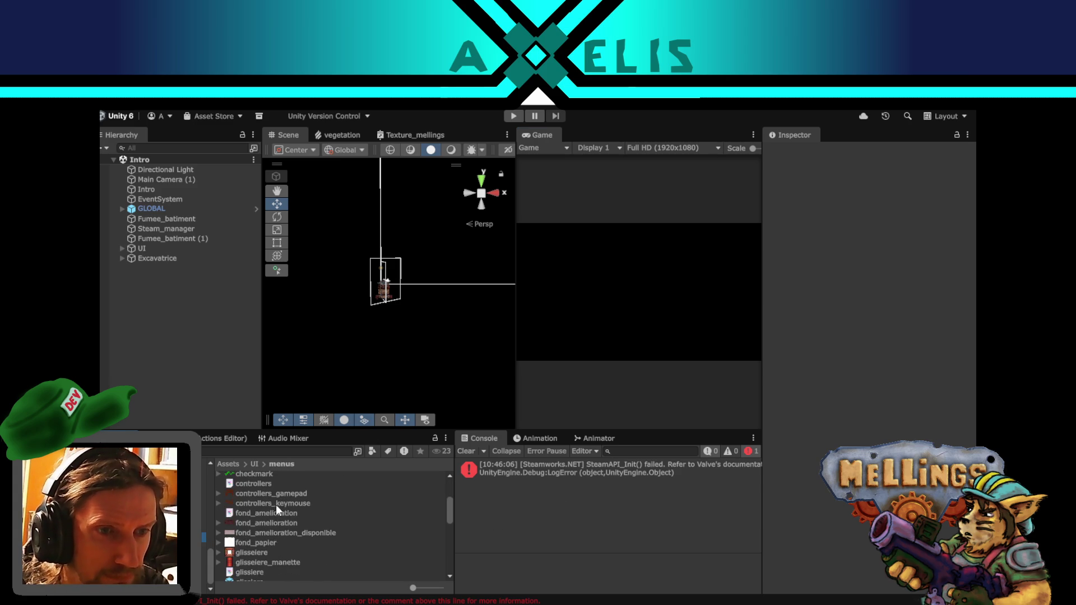
scroll(267, 505, up, 2)
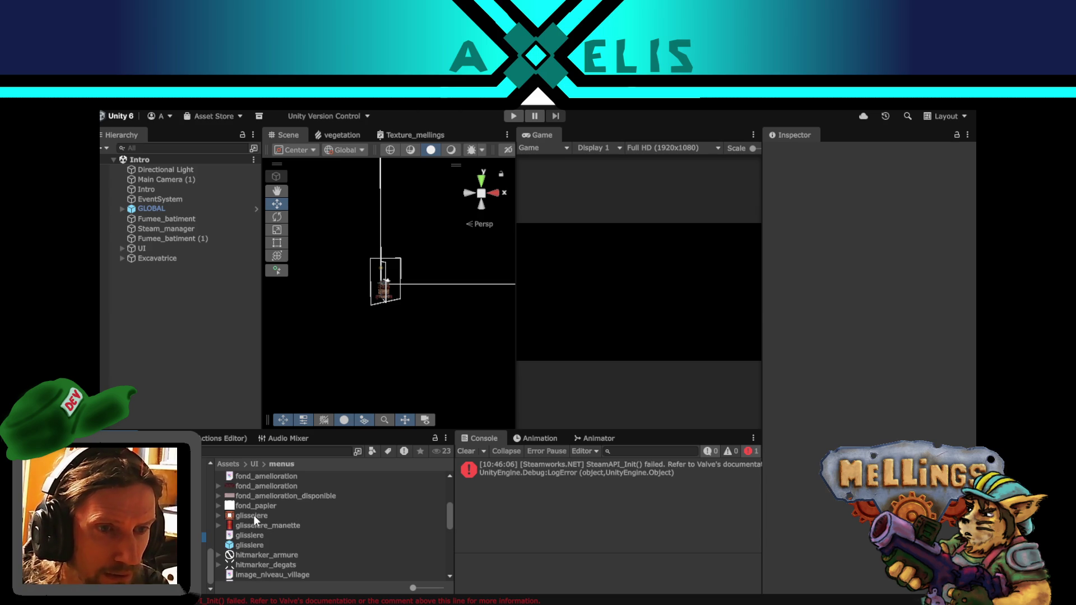
click(253, 515)
- Browse the menus textures, check categorie_souligne, and select jauge_front
scroll(288, 543, down, 3)
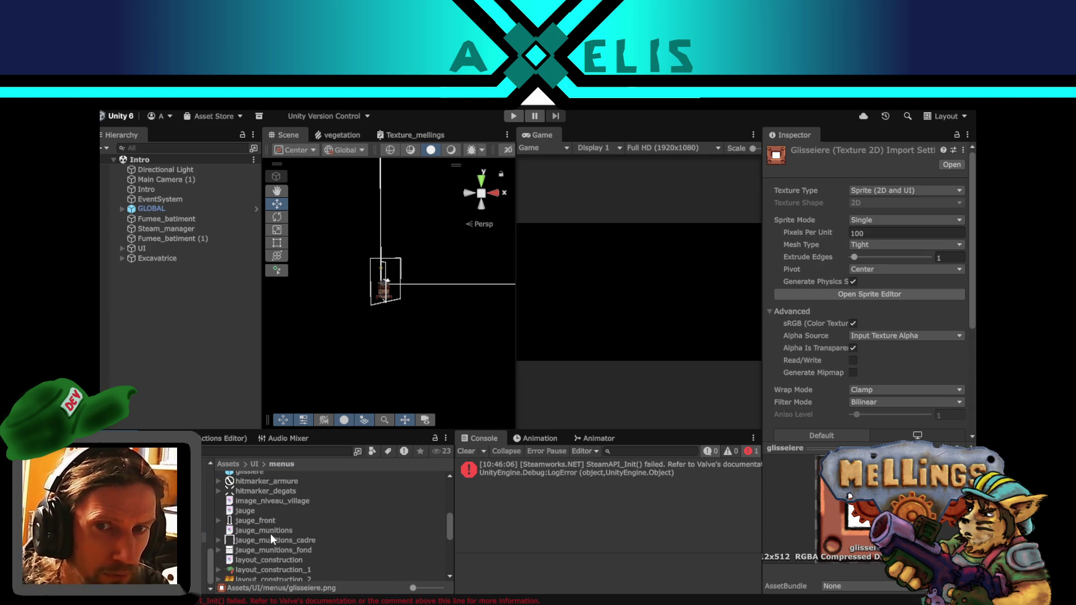
scroll(261, 526, down, 5)
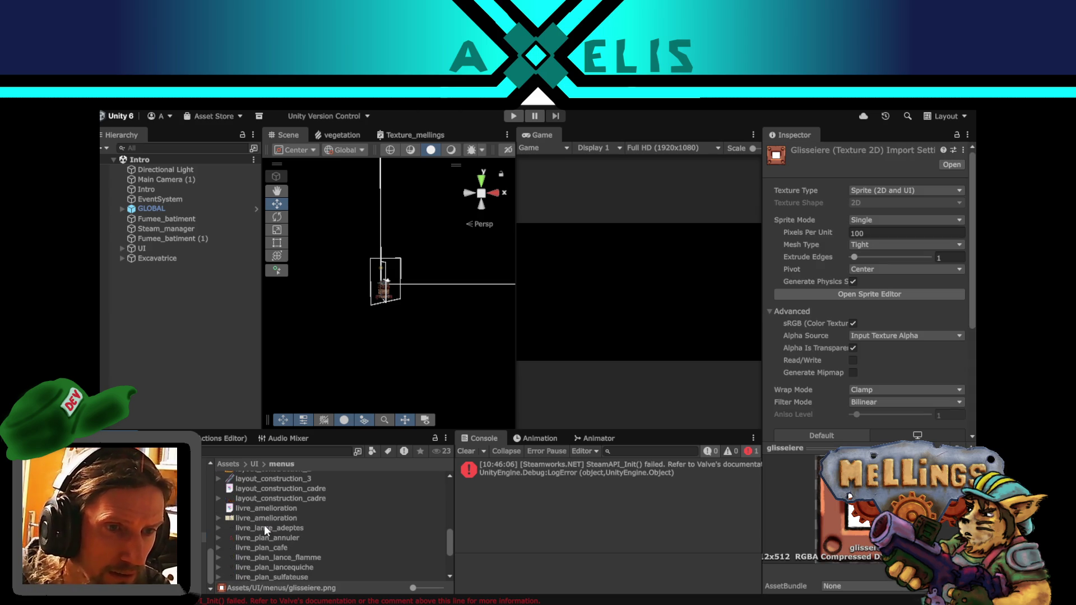
scroll(273, 532, down, 2)
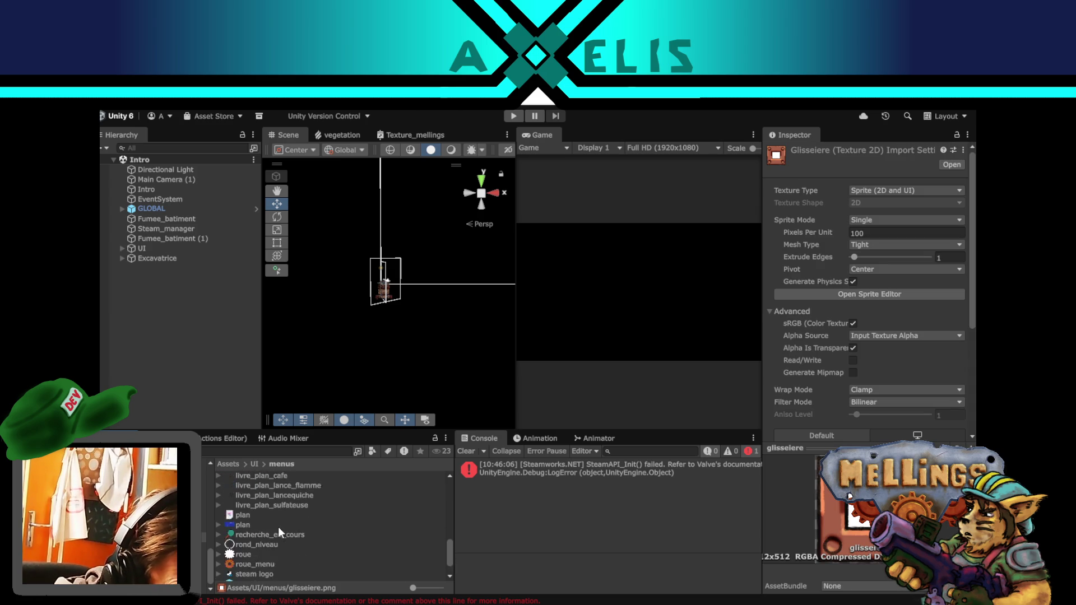
scroll(279, 538, down, 3)
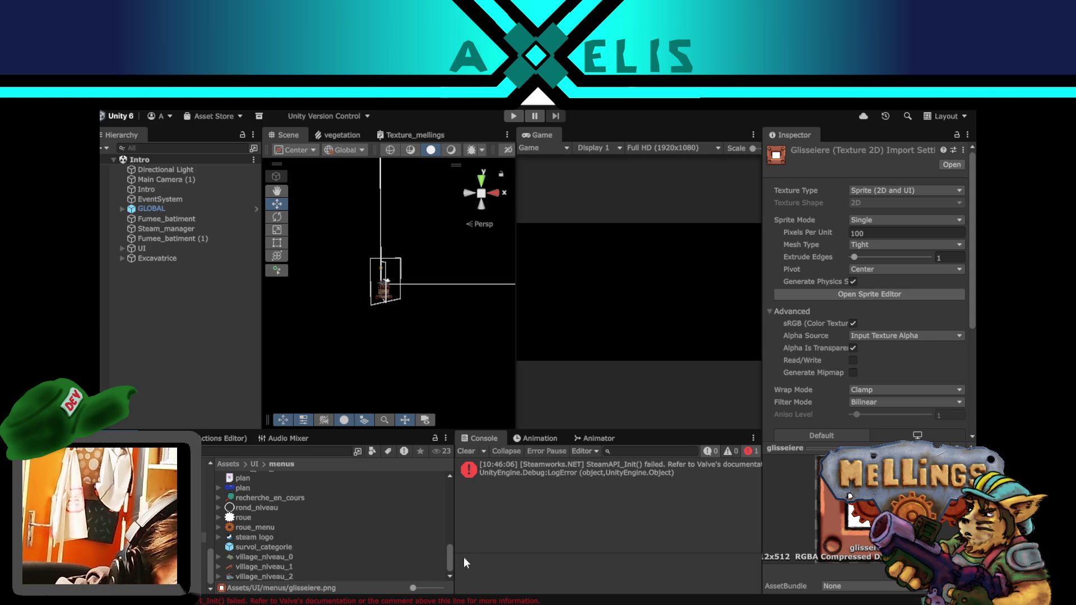
mouse_move(450, 556)
mouse_down()
mouse_move(442, 516)
mouse_move(453, 484)
mouse_move(446, 504)
mouse_move(410, 503)
mouse_up()
click(298, 488)
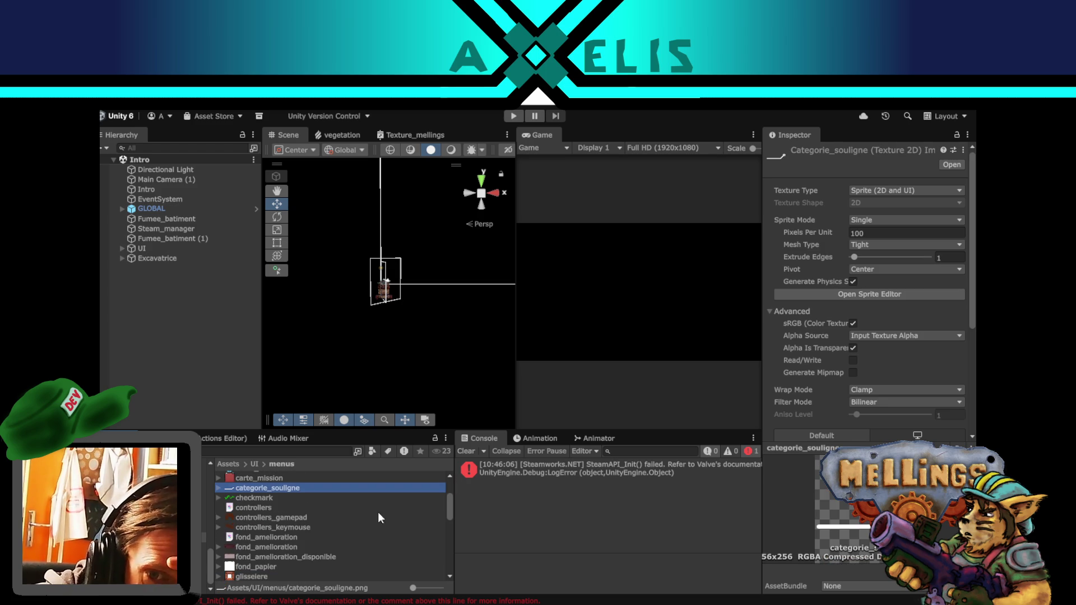
scroll(284, 529, down, 4)
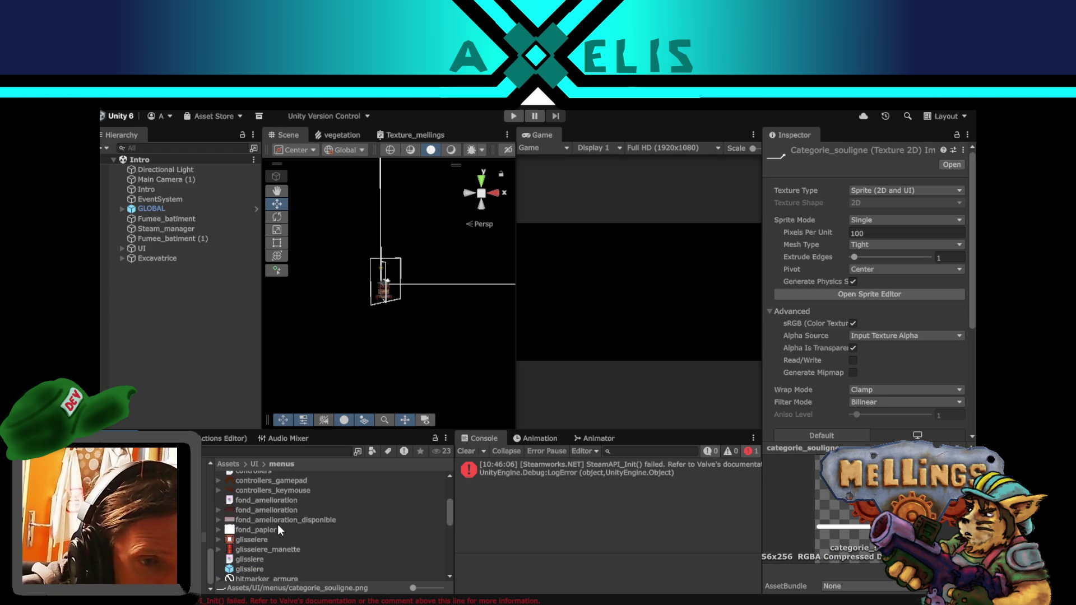
scroll(277, 523, down, 2)
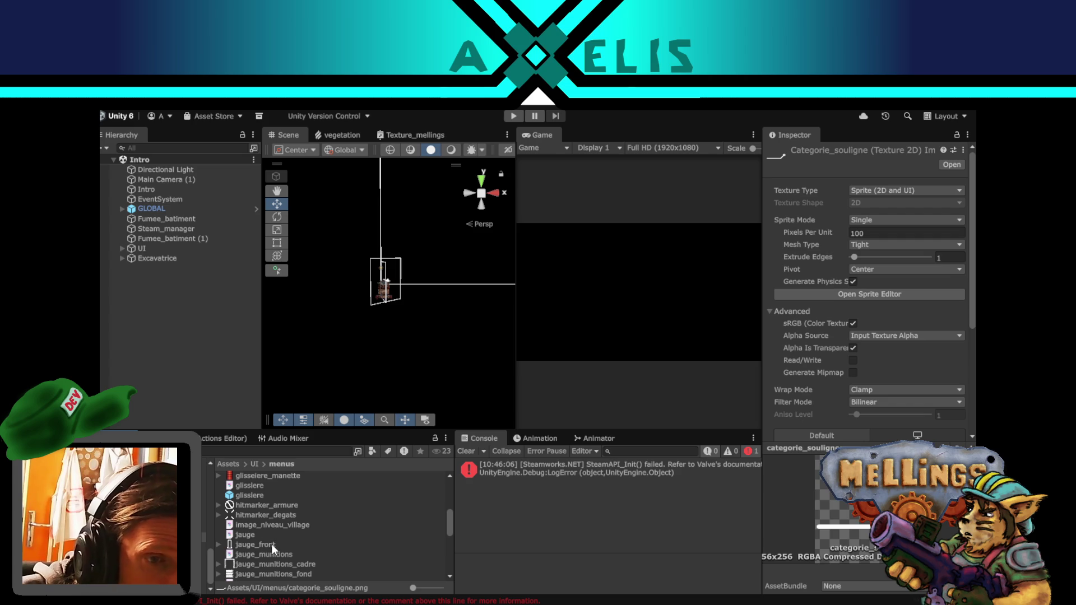
click(272, 544)
- Preview jauge_front.png, then insert it into the 512x512 Krita canvas as a new layer
double_click(256, 544)
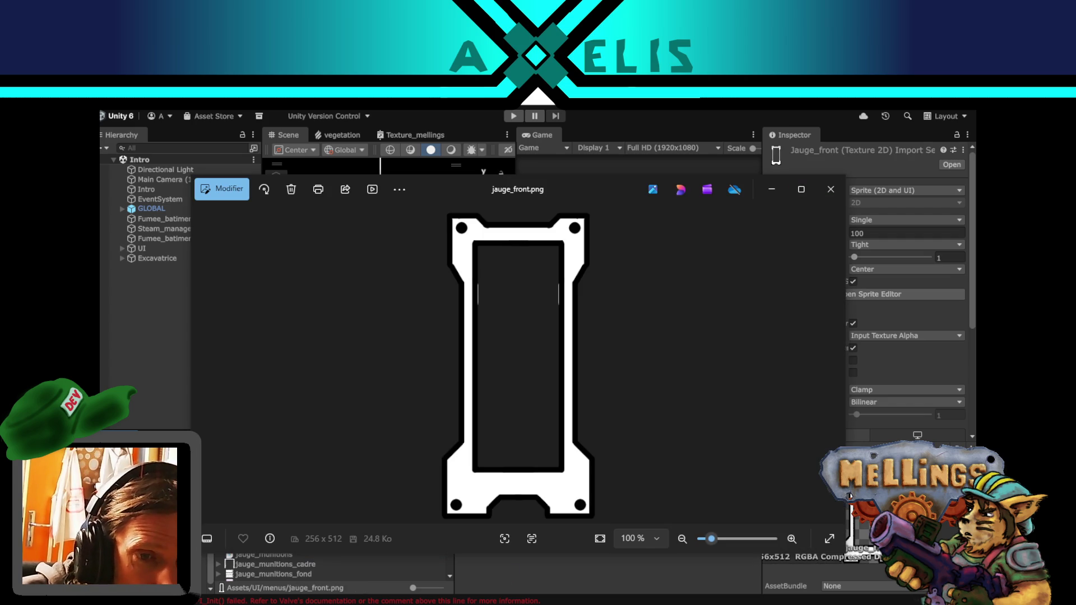
click(839, 187)
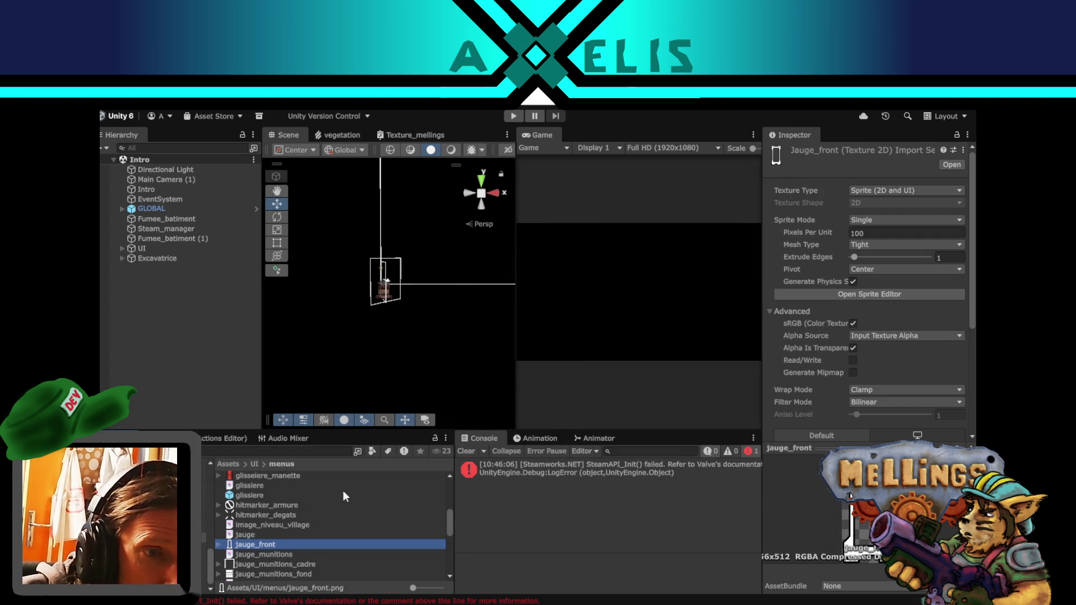
key(alt+Tab)
drag(420, 384, 455, 331)
click(598, 335)
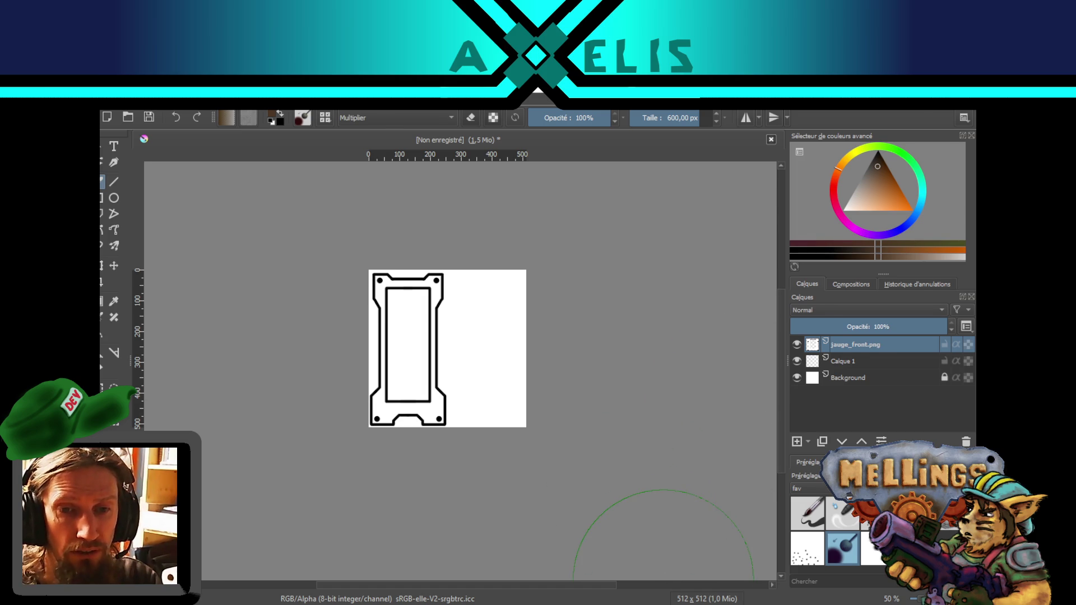
key(alt+Tab)
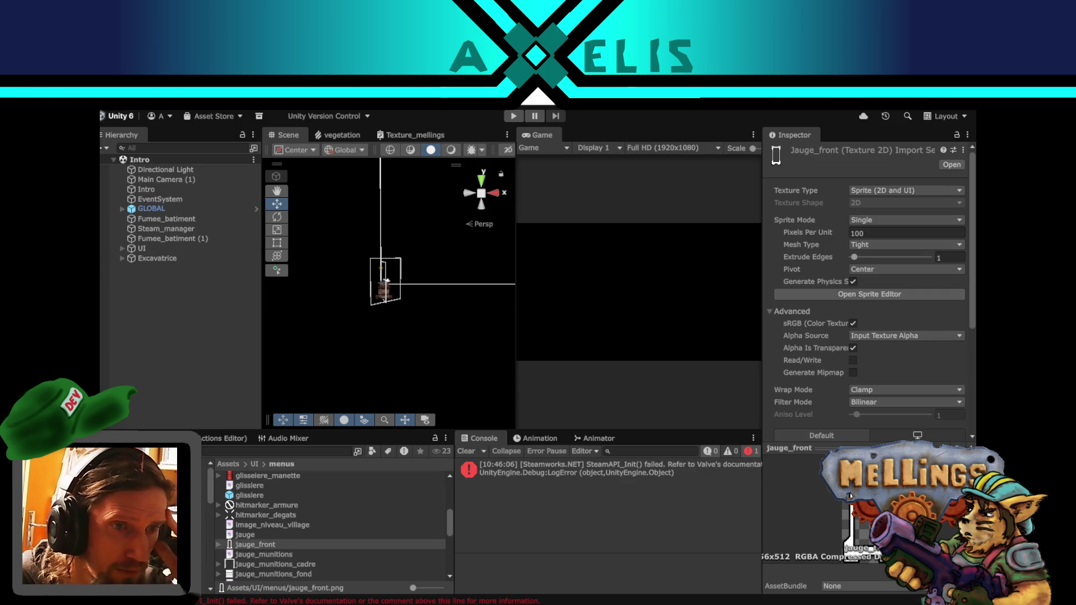
- Open the Terrier scene and enable the HUB object
click(169, 521)
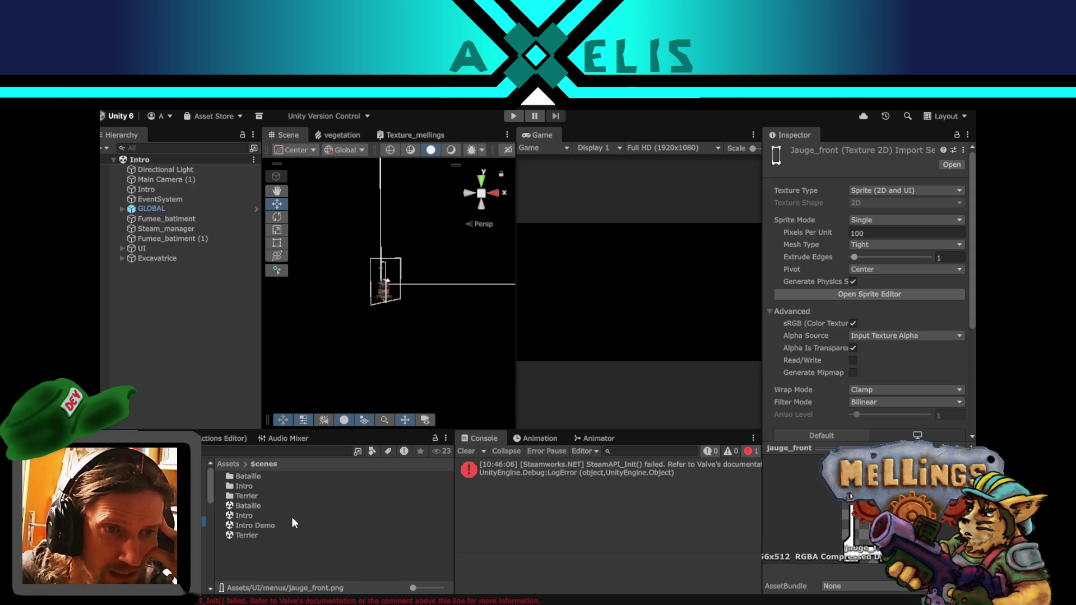
click(256, 534)
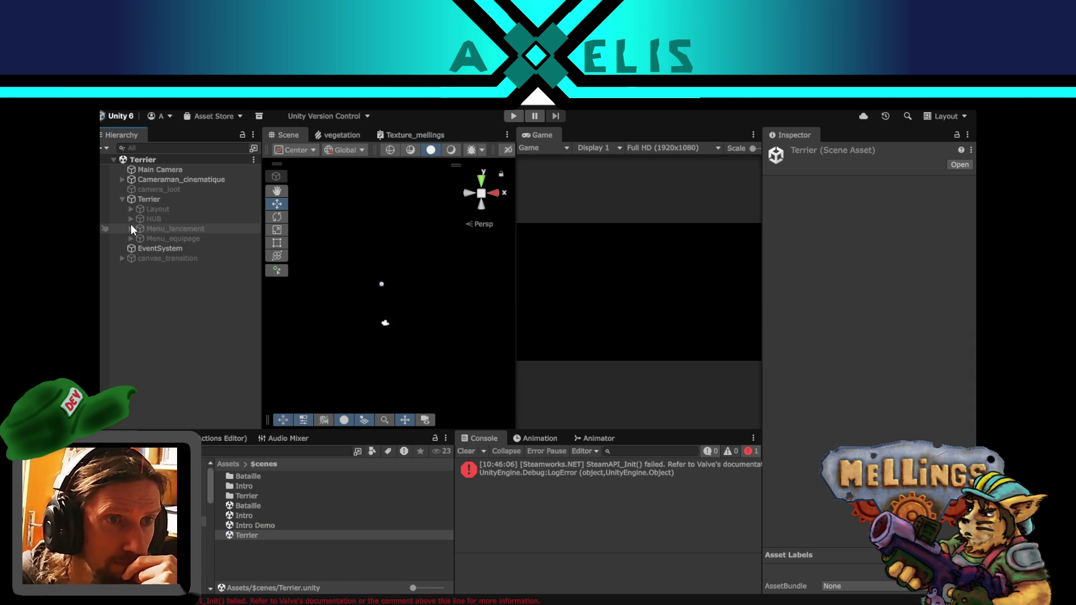
click(131, 219)
click(150, 219)
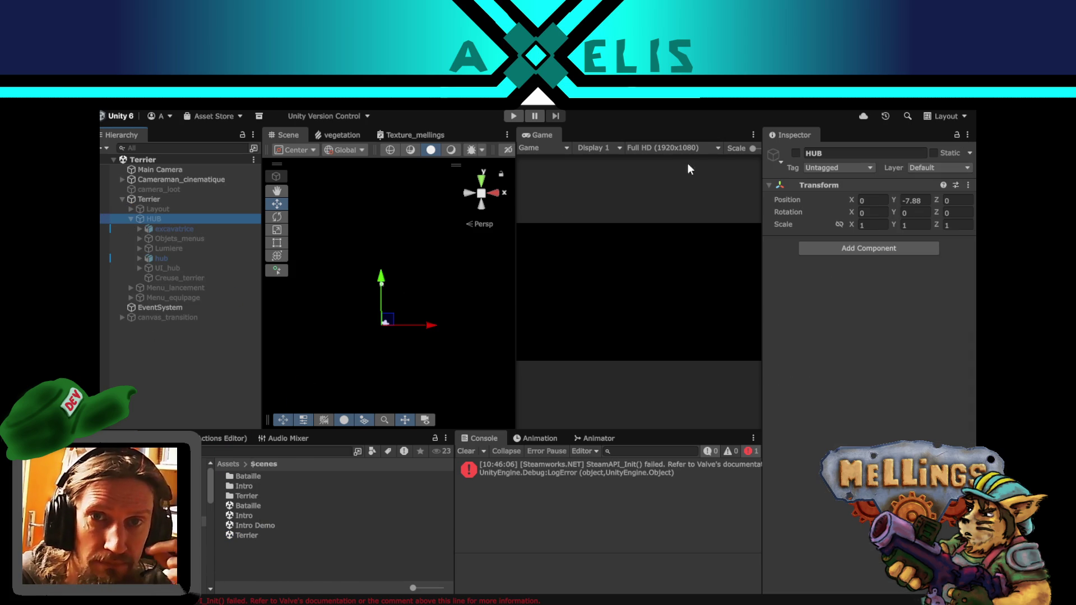
click(796, 153)
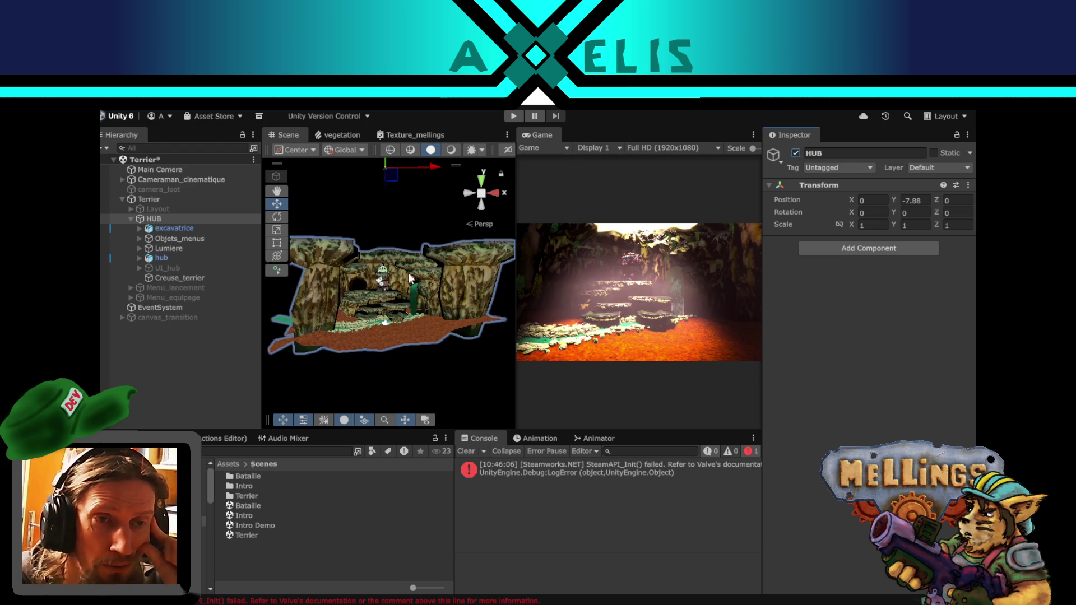
- Enable UI_hub and Menu_recompense in the Hierarchy
click(138, 268)
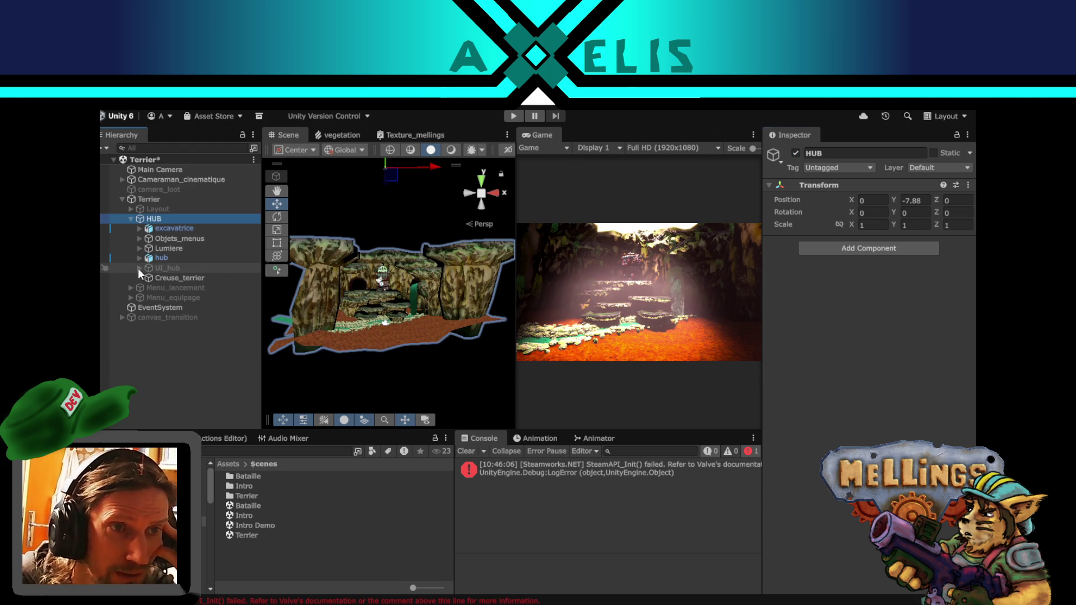
click(137, 268)
click(169, 267)
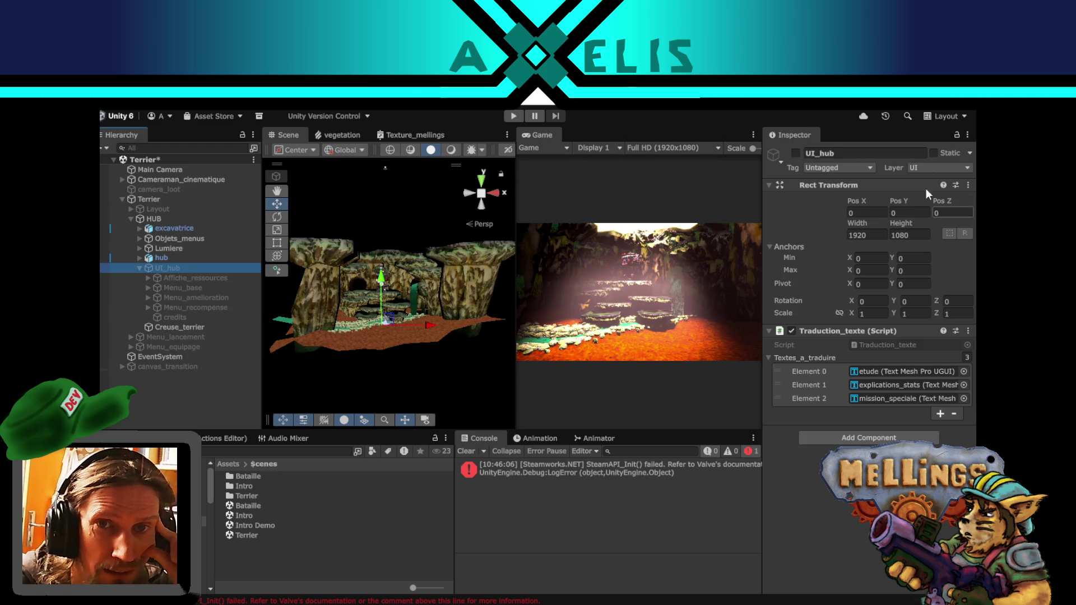
click(796, 153)
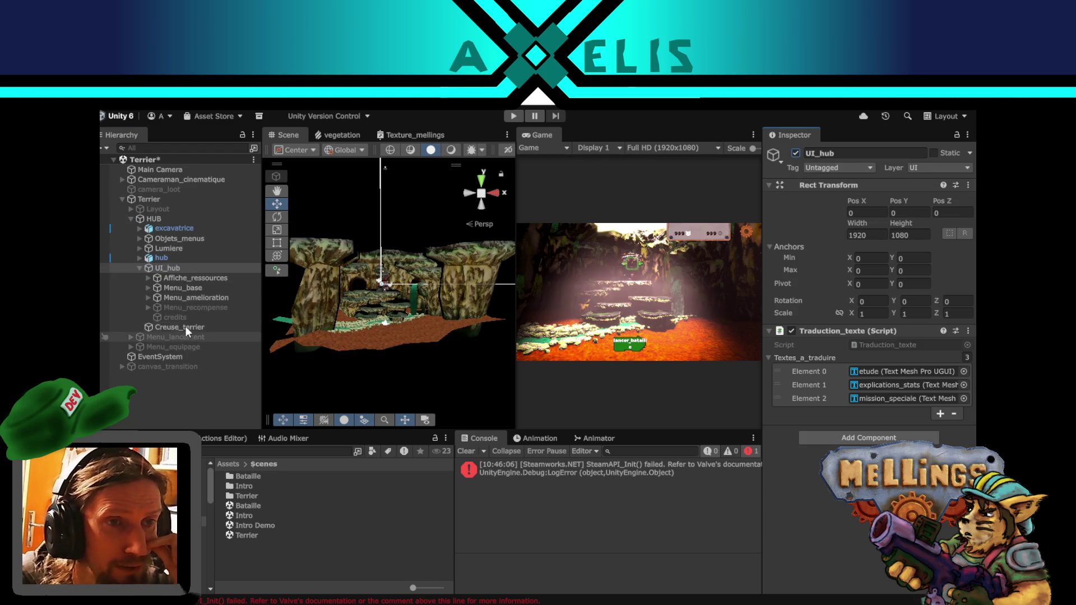
click(149, 298)
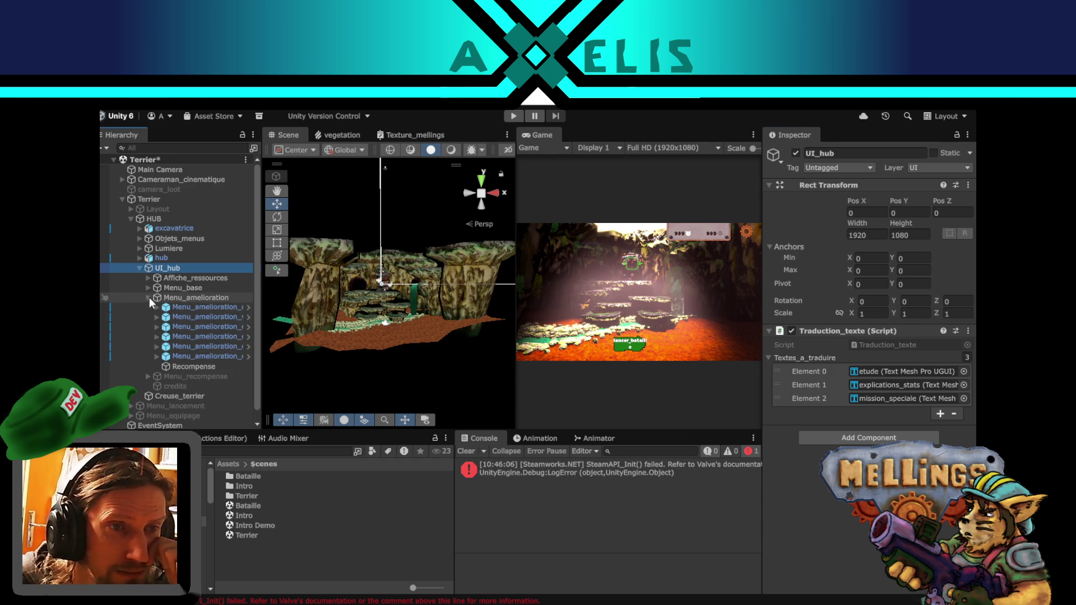
click(149, 297)
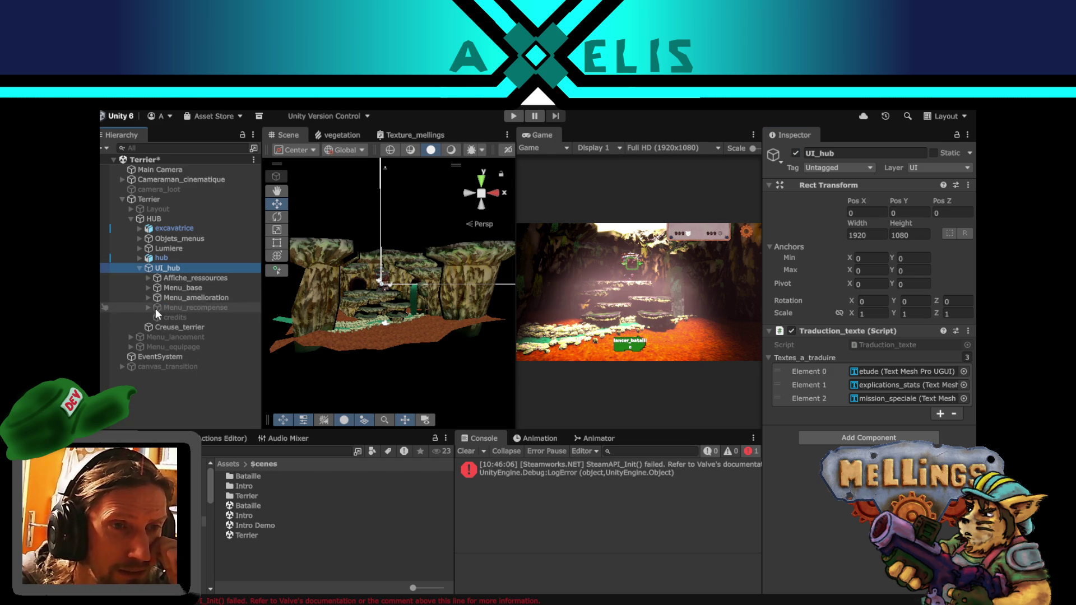
click(160, 307)
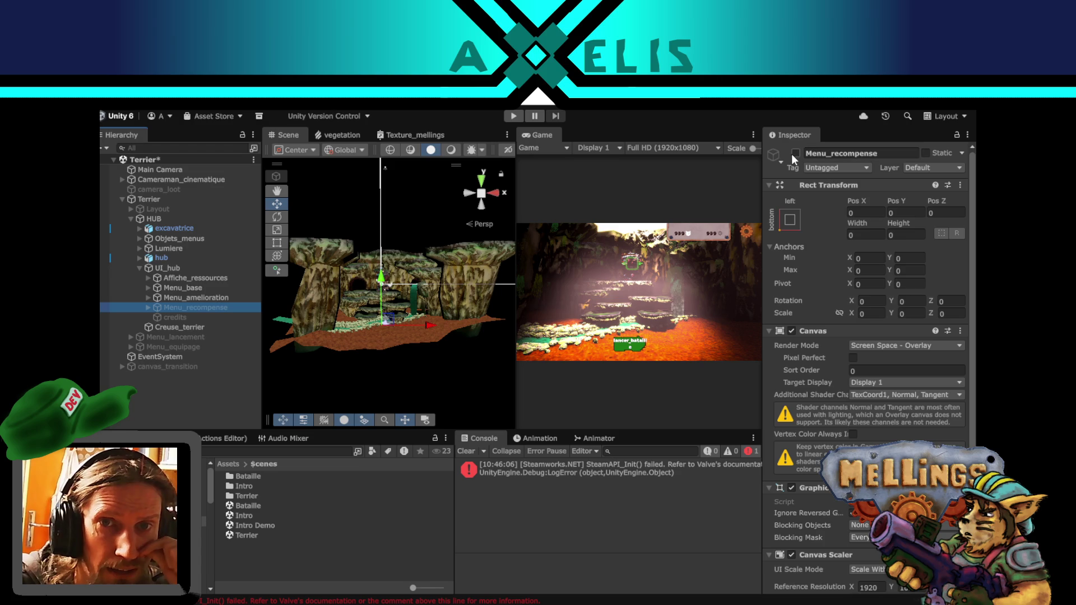
click(795, 154)
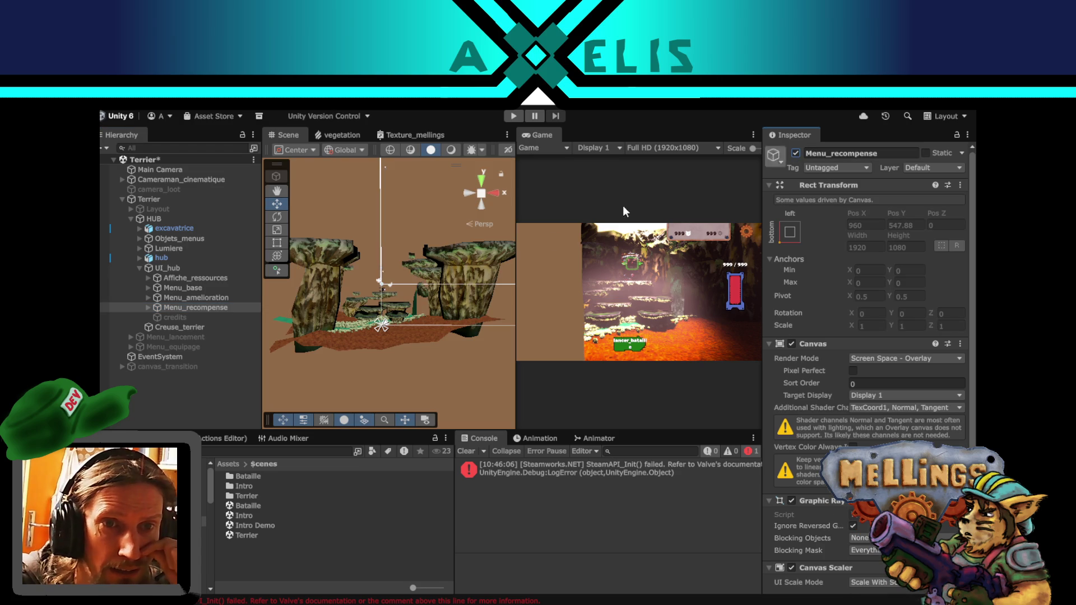
- Frame the Menu_recompense canvas and zoom onto the red devant gauge and its 999 / 999 text
double_click(191, 309)
drag(493, 298, 372, 325)
click(365, 328)
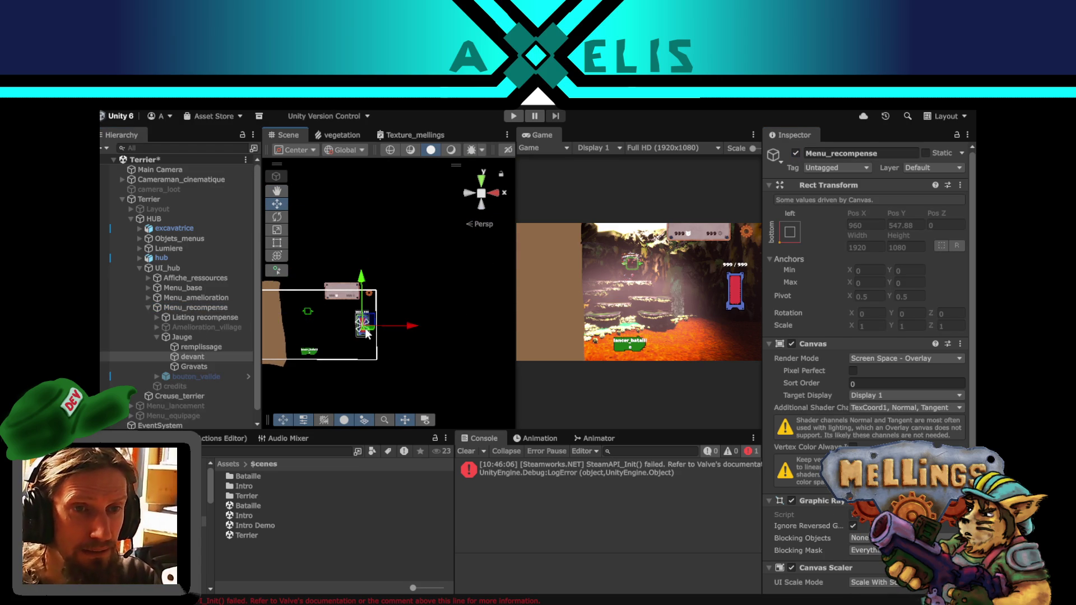
key(f)
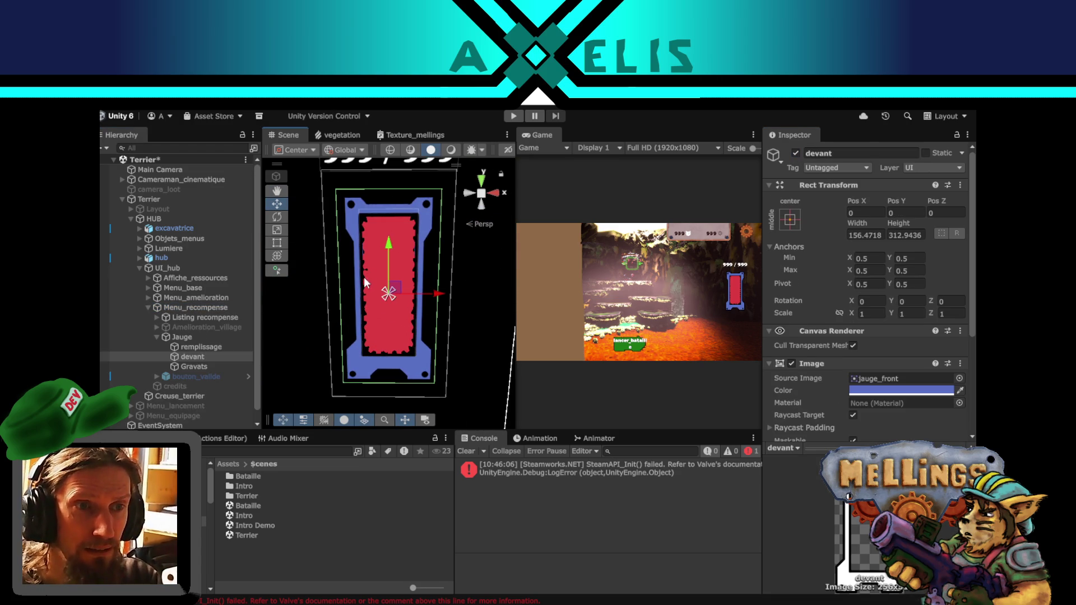
drag(345, 258, 333, 312)
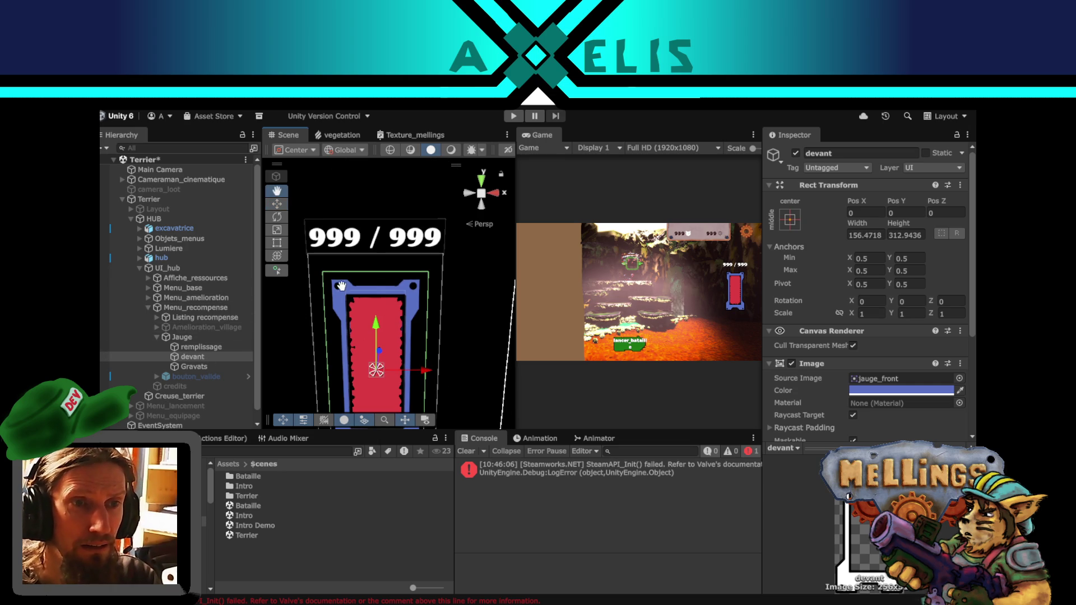
scroll(800, 297, down, 3)
drag(334, 307, 343, 305)
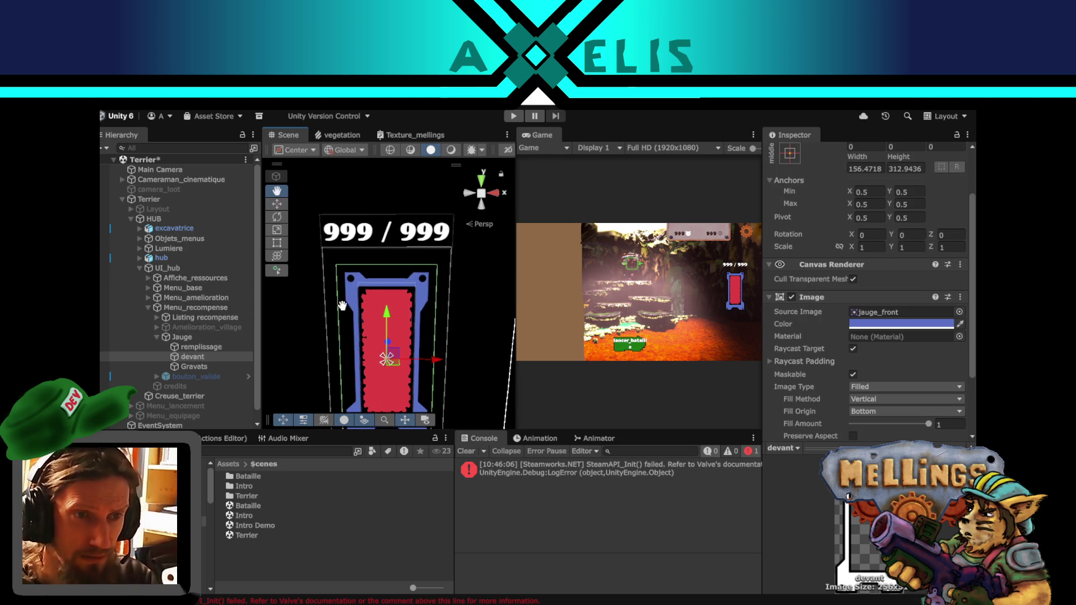
key(w)
- Duplicate devant and move the copy below Gravats under Jauge
key(ctrl+d)
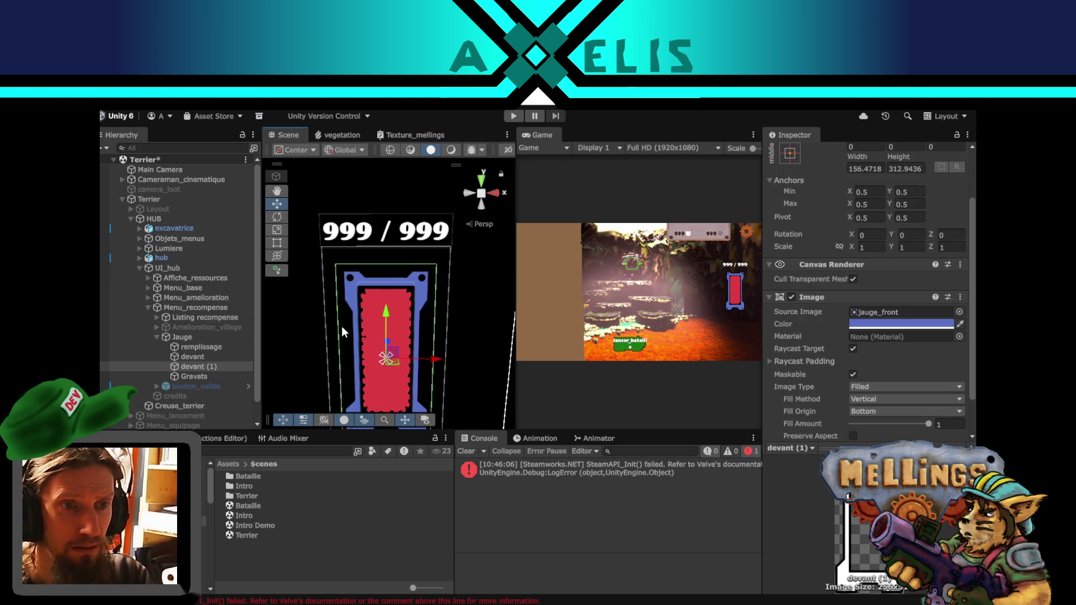
drag(193, 366, 194, 383)
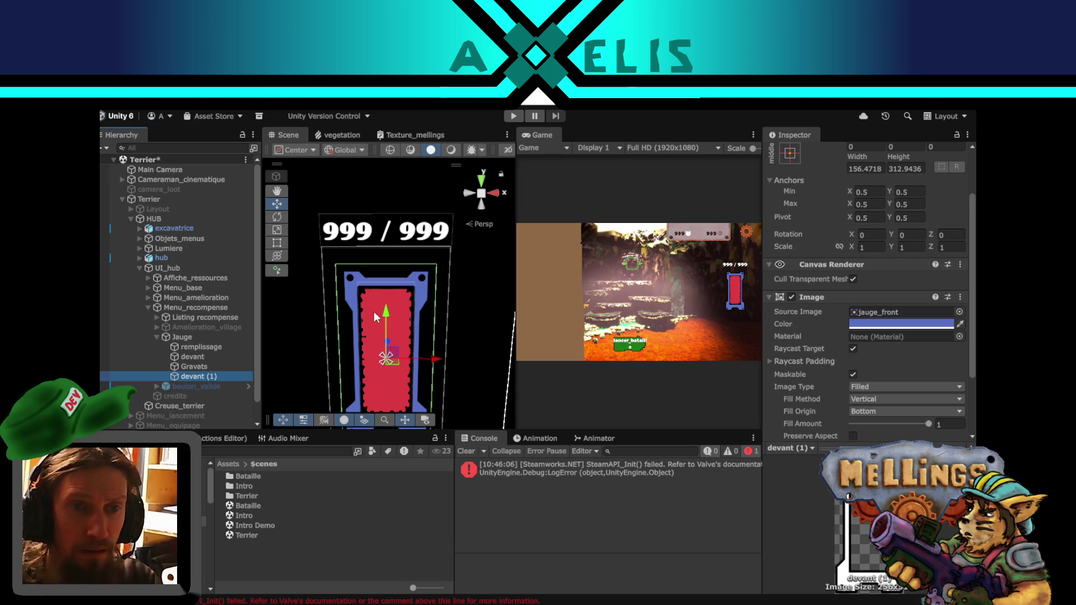
scroll(829, 224, up, 2)
click(859, 153)
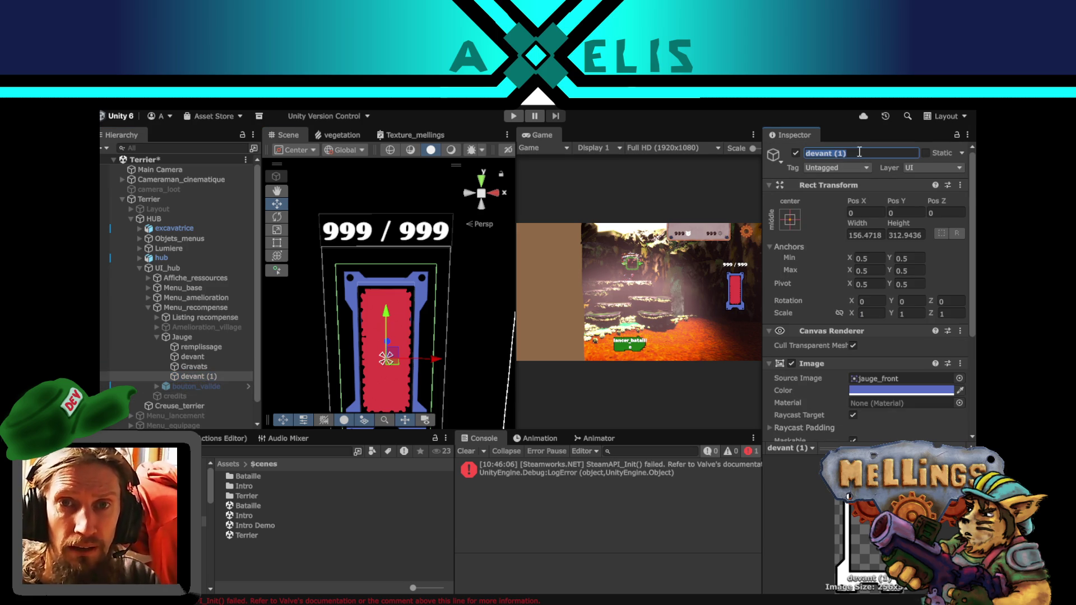
- Rename the copy cadre_gravats, move it up to the number text, and make it Jauge's first child
text(cadre_gravats)
key(Return)
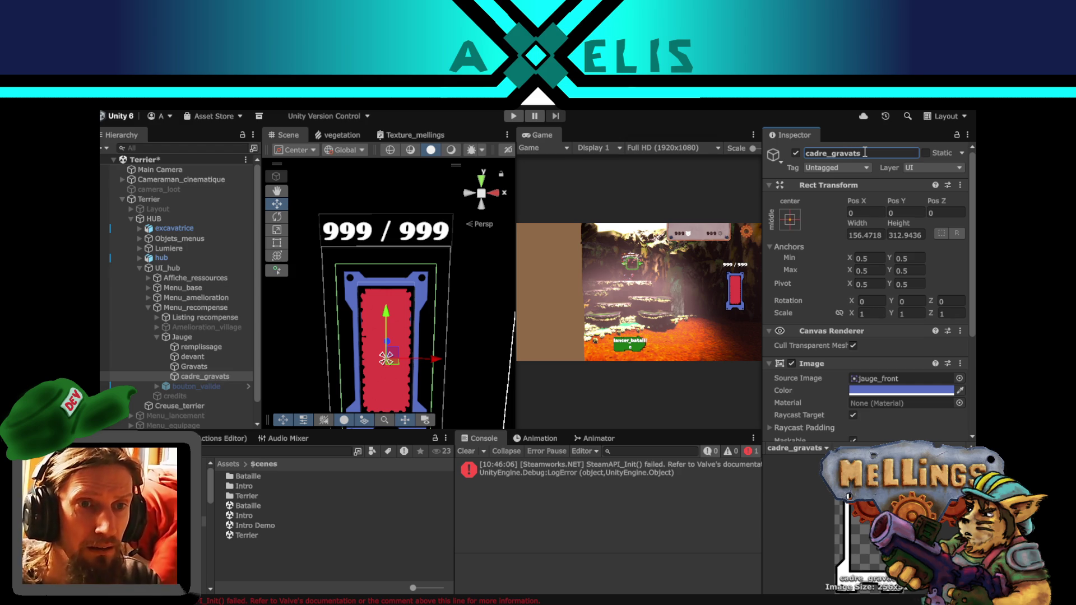
drag(387, 324, 375, 184)
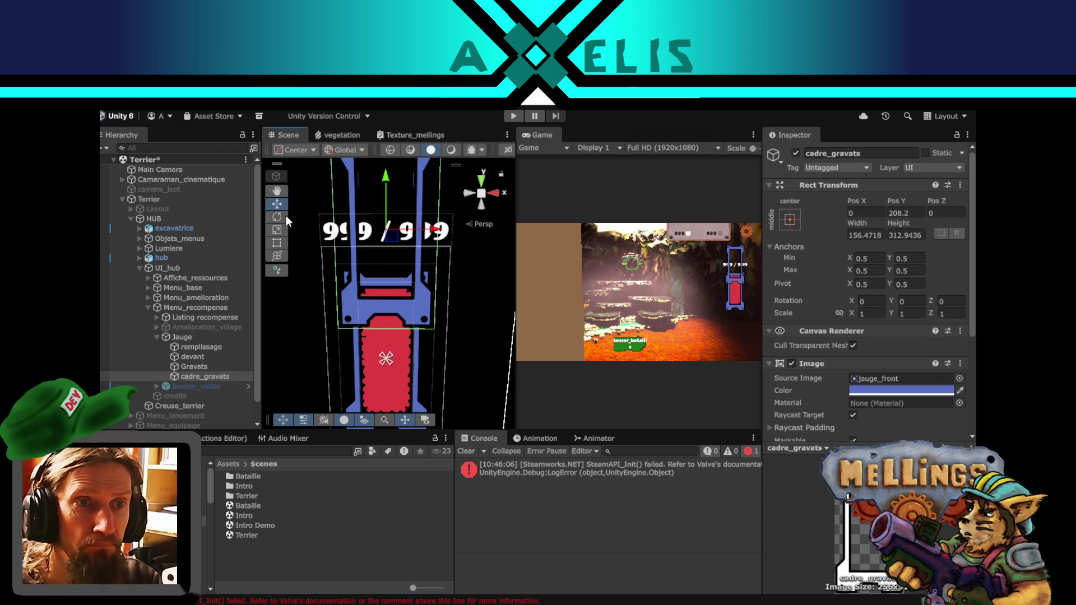
key(f)
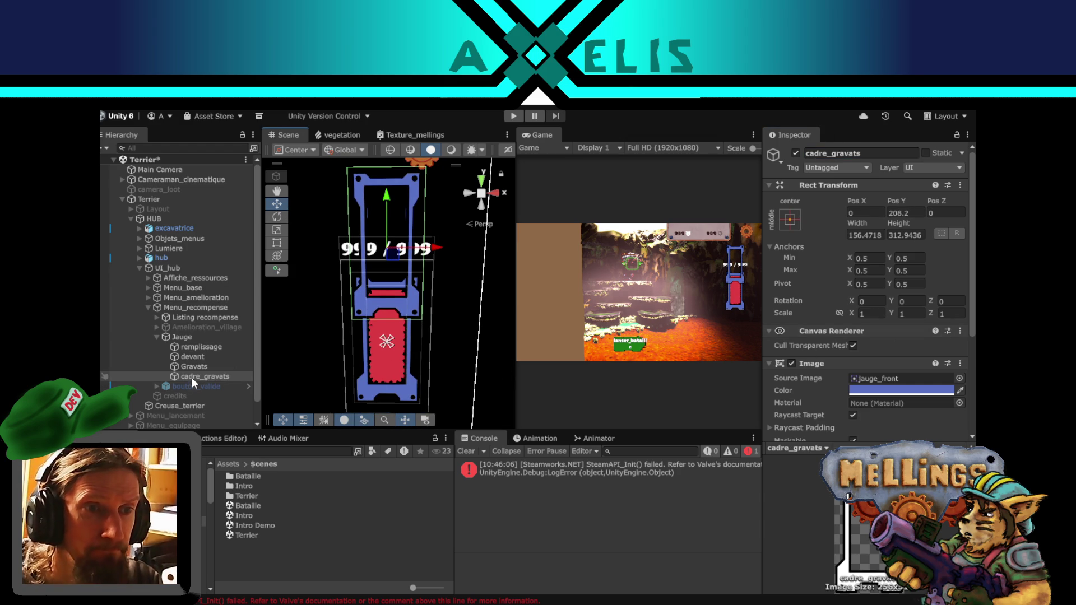
drag(191, 377, 188, 357)
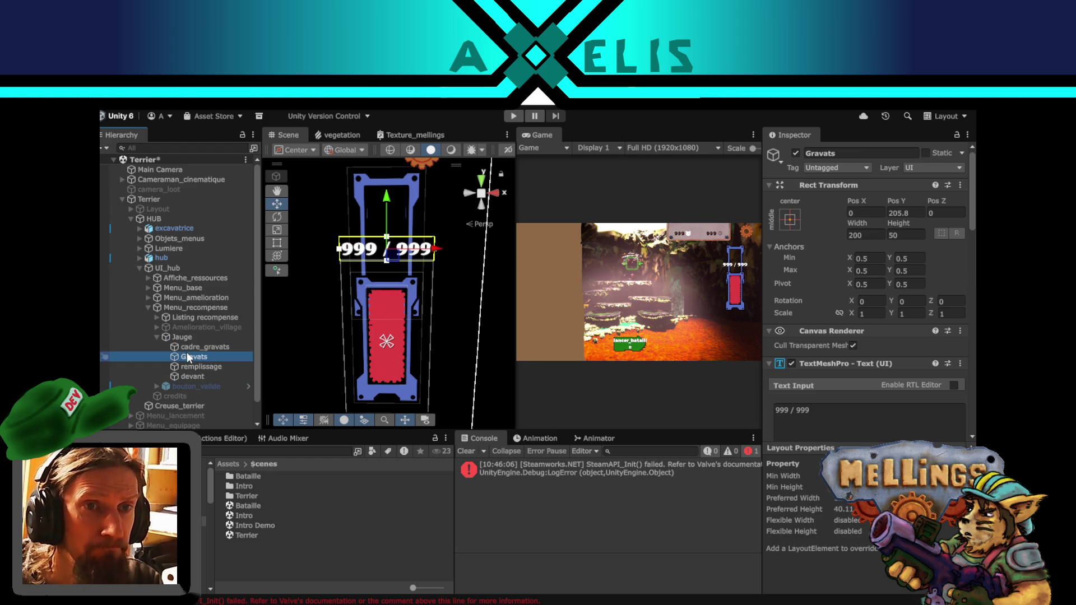
click(202, 347)
- Widen and shorten cadre_gravats to about 389.69×135.02 around the 999 / 999 counter
click(277, 243)
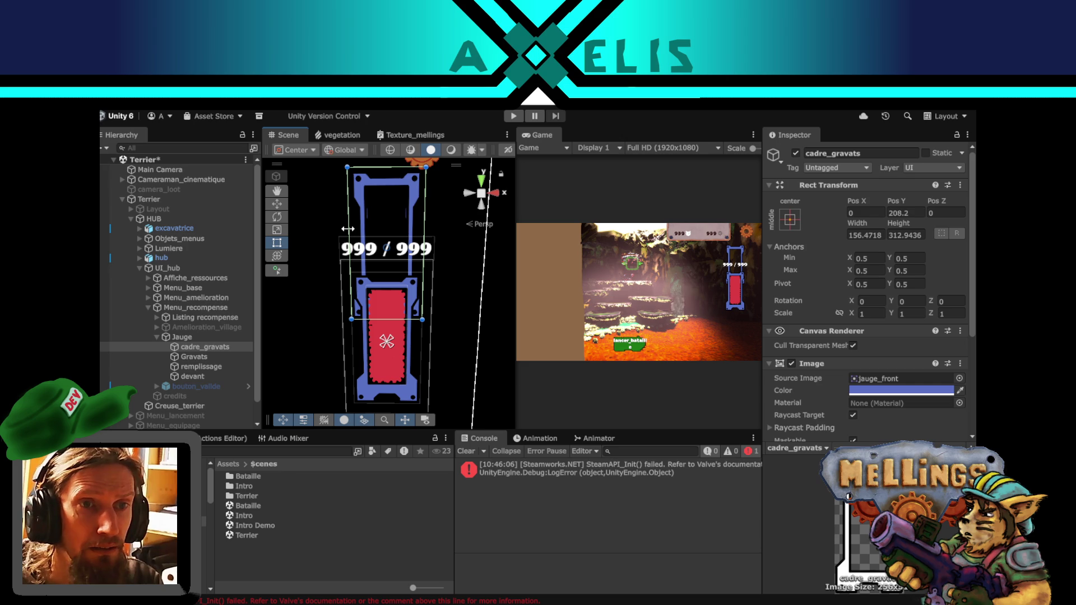
drag(348, 229, 290, 229)
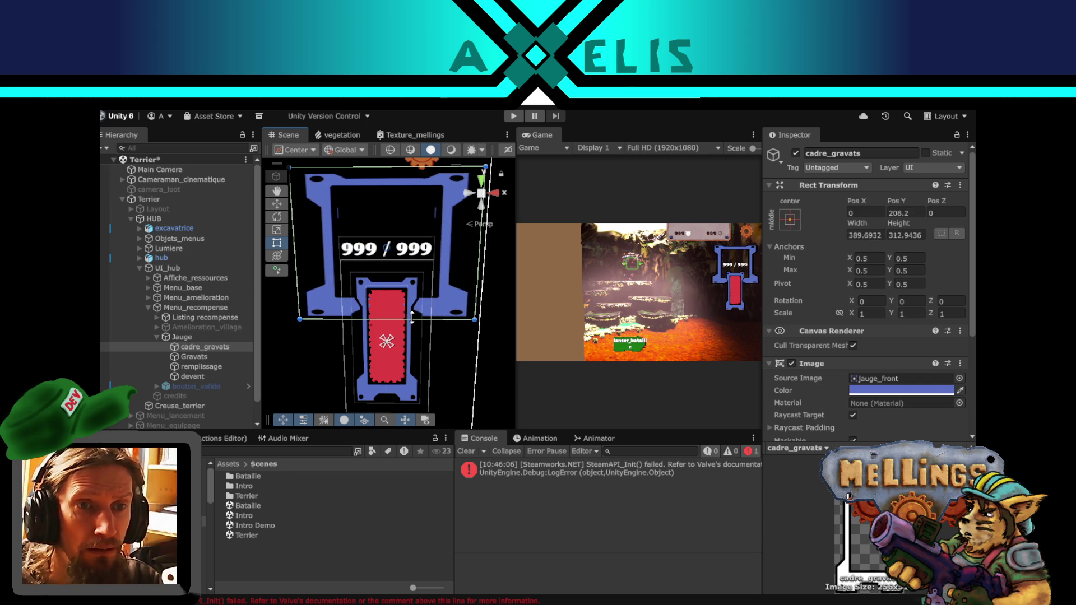
drag(407, 318, 407, 277)
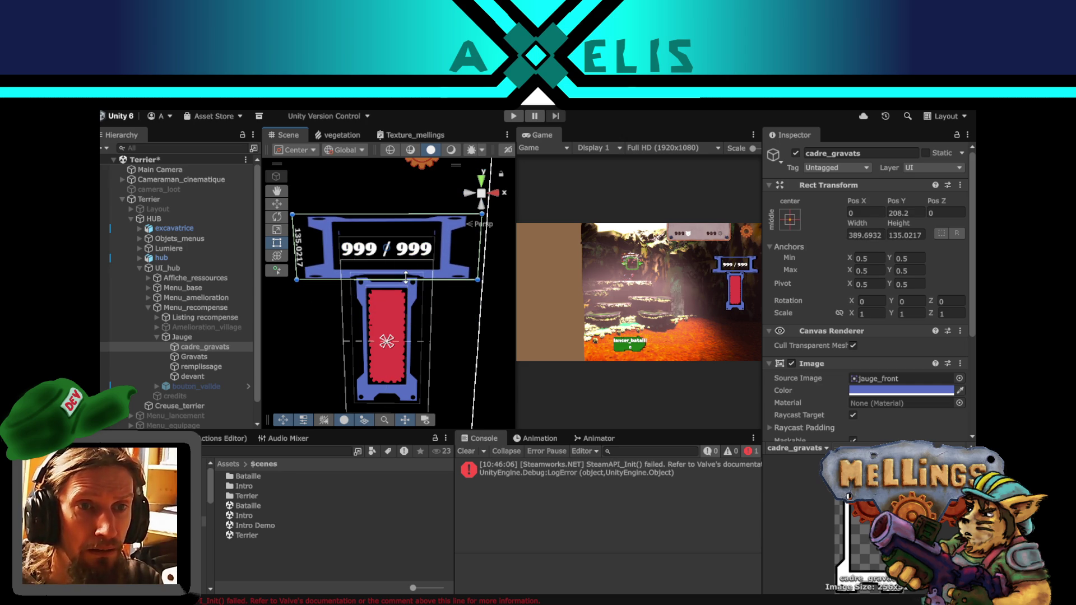
scroll(830, 317, down, 3)
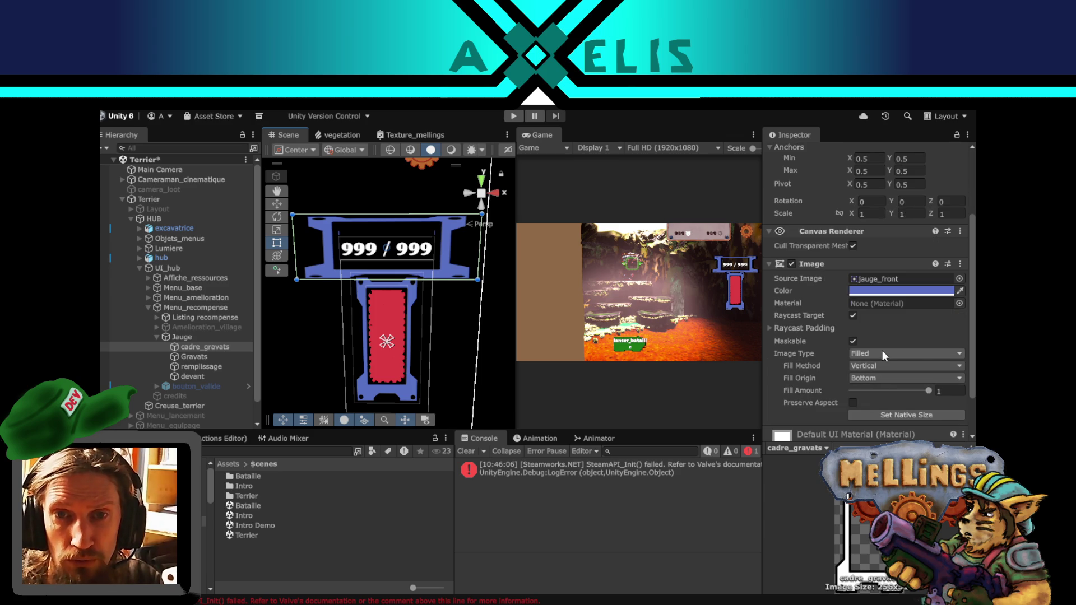
- Set cadre_gravats's Image Type to Sliced with a Pixels Per Unit Multiplier of 10
click(882, 351)
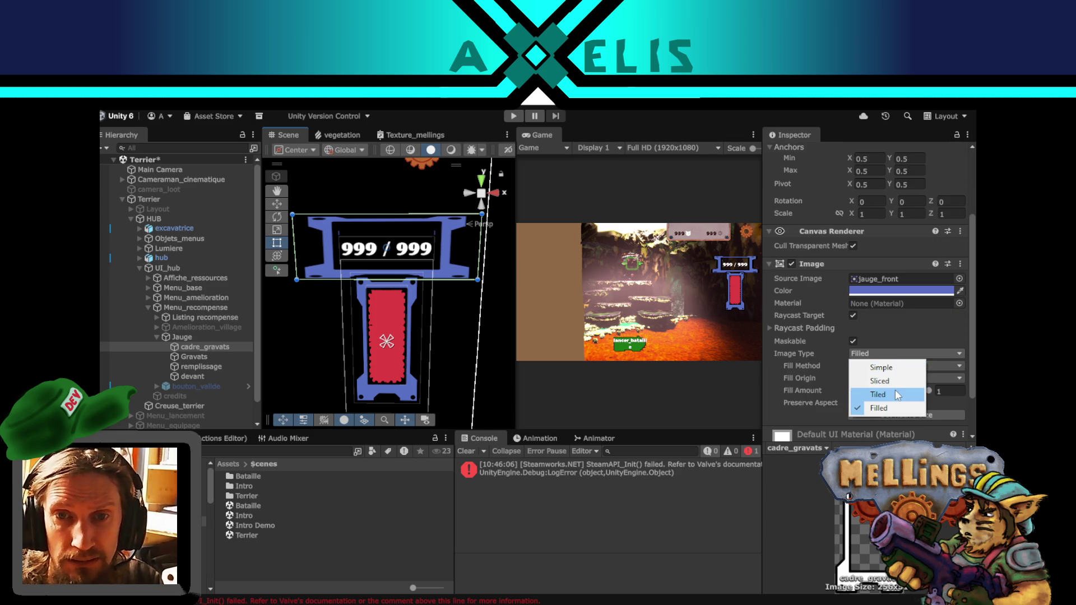
click(896, 393)
click(883, 352)
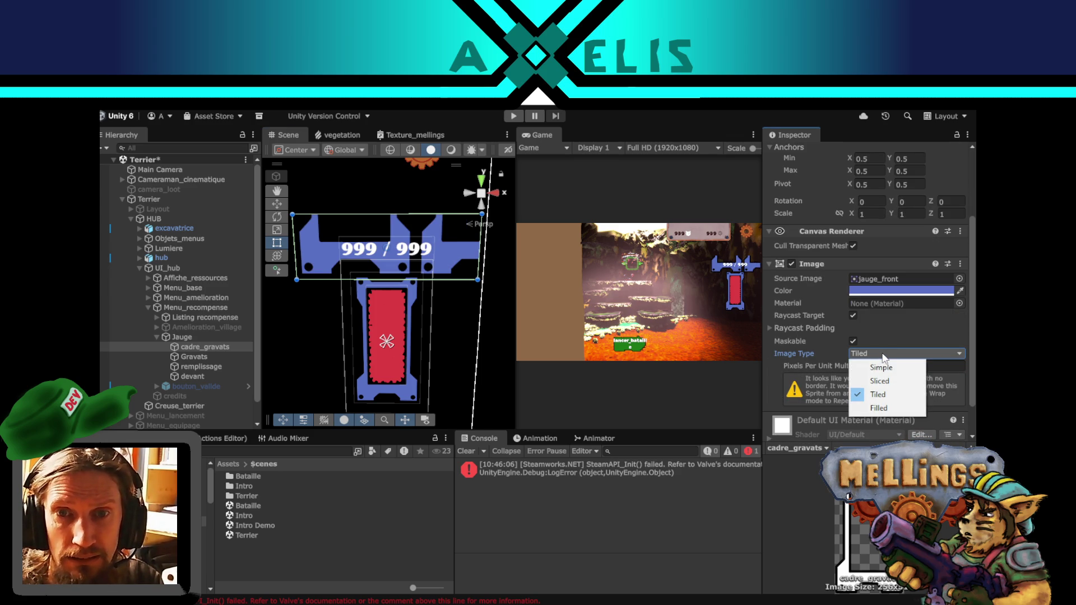
click(894, 381)
click(872, 365)
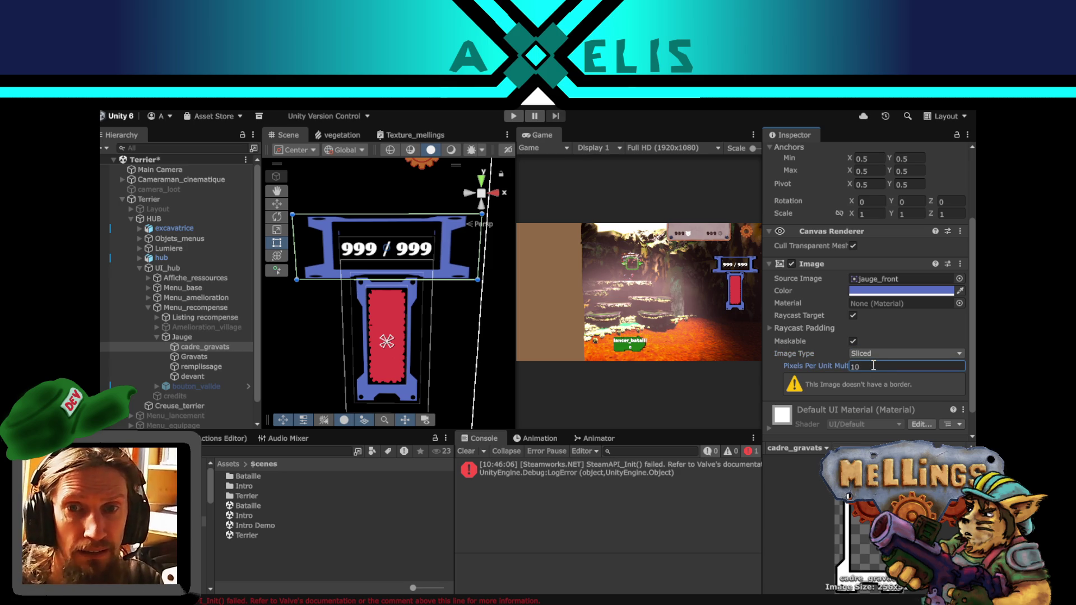
text(1)
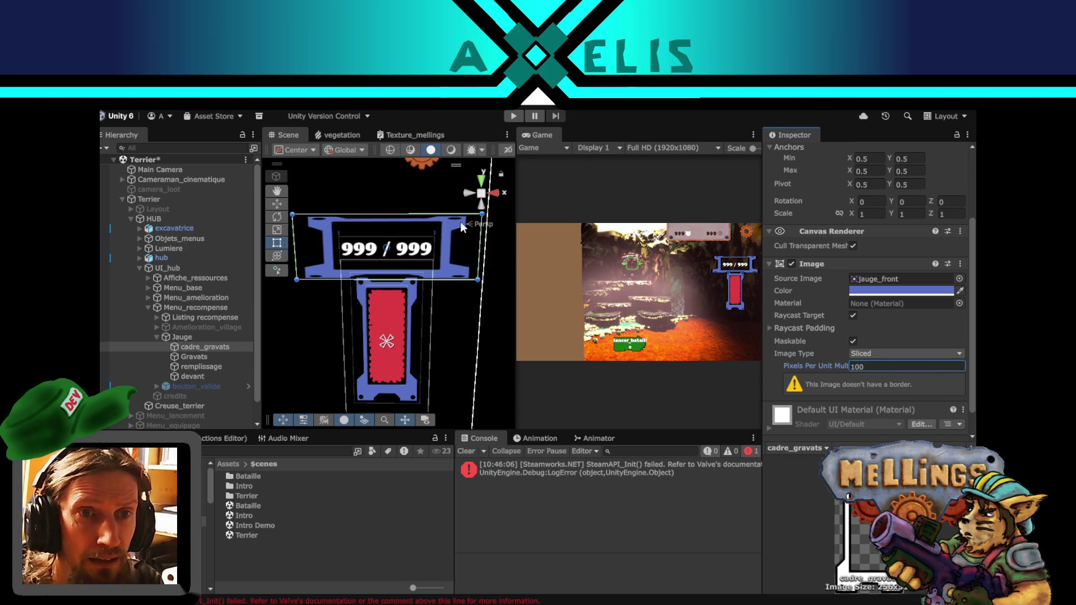
click(873, 365)
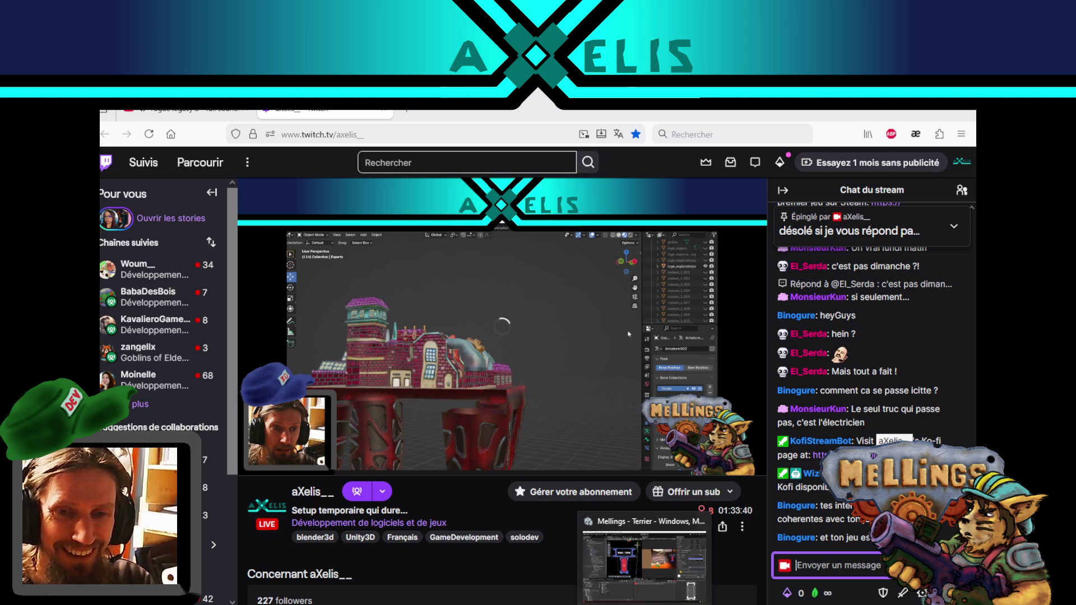
click(633, 603)
mouse_move(480, 252)
mouse_down()
mouse_move(495, 292)
mouse_move(428, 324)
mouse_up()
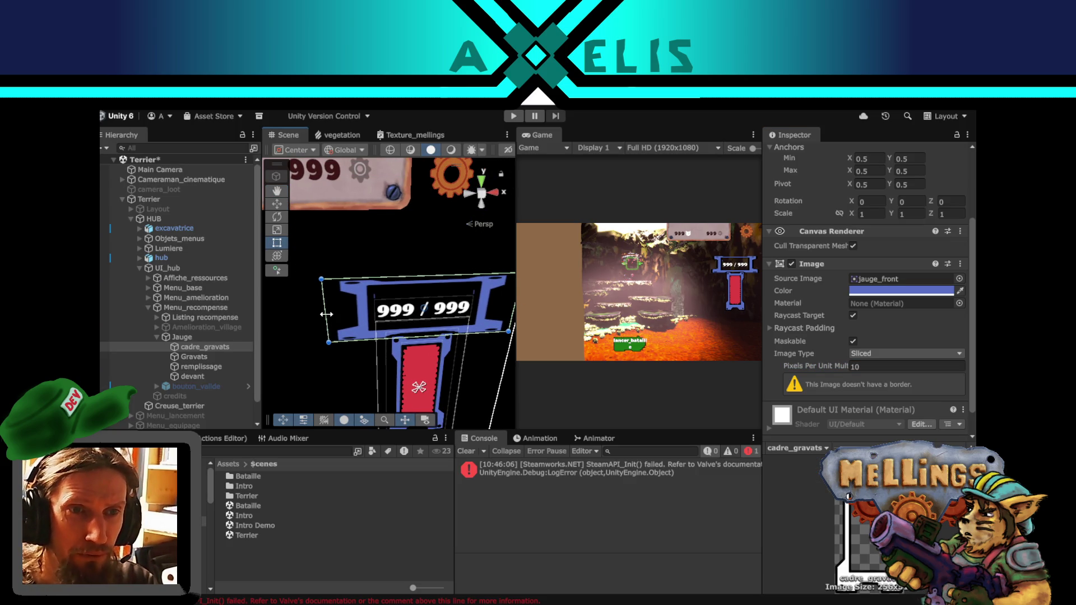
- Pull the jauge frame's left and top edges in around 999 / 999, then go to the YouTube soundtrack tab
mouse_move(326, 315)
mouse_down()
mouse_move(340, 314)
mouse_move(332, 311)
mouse_up()
mouse_move(434, 274)
mouse_down()
mouse_move(432, 320)
mouse_move(406, 315)
mouse_move(408, 358)
mouse_move(408, 344)
mouse_up()
scroll(439, 320, up, 2)
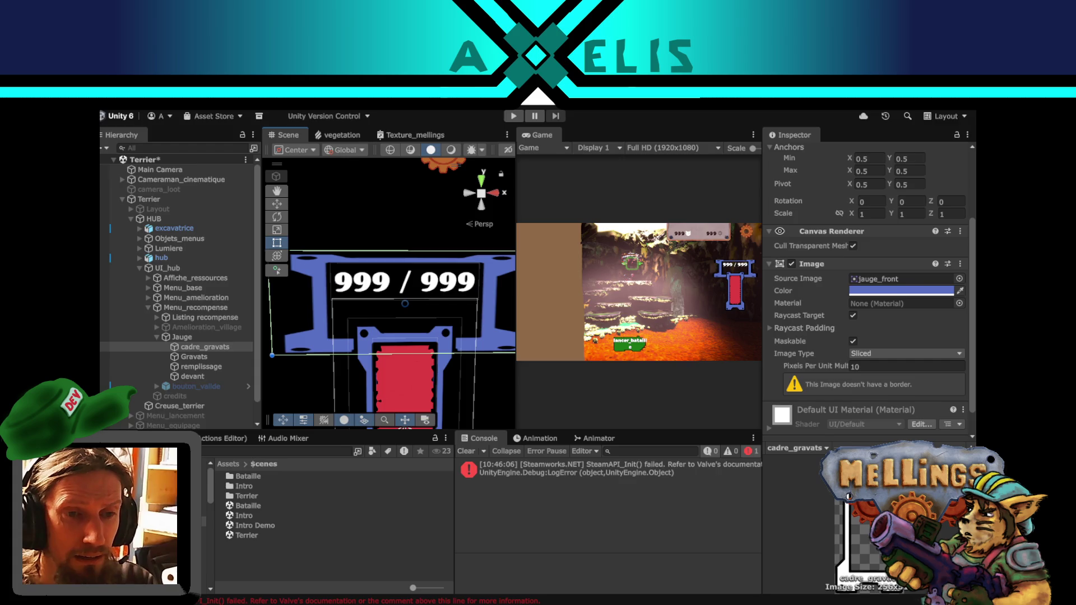
key(alt+Tab)
click(185, 113)
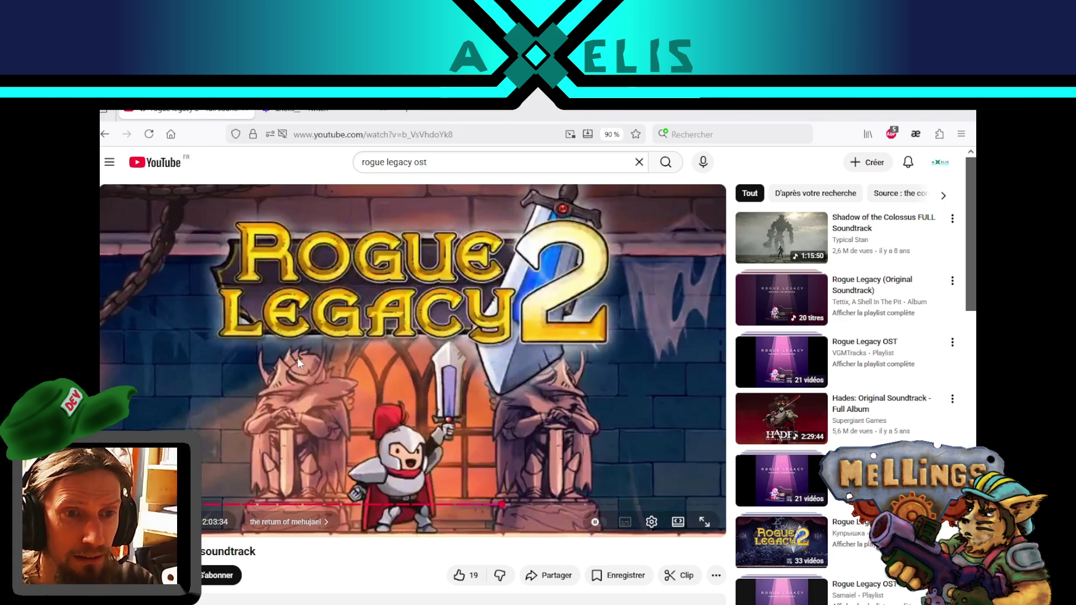
- Skip the Rogue Legacy 2 soundtrack forward on YouTube and bring Unity back to front
drag(506, 499, 506, 509)
key(alt+Tab)
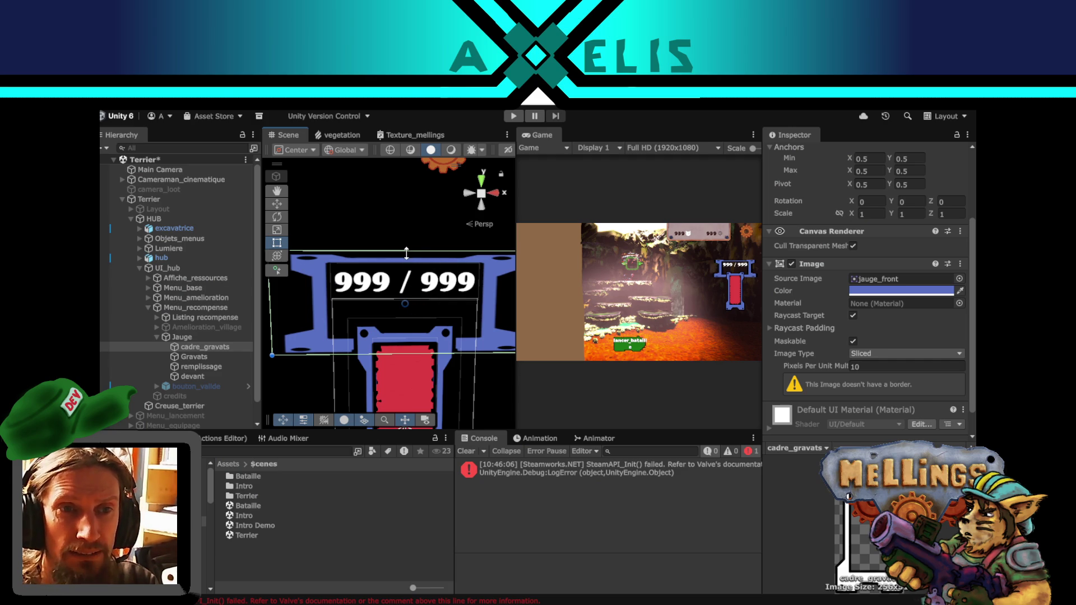
- Raise the frame's top edge to 362.6747 × 140.8691 around the 999 / 999 counter, then go to Krita
mouse_move(406, 250)
mouse_down()
mouse_move(406, 239)
mouse_move(401, 254)
mouse_up()
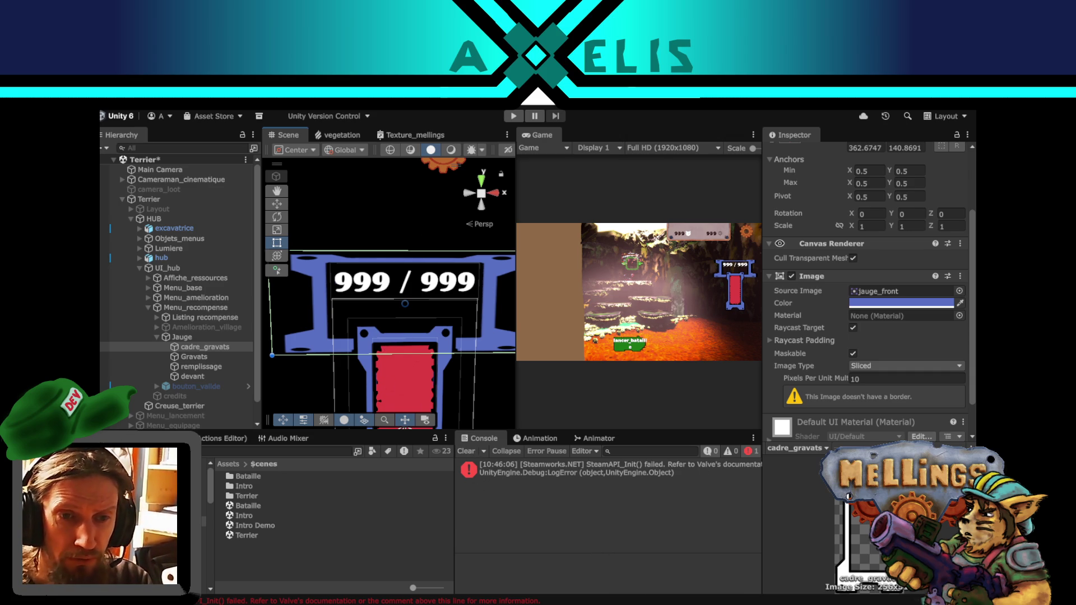
key(alt+Tab)
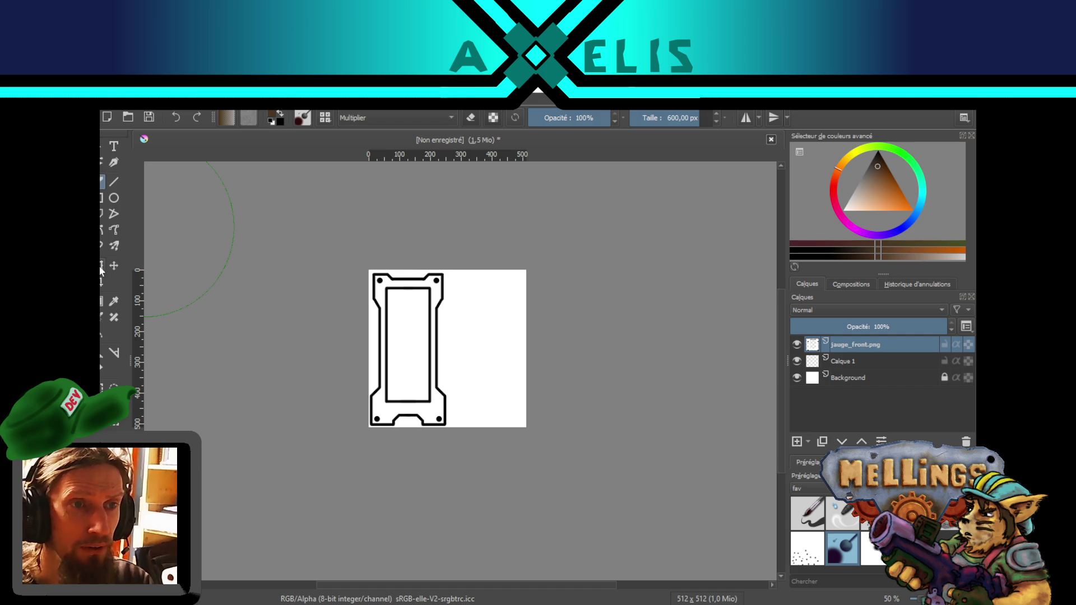
- Stretch the jauge_front drawing slightly wider to the right
click(101, 267)
drag(446, 350, 527, 350)
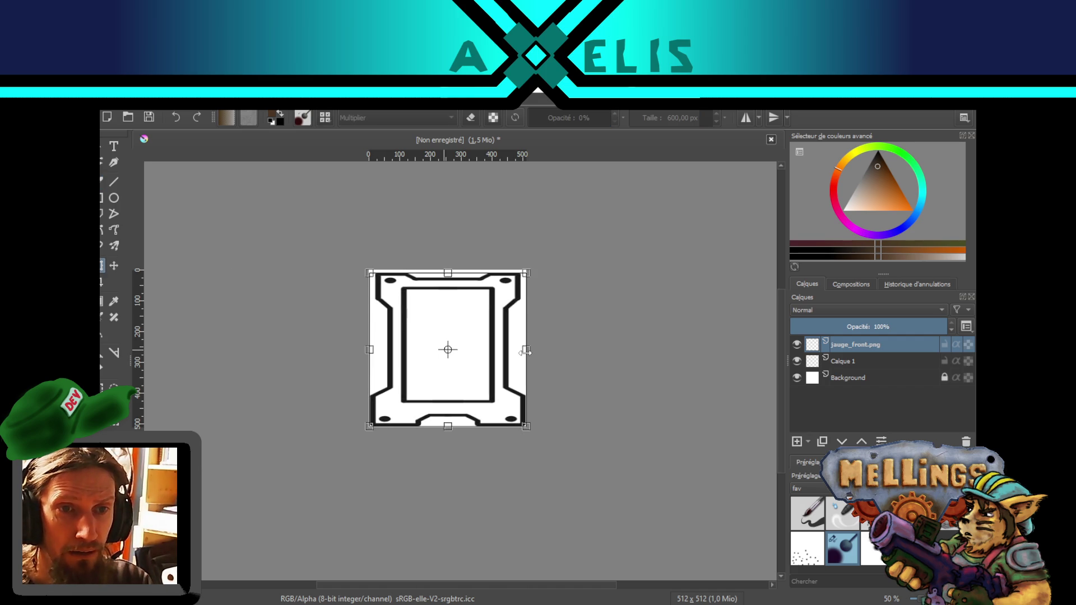
key(Return)
scroll(474, 306, up, 3)
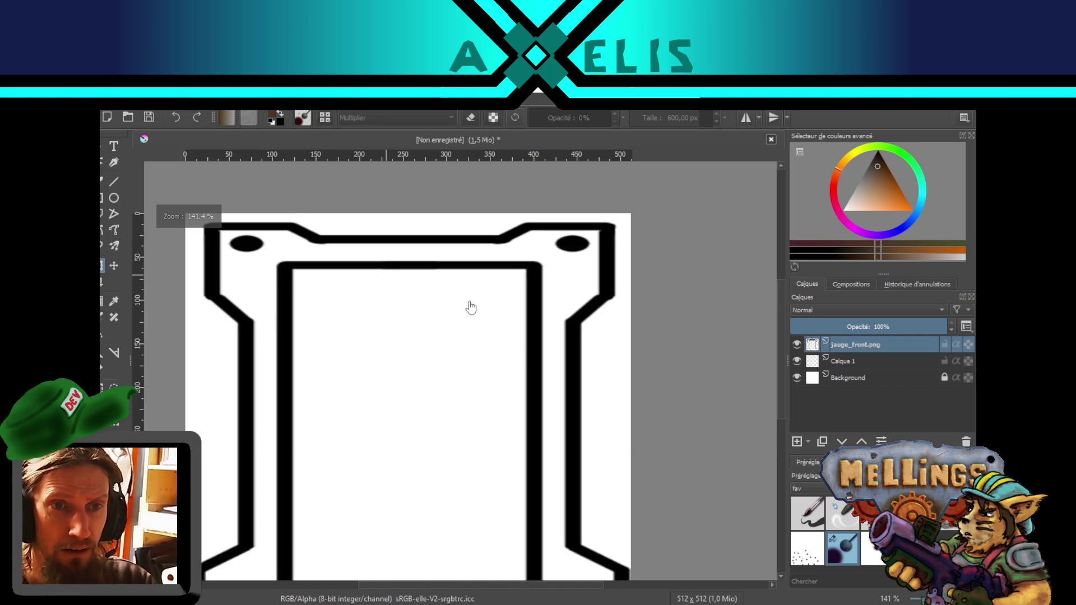
scroll(438, 301, down, 2)
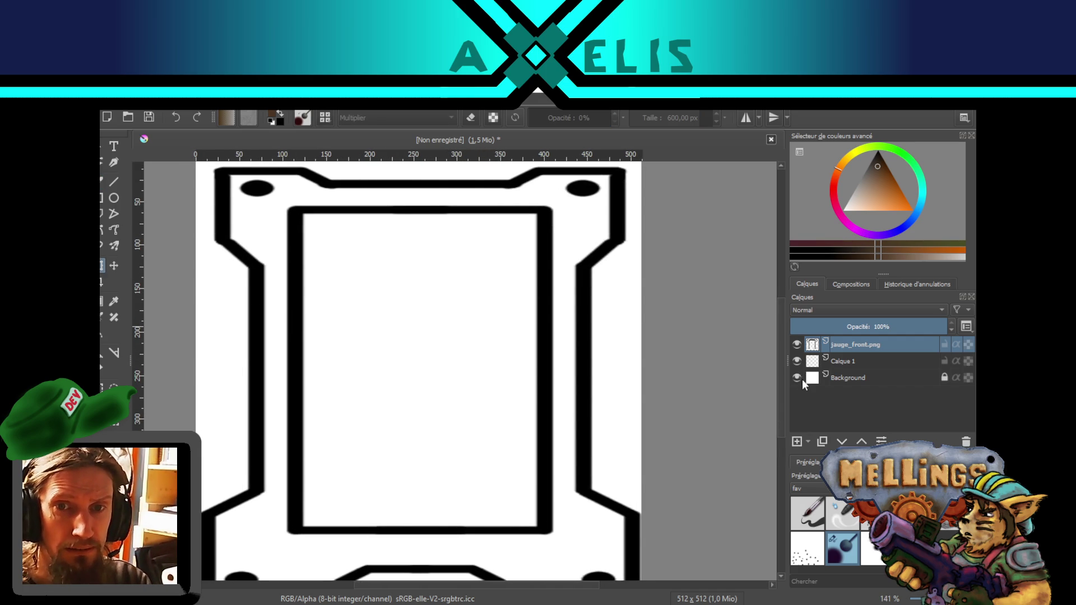
- Hide the Background layer and set up a horizontally mirrored freehand eraser at 100% zoom
click(798, 378)
key(1)
key(slash)
key(m)
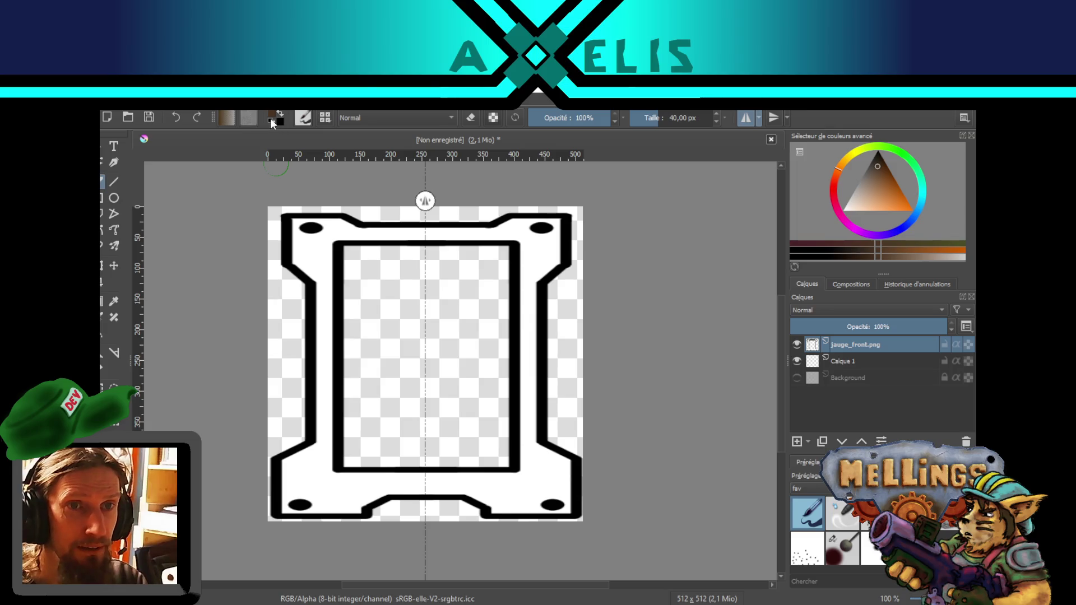
click(475, 117)
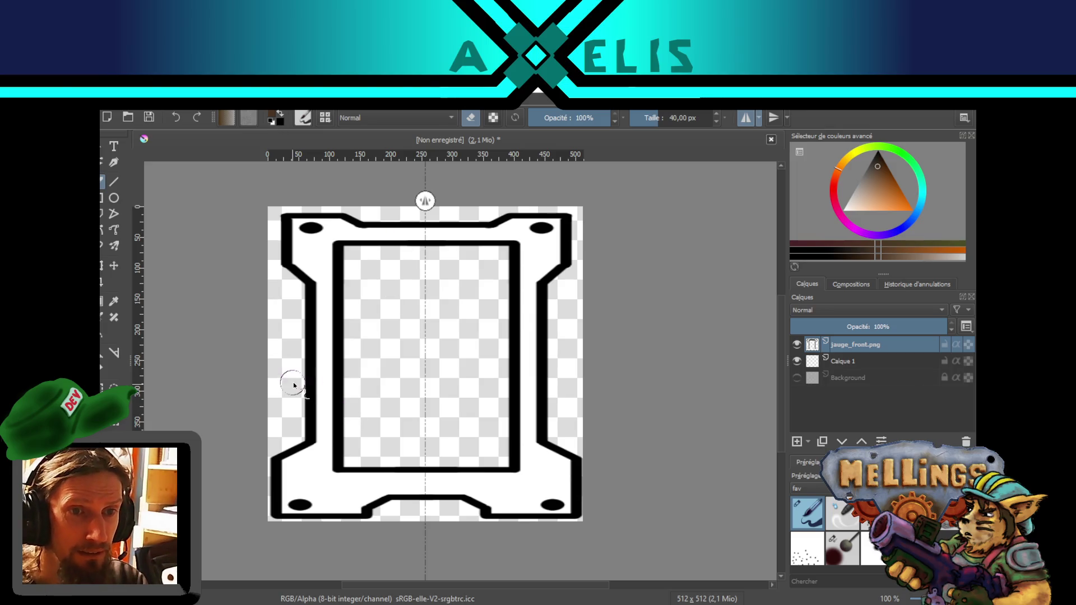
click(774, 118)
click(774, 118)
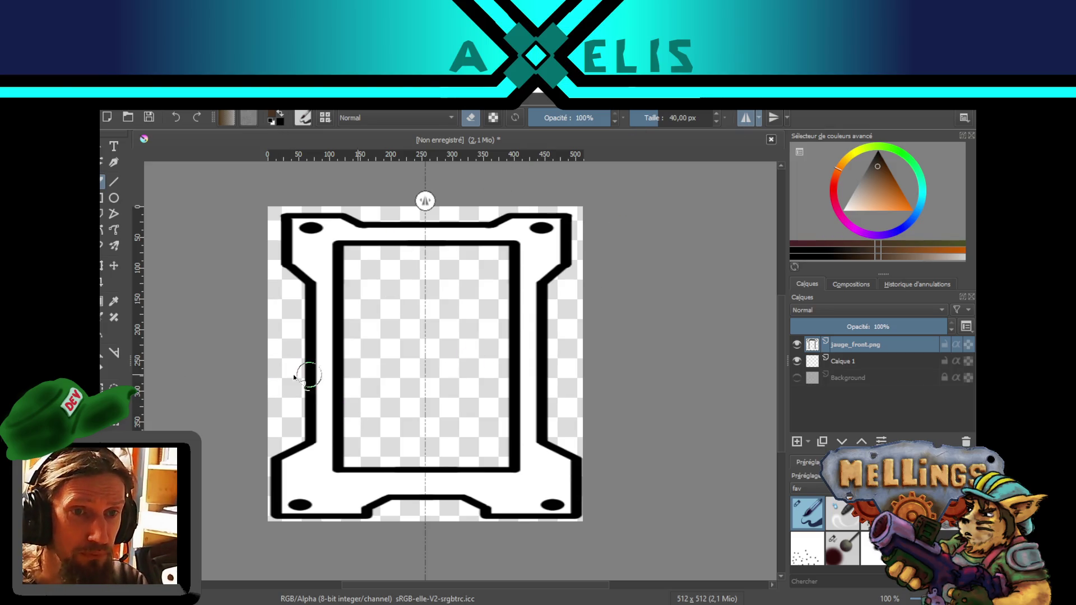
- Erase a straight band and the lower half of the frame with a mirrored 79 px eraser
click(113, 182)
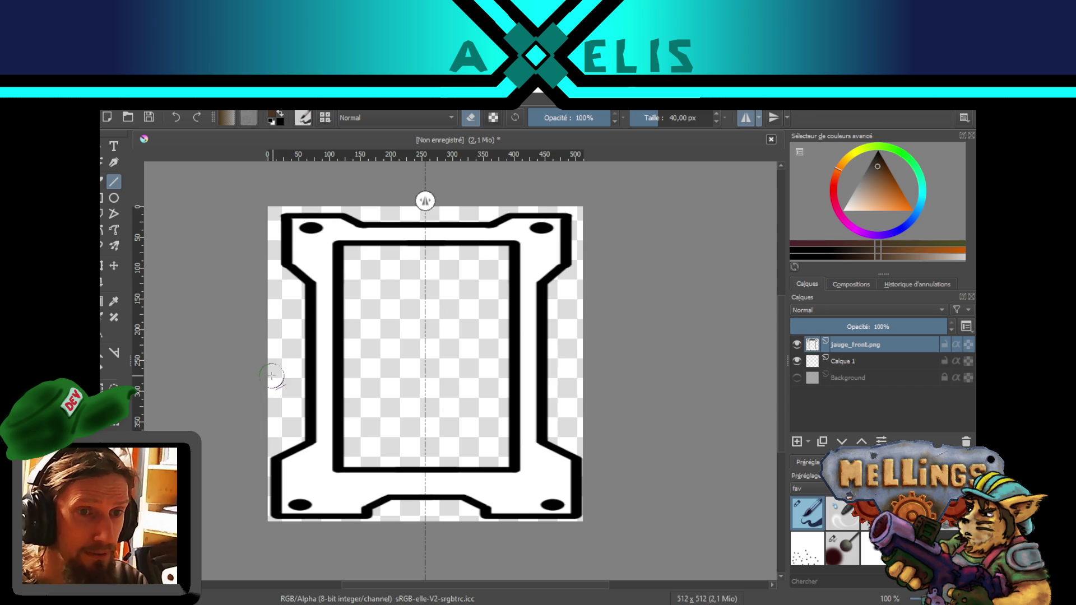
drag(258, 370, 656, 355)
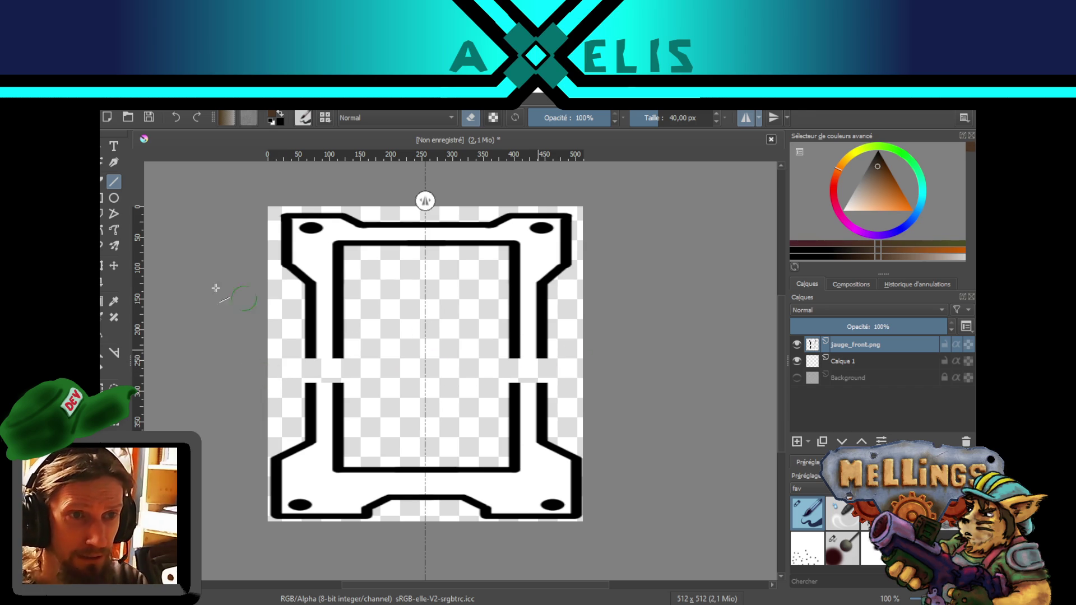
click(102, 181)
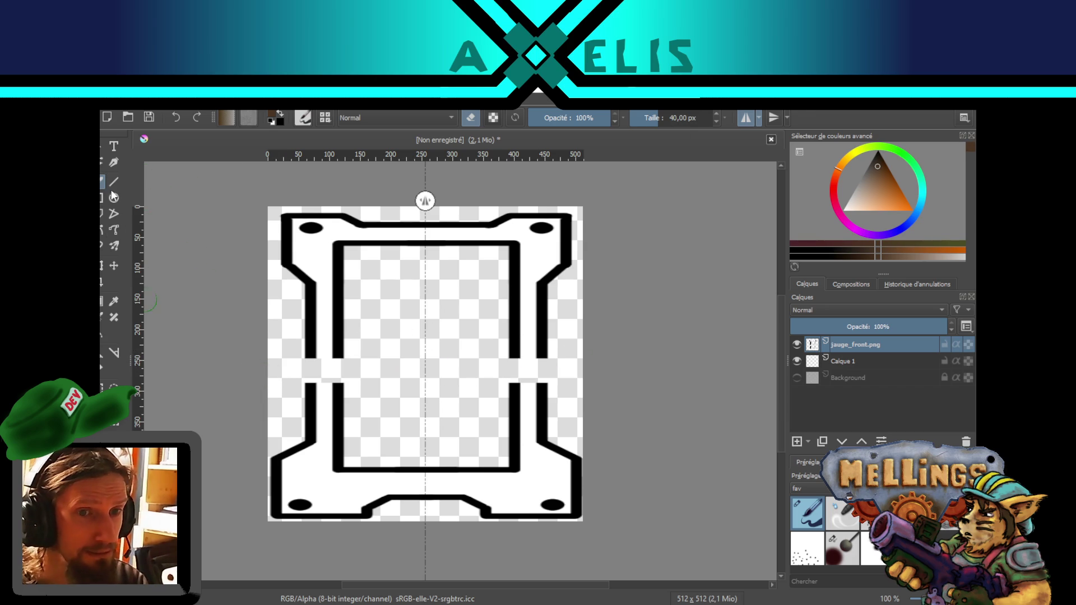
drag(701, 120, 726, 120)
mouse_move(421, 378)
mouse_down()
mouse_move(194, 439)
mouse_move(620, 512)
mouse_up()
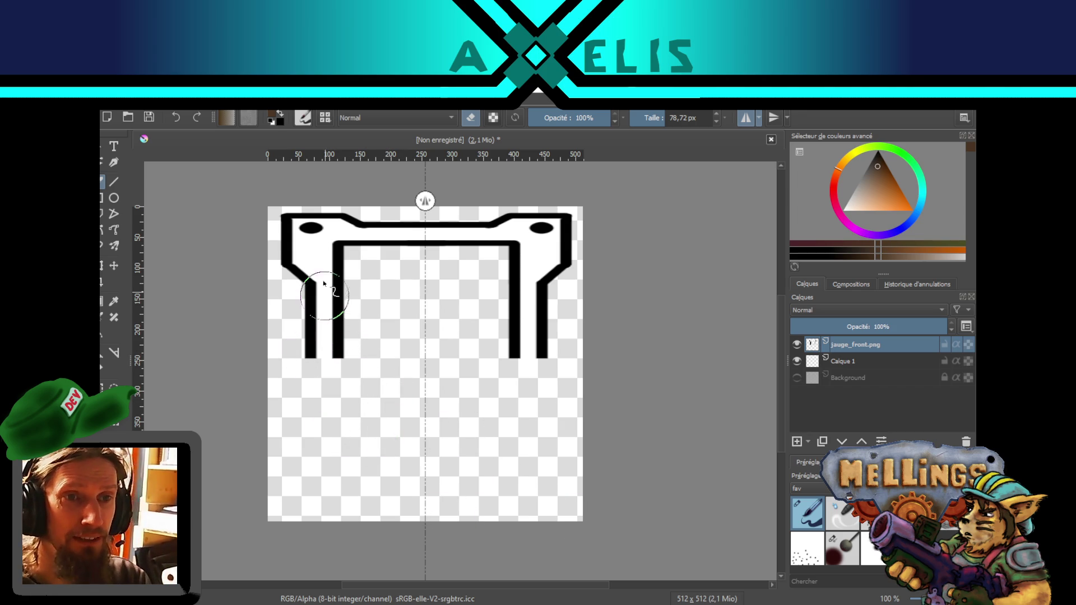
scroll(303, 231, up, 1)
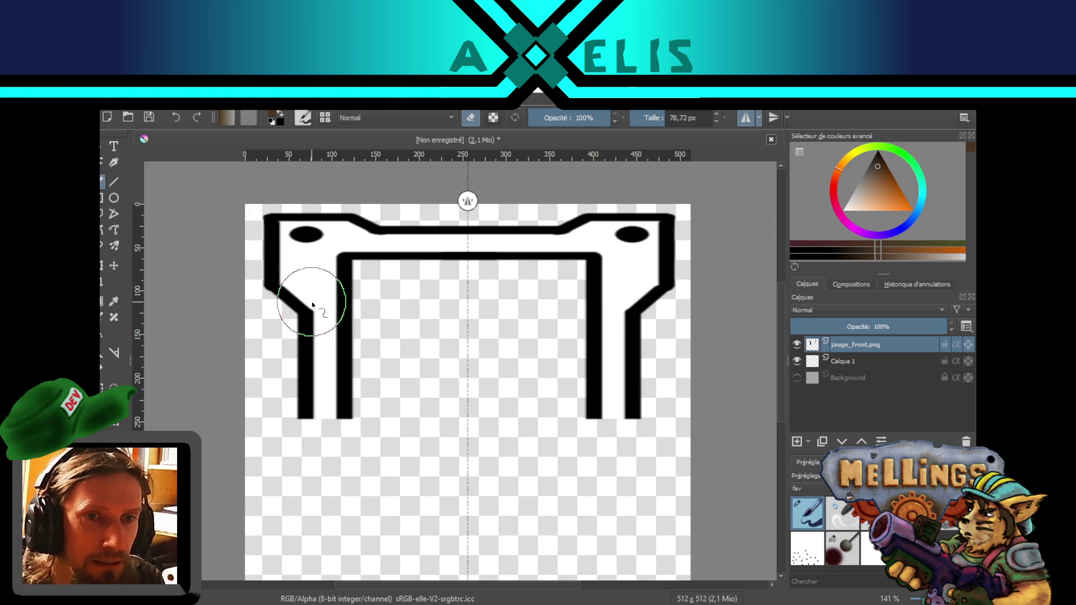
- Switch to black straight-line painting at 10 px and hide the jauge_front.png layer
click(114, 181)
click(280, 115)
key(e)
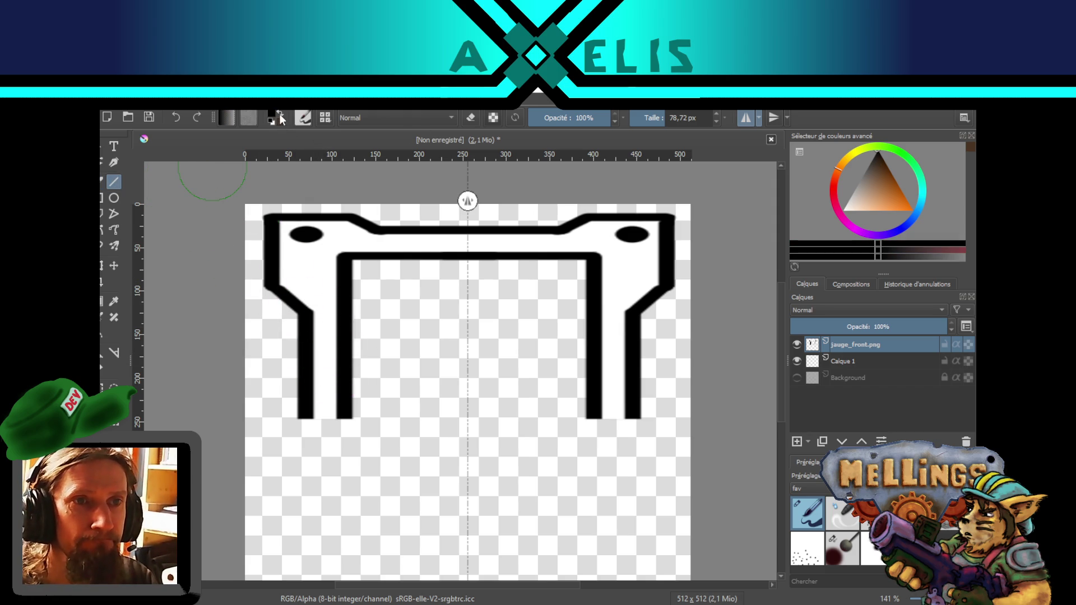
click(686, 114)
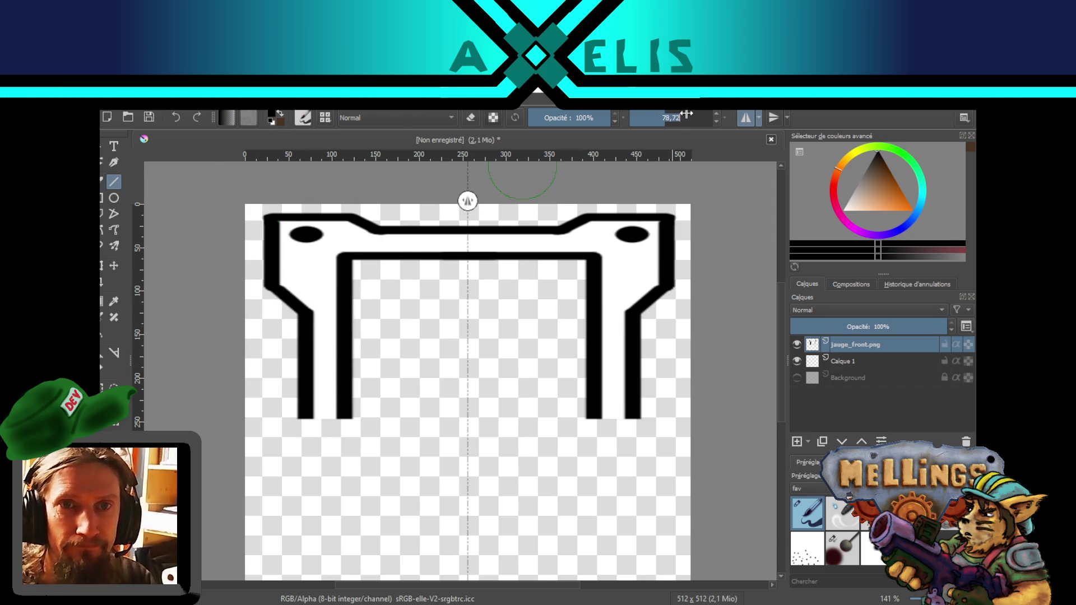
text(10)
key(Return)
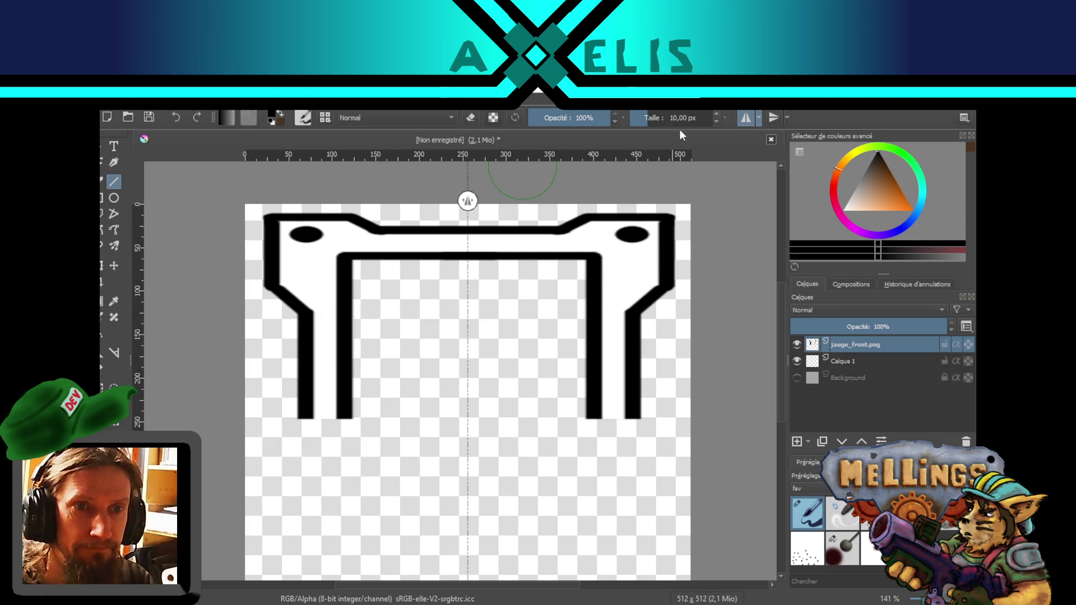
drag(308, 436, 321, 422)
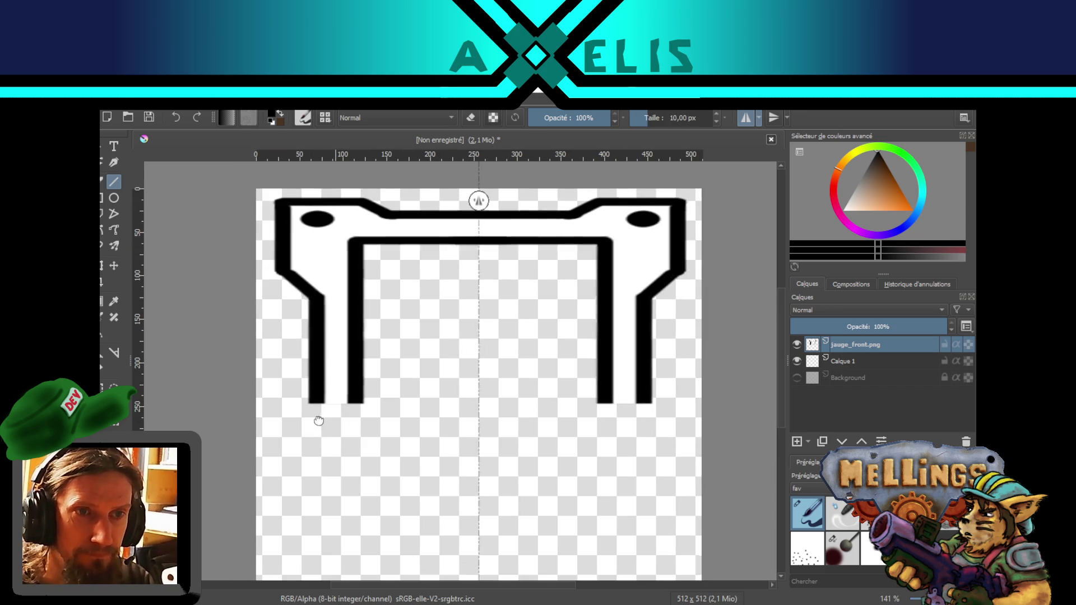
scroll(288, 290, down, 1)
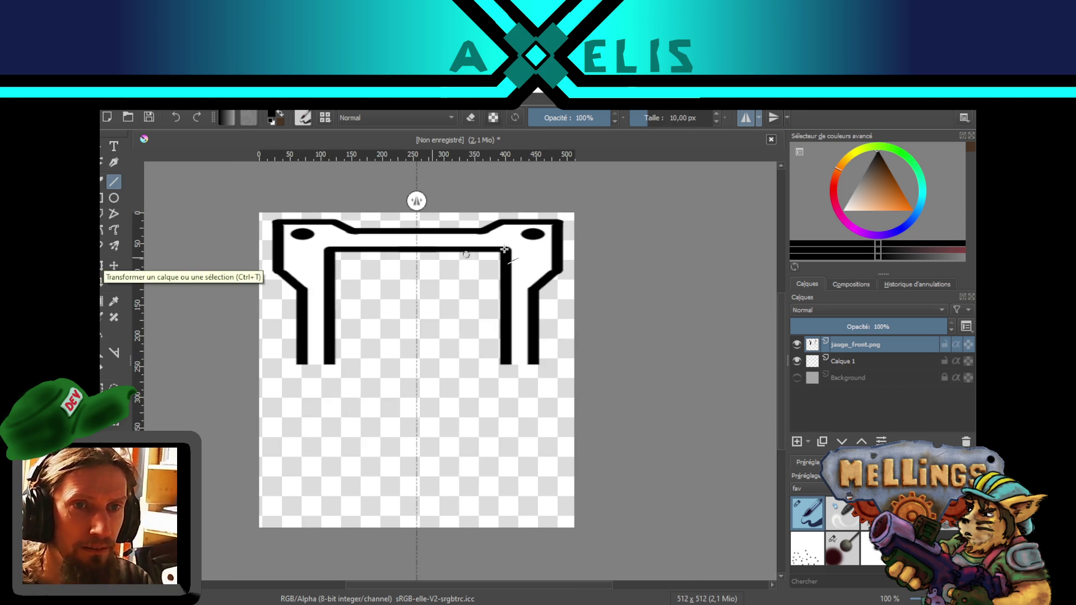
click(797, 345)
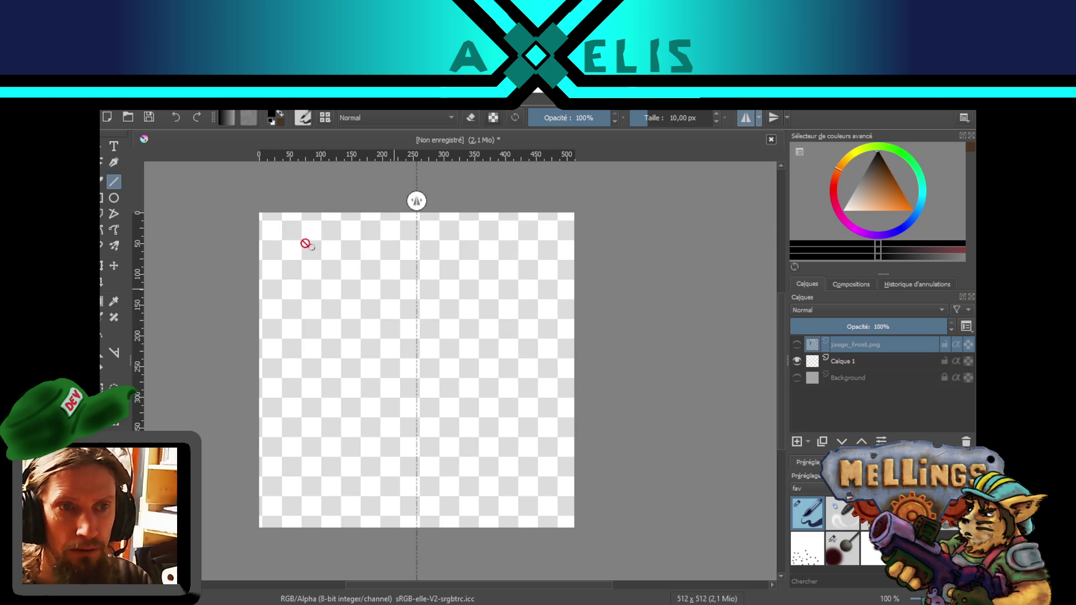
- On Calque 1, draw a mirrored black tank outline with top bar and tapering sides, then duplicate it
click(856, 363)
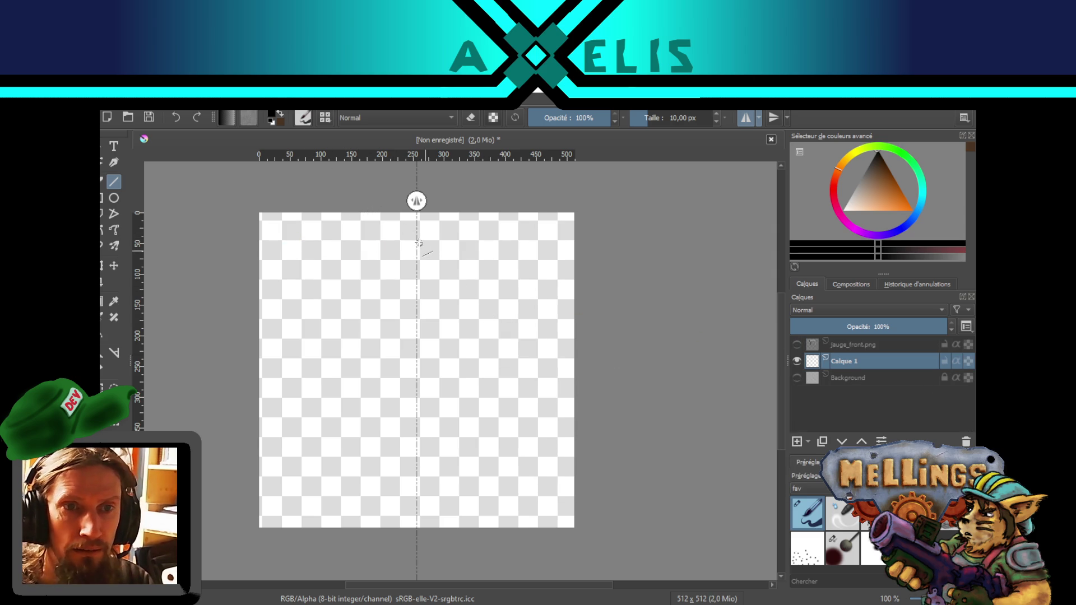
mouse_move(420, 228)
mouse_down()
mouse_move(267, 228)
mouse_move(275, 319)
mouse_up()
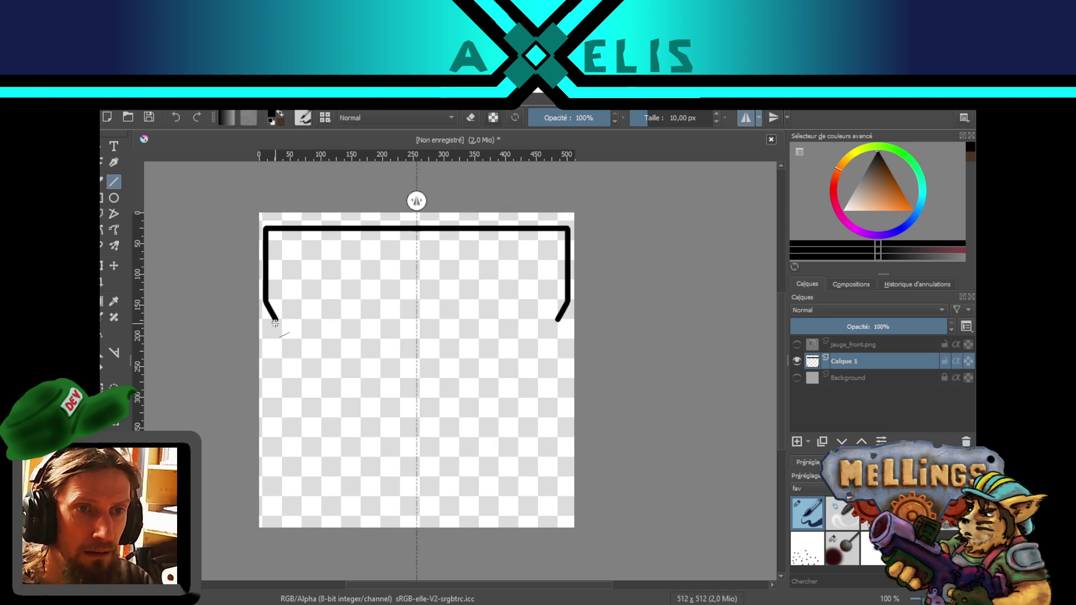
drag(276, 321, 276, 372)
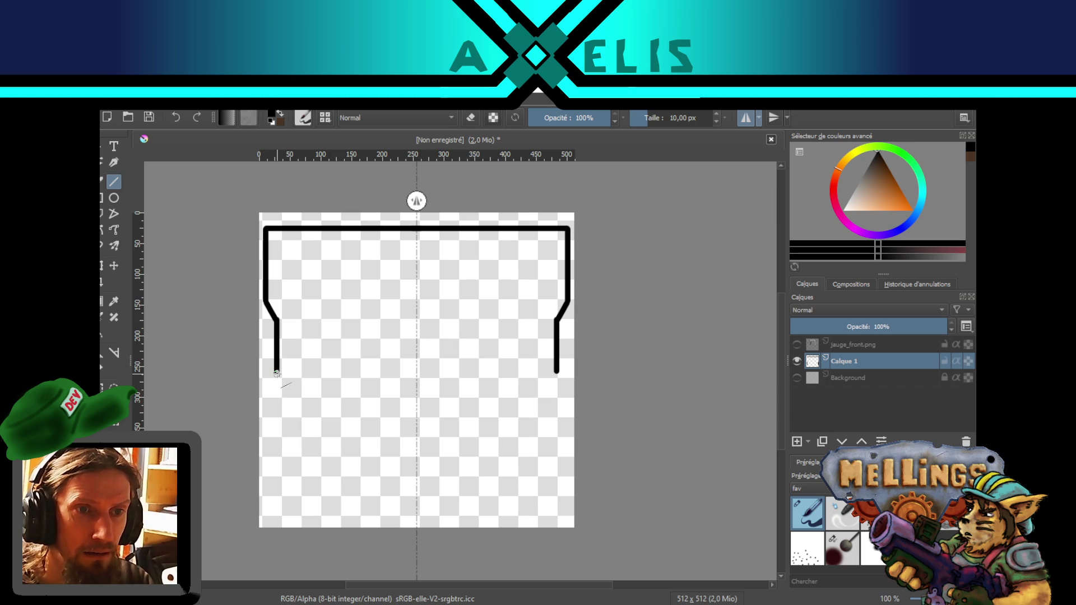
mouse_move(276, 372)
mouse_down()
mouse_move(283, 449)
mouse_move(319, 528)
mouse_up()
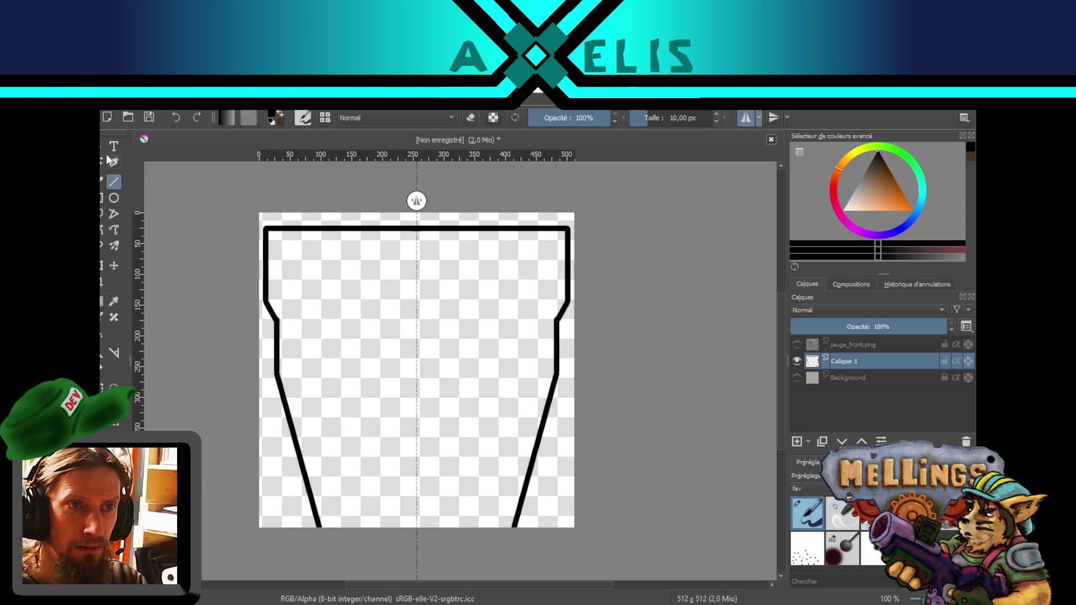
key(ctrl+v)
key(ctrl+j)
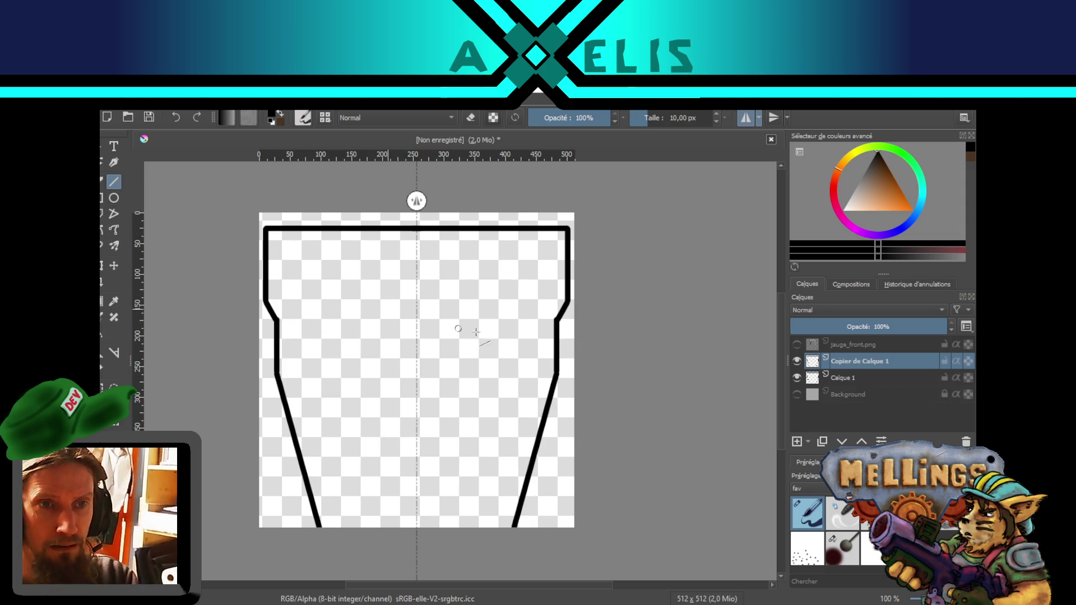
- Undo the trial shrink and accidental fill, removing the duplicated outline layer
click(103, 266)
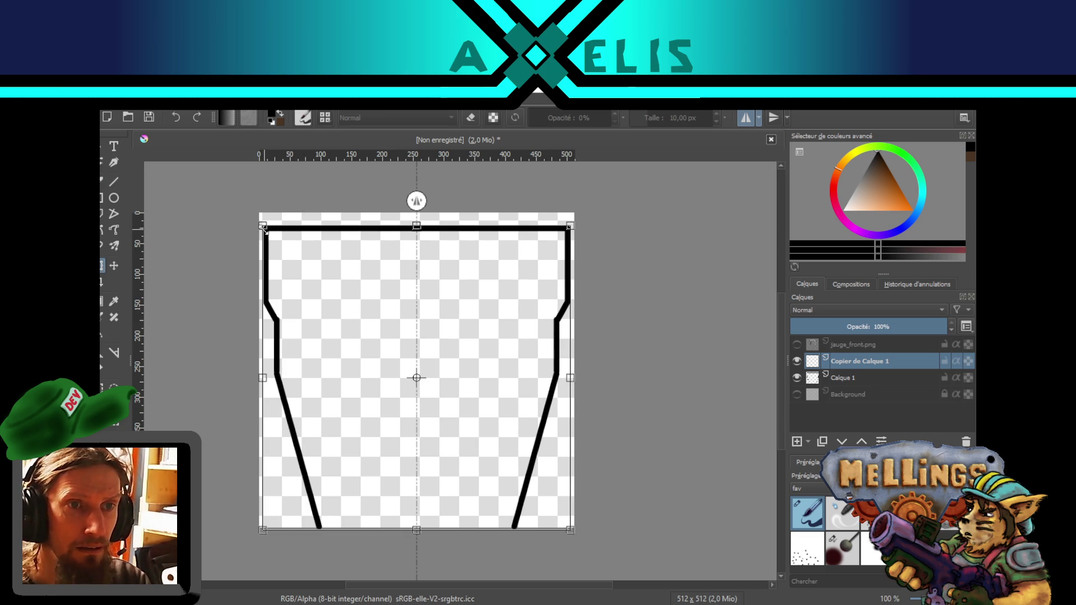
drag(263, 226, 272, 234)
drag(277, 241, 289, 272)
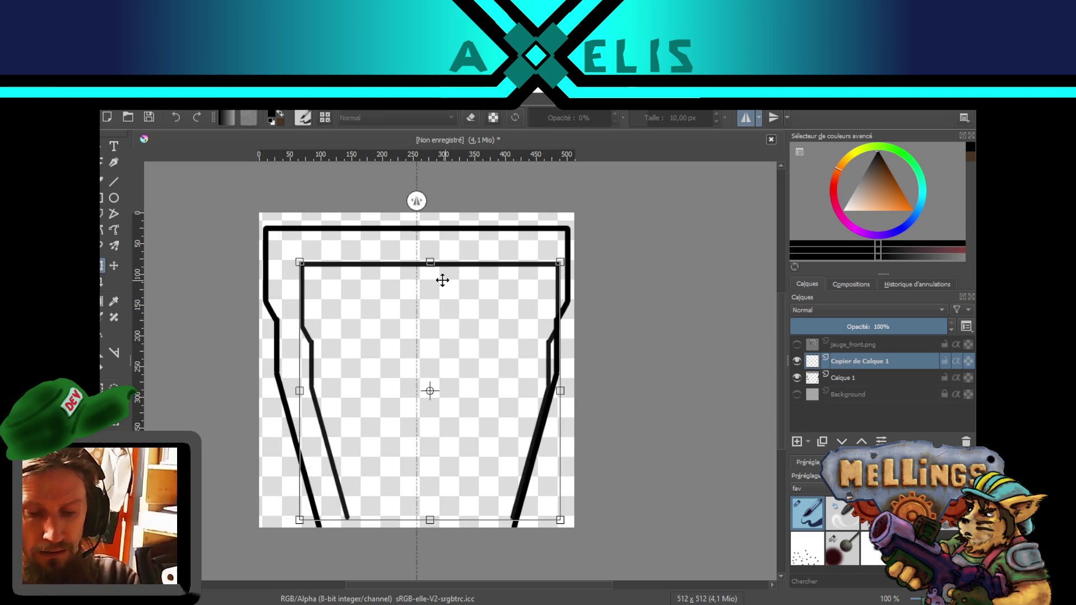
key(shift+BackSpace)
key(ctrl+z)
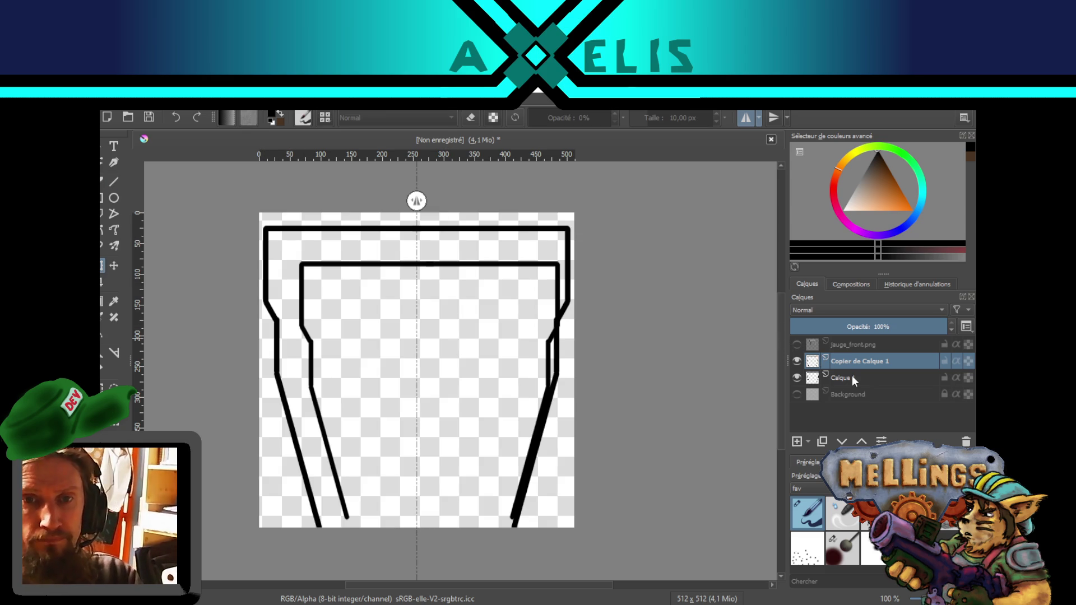
click(861, 376)
key(ctrl+z)
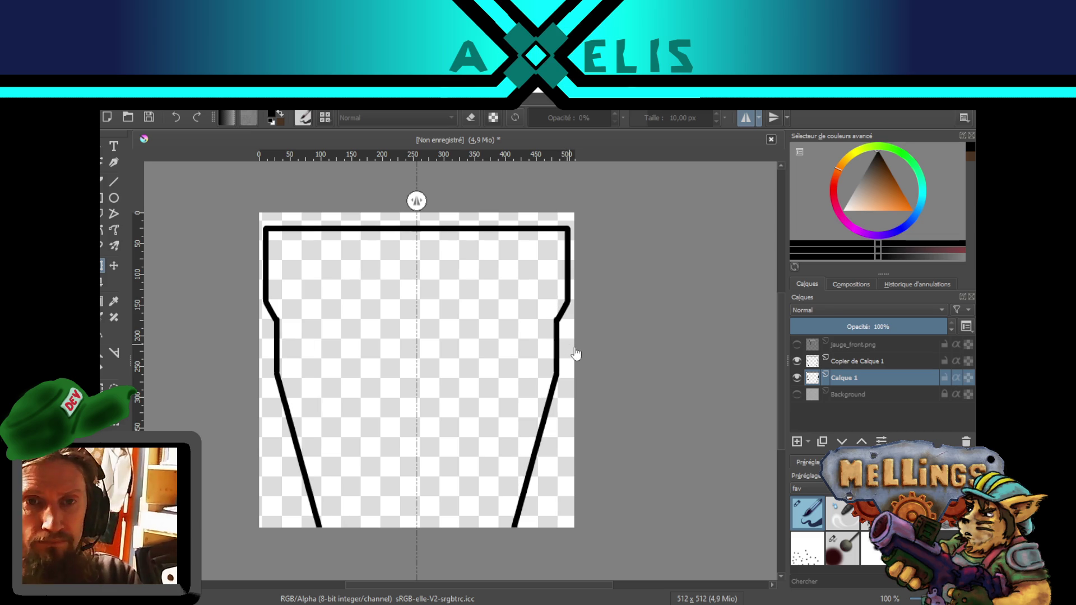
key(ctrl+z)
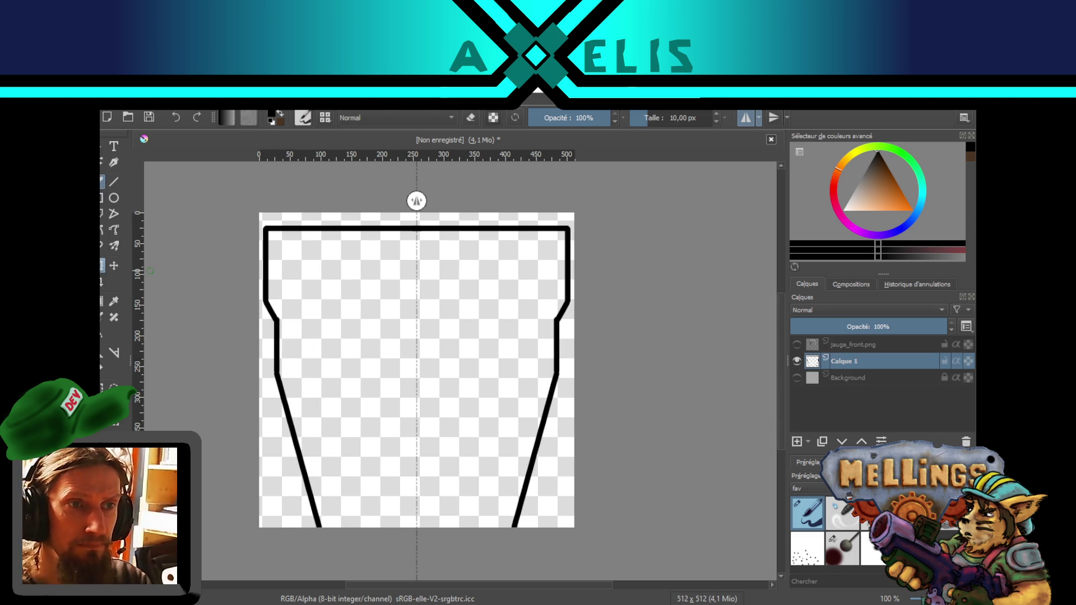
- Turn off mirroring, scale the outline down toward the bottom, and invert it to white
key(ctrl+t)
click(747, 119)
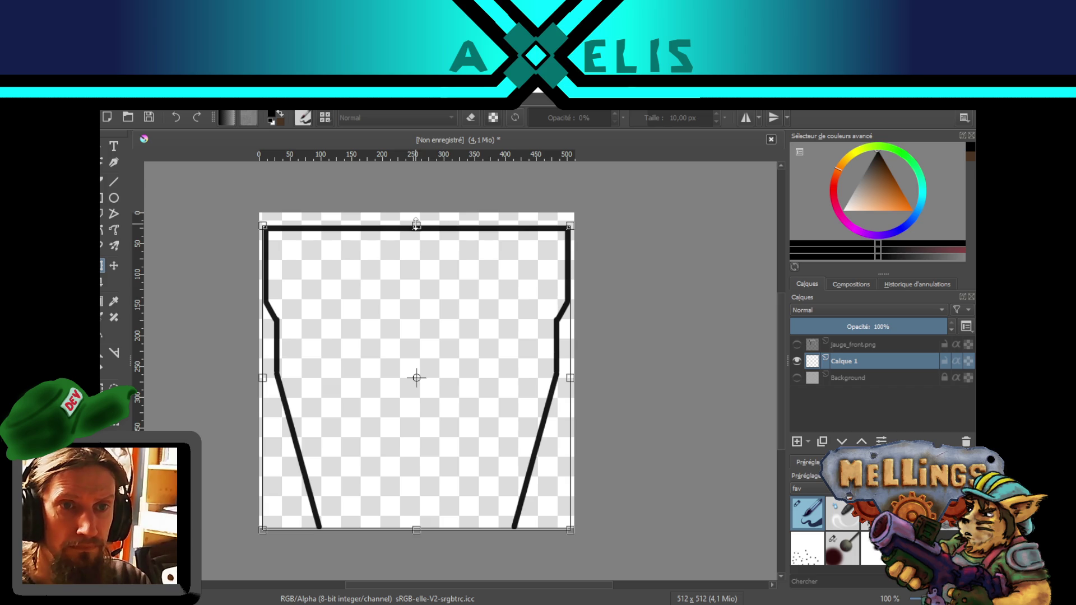
mouse_move(426, 226)
mouse_down()
mouse_move(417, 309)
mouse_move(415, 257)
mouse_up()
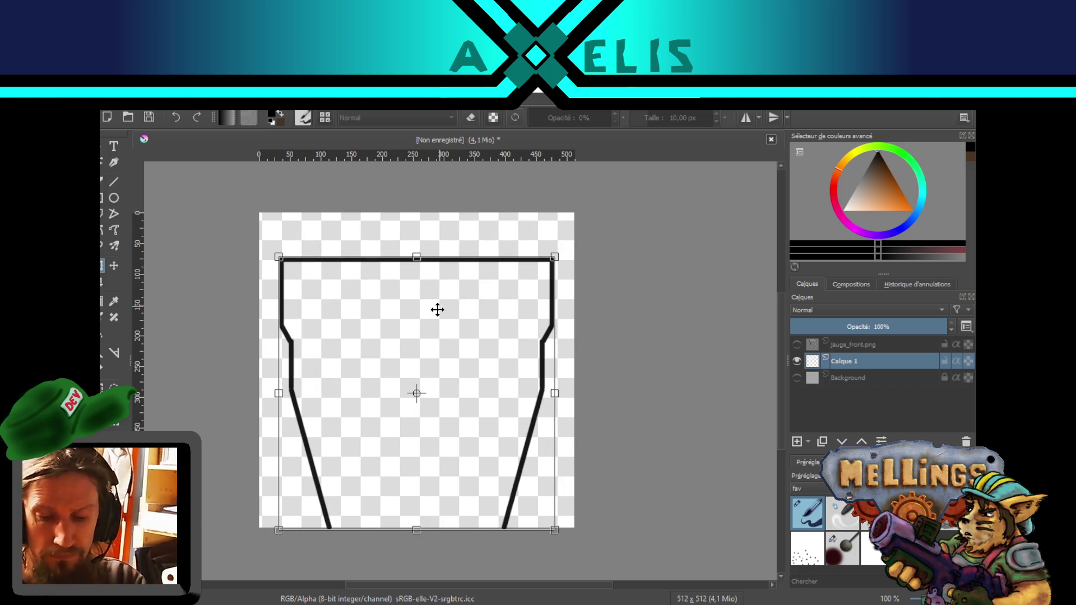
key(Return)
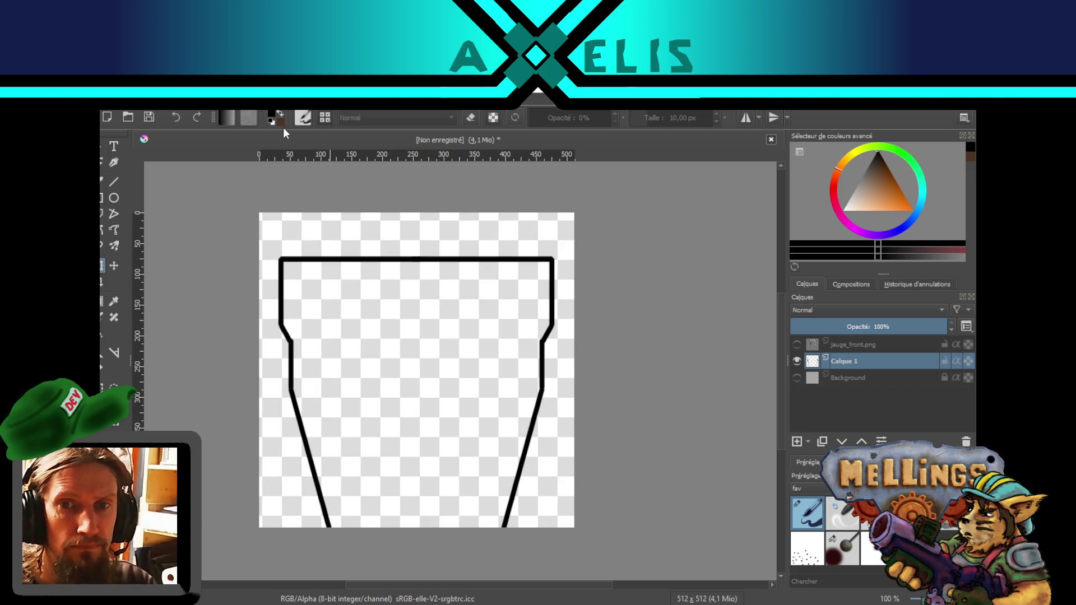
key(ctrl+i)
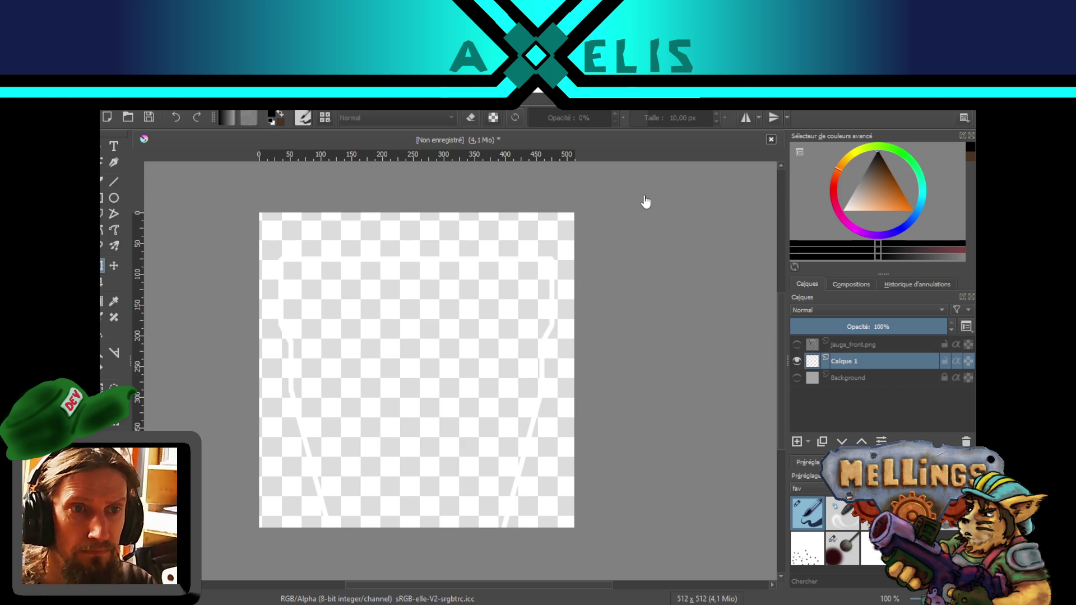
right_click(924, 362)
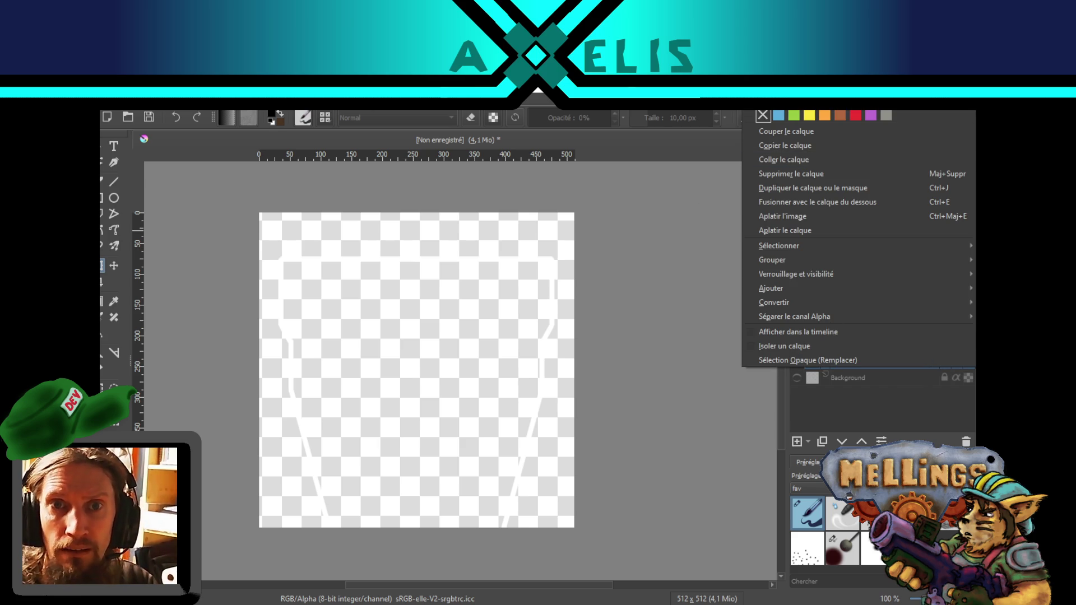
- Add a 7 px black Stroke layer style at 100% opacity to the outline
click(833, 150)
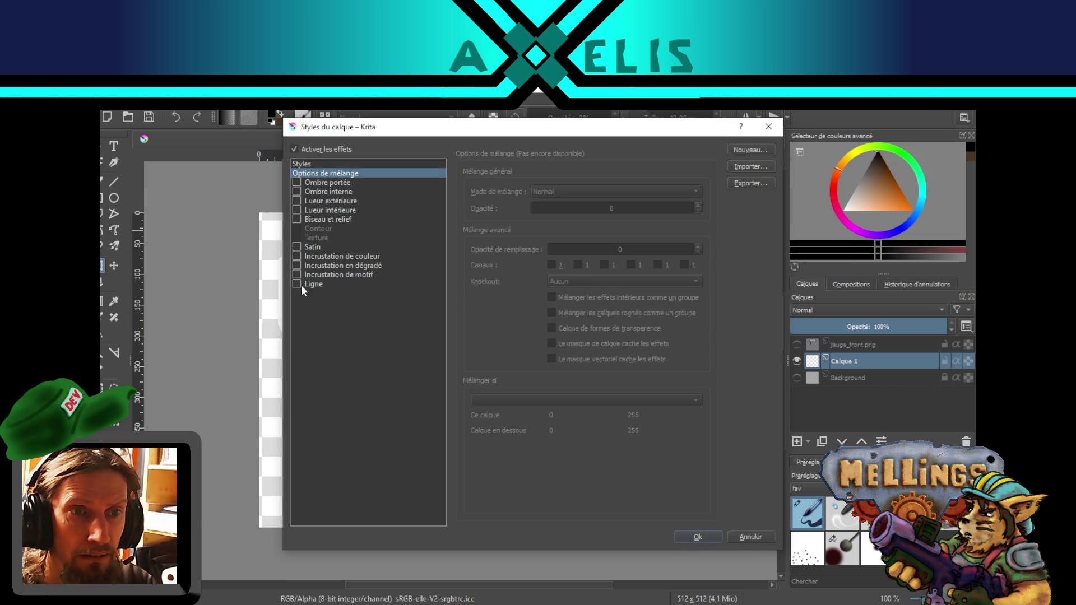
click(308, 285)
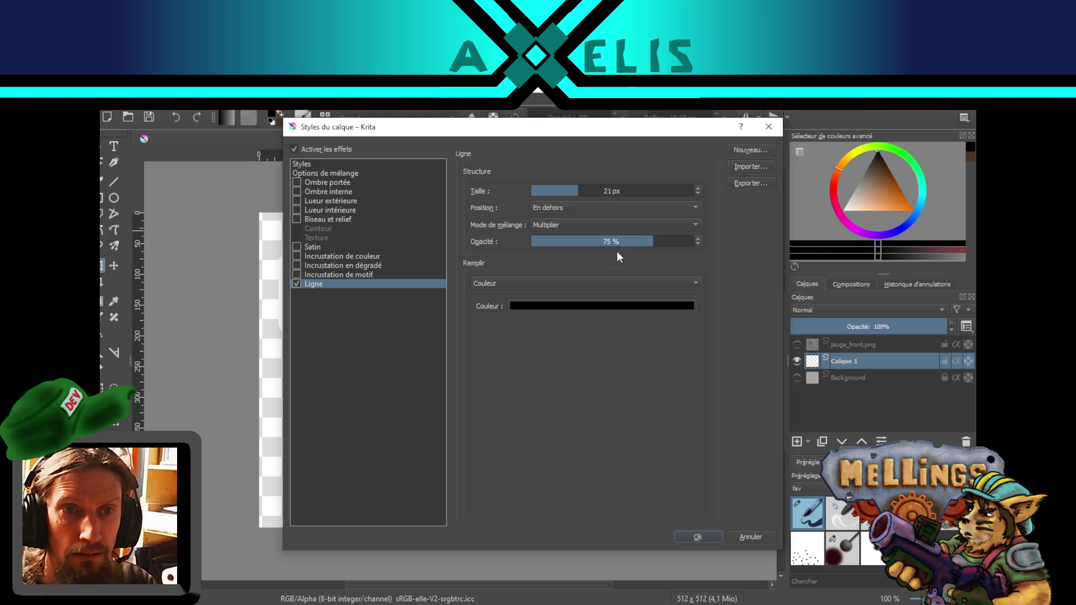
drag(650, 241, 732, 237)
drag(577, 191, 558, 194)
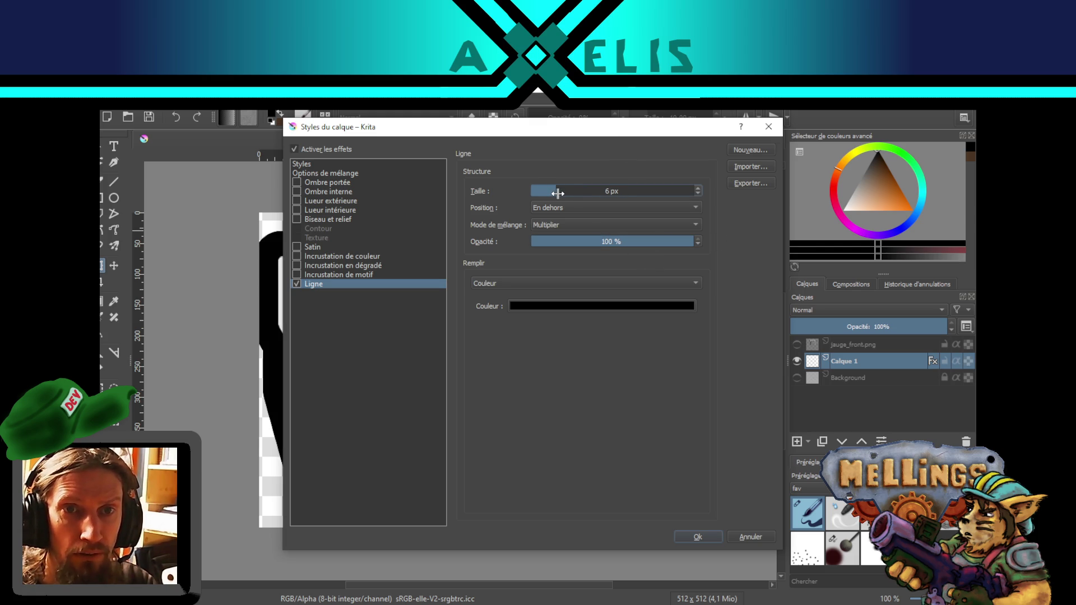
drag(526, 127, 732, 132)
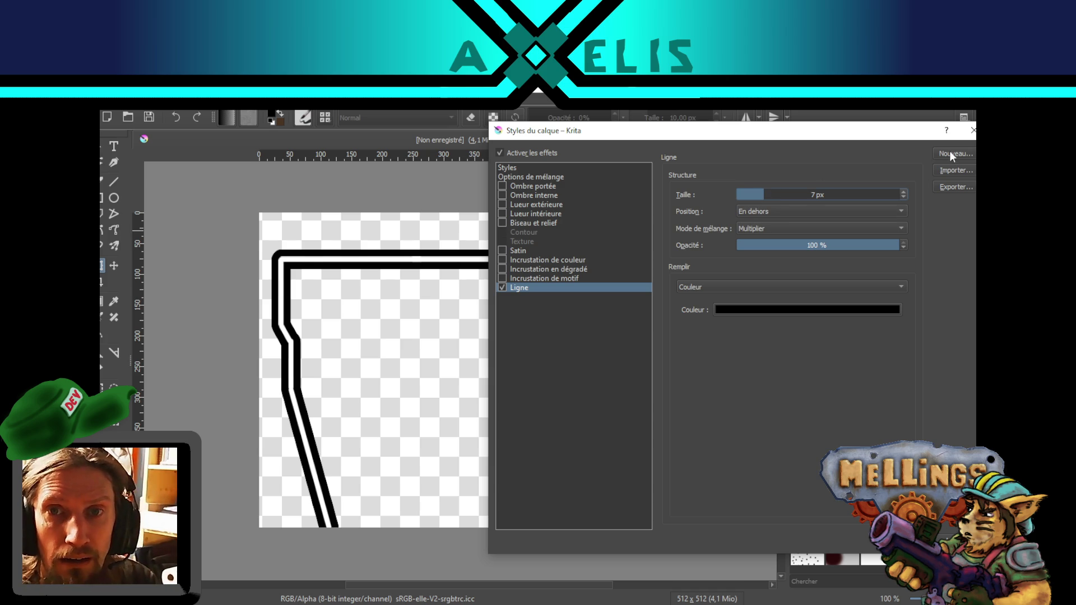
drag(909, 137, 760, 129)
click(755, 534)
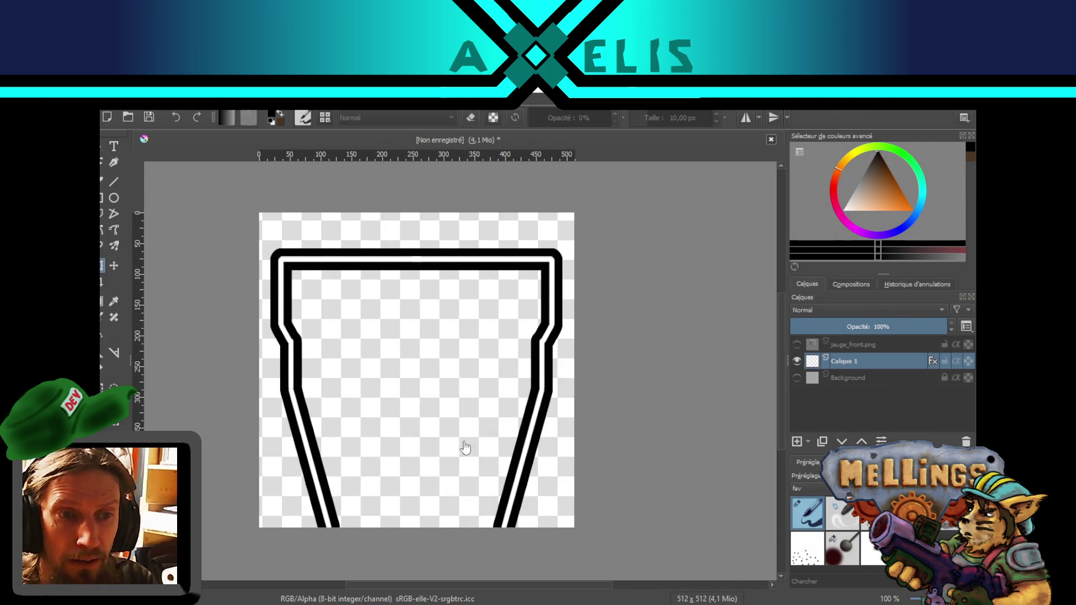
- Scale the outlined layer up to span nearly the whole canvas
click(112, 270)
drag(416, 255, 416, 224)
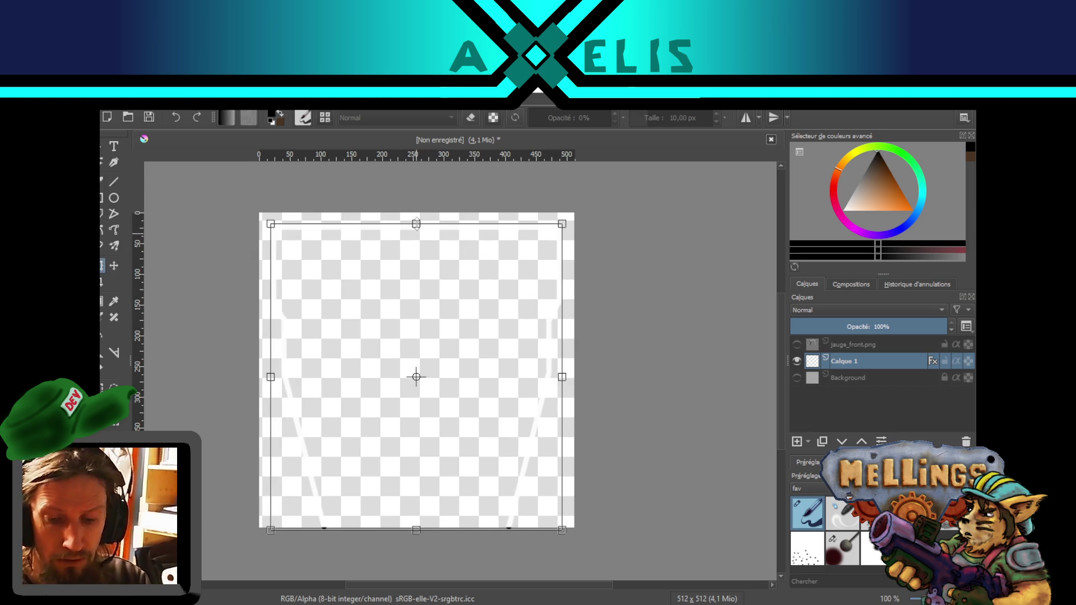
key(Return)
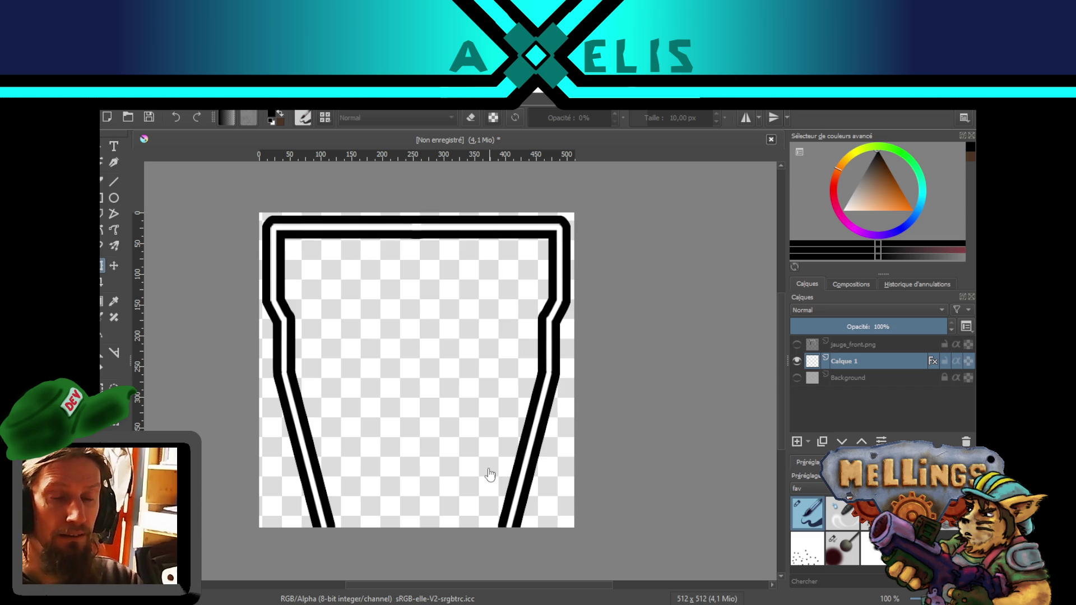
drag(454, 453, 468, 442)
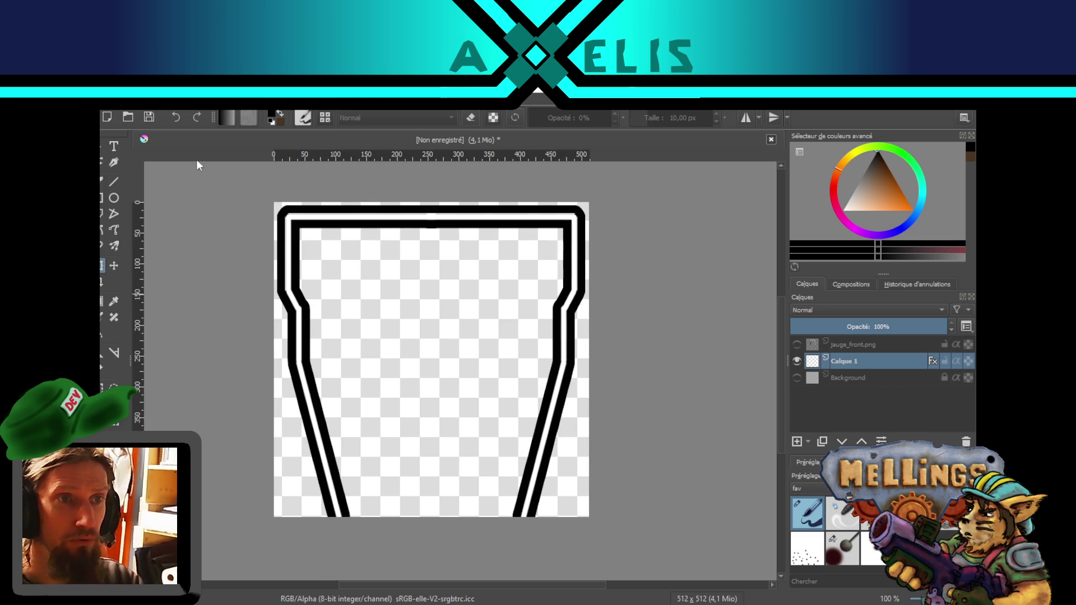
click(103, 114)
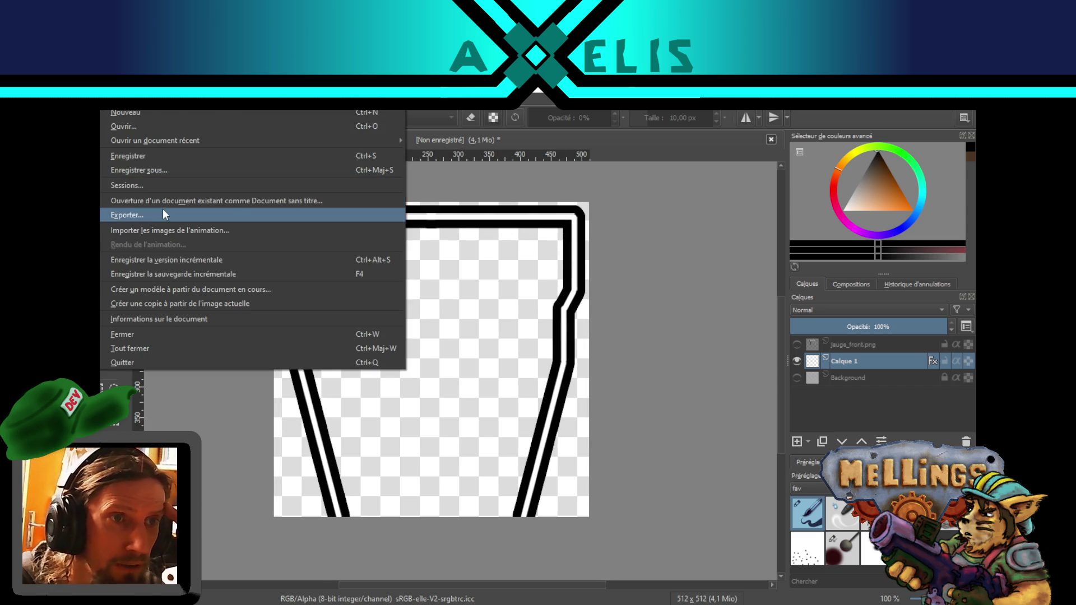
- Begin exporting the image, briefly checking the Twitch stream tab meanwhile
click(163, 214)
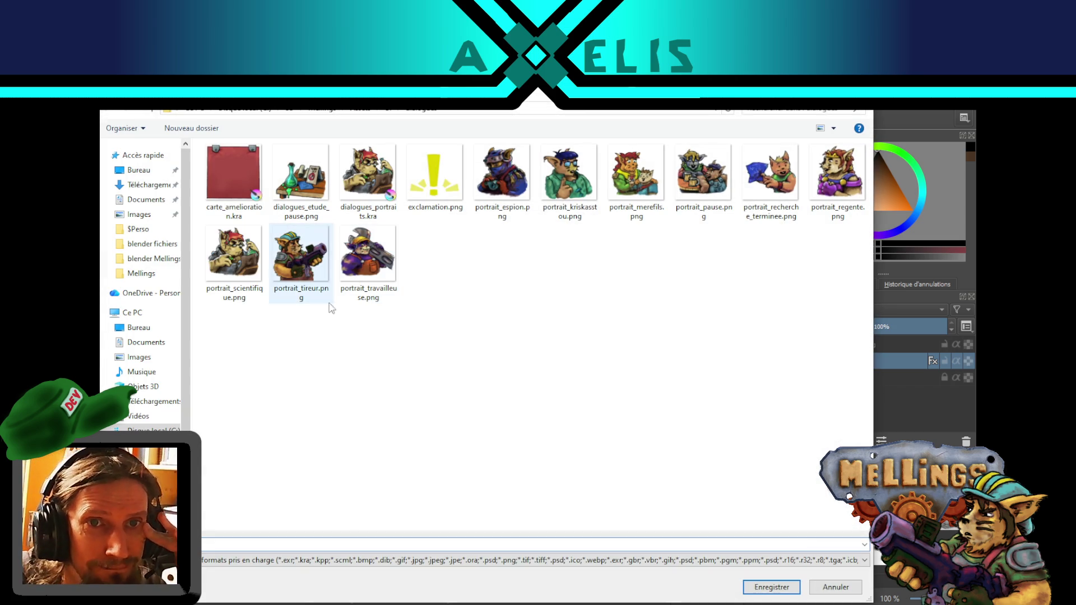
key(alt+Tab)
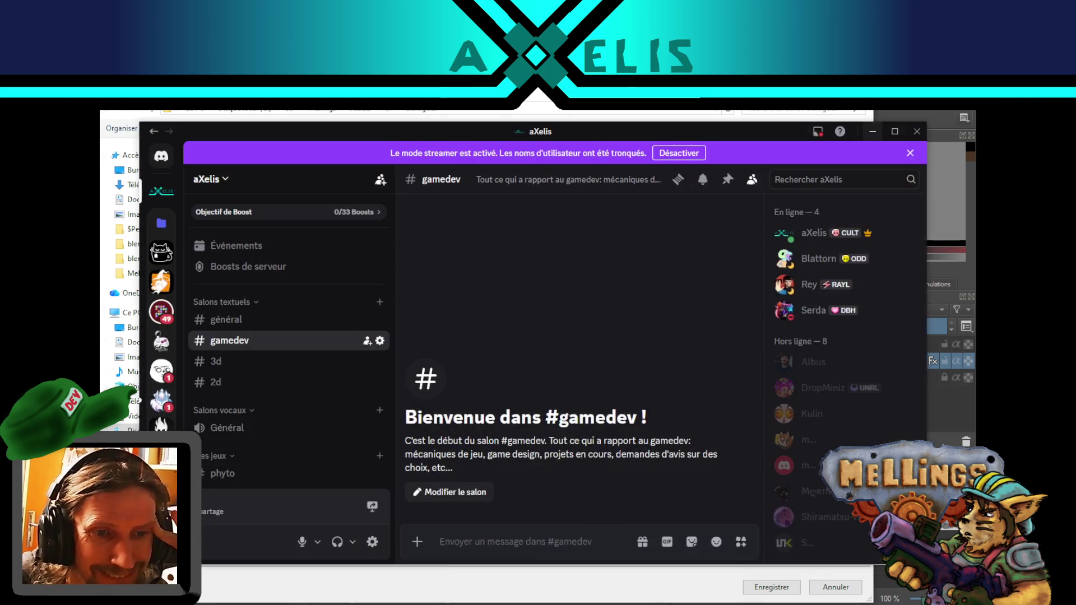
key(alt+Tab)
click(325, 115)
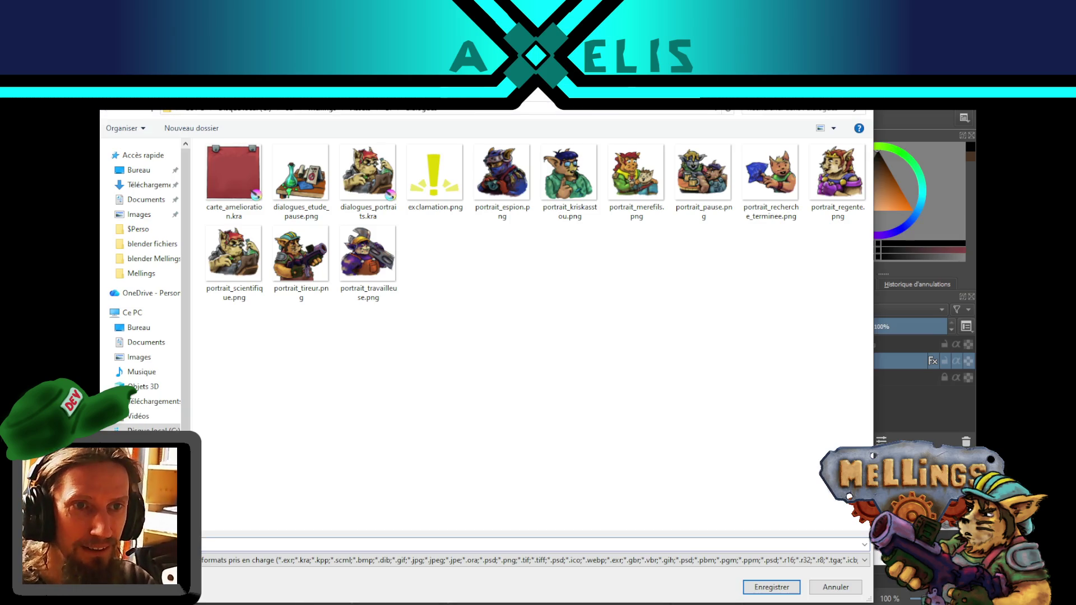
- Browse to the menus folder and save the export over jauge_front.png
click(360, 108)
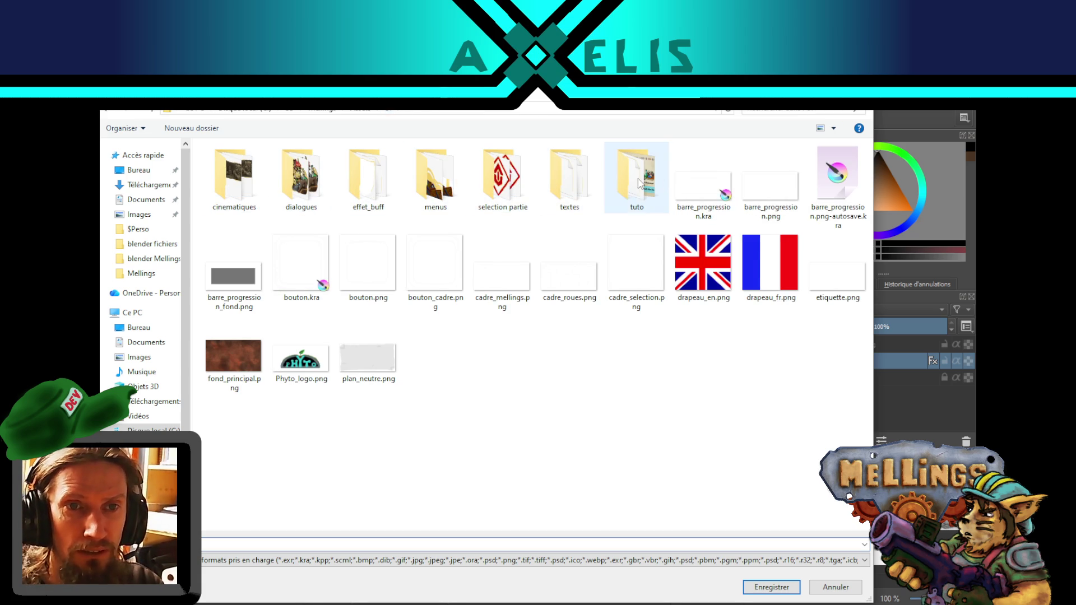
double_click(436, 177)
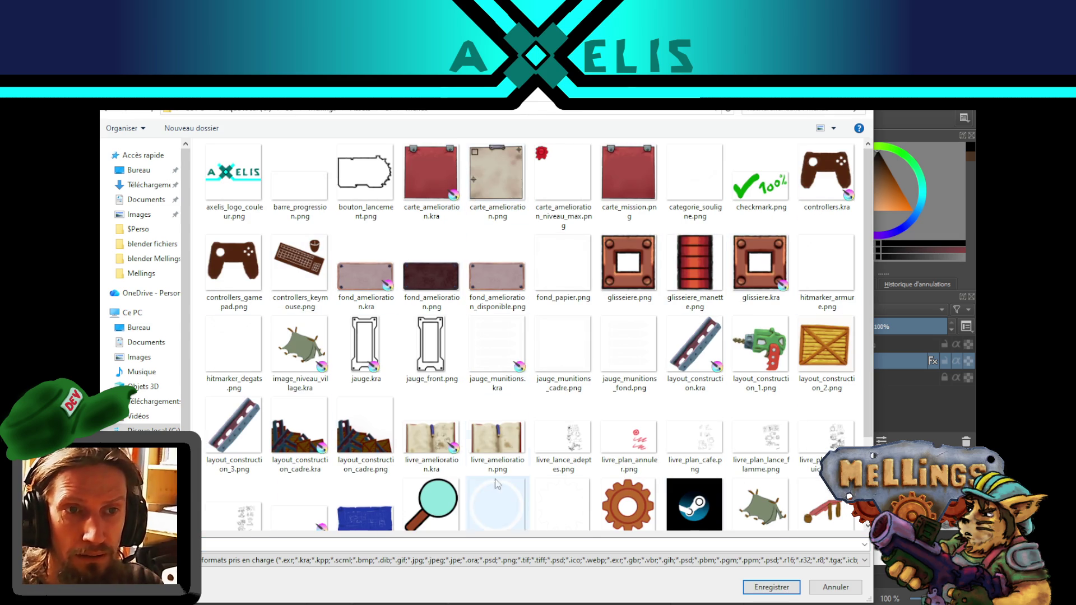
scroll(498, 503, down, 2)
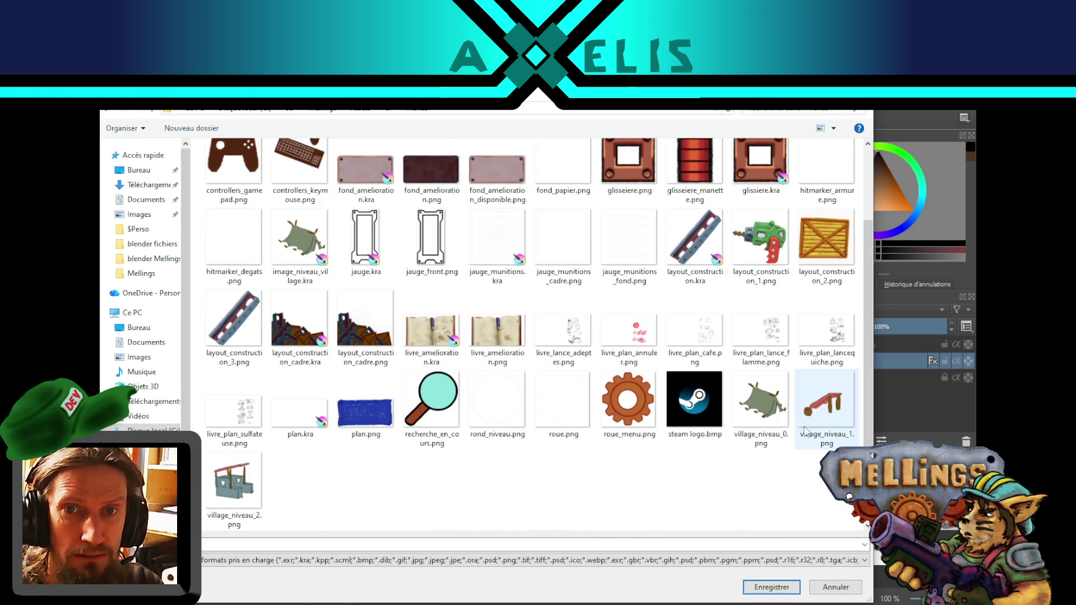
scroll(805, 435, up, 2)
scroll(618, 338, down, 2)
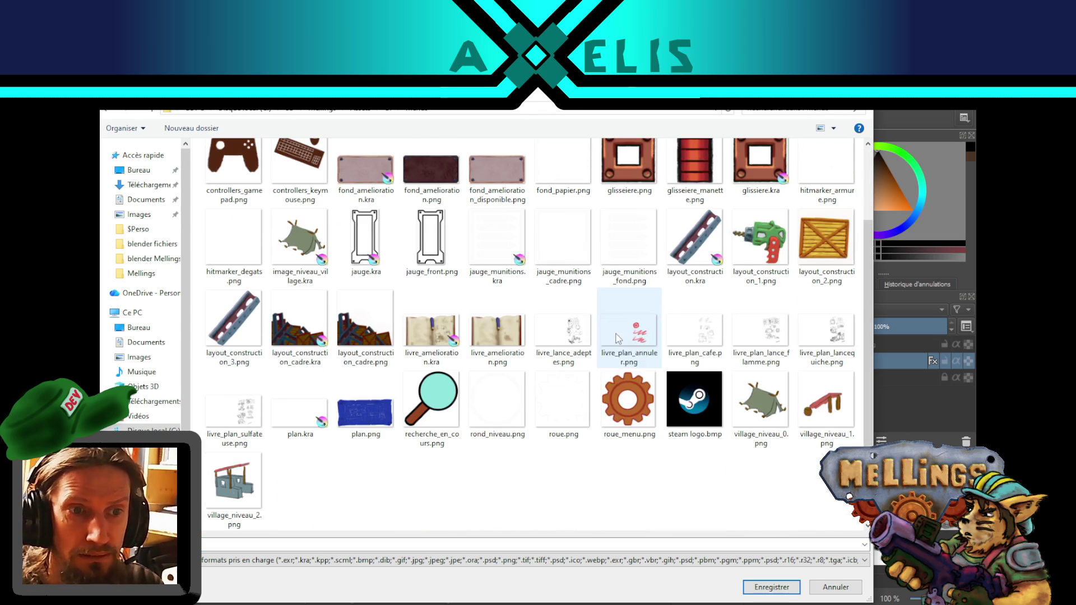
click(426, 247)
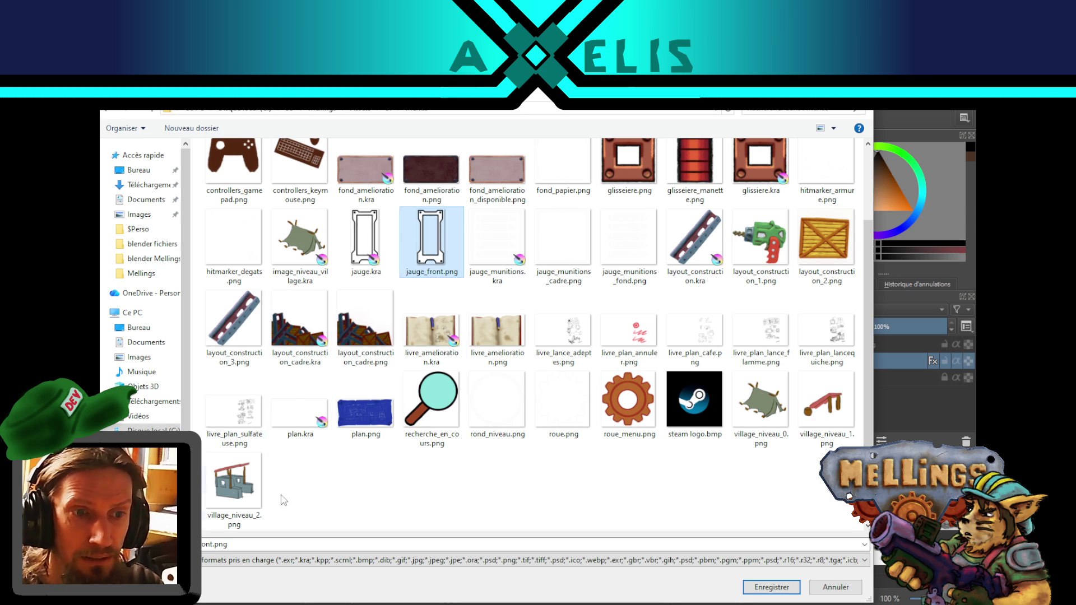
double_click(214, 545)
click(213, 545)
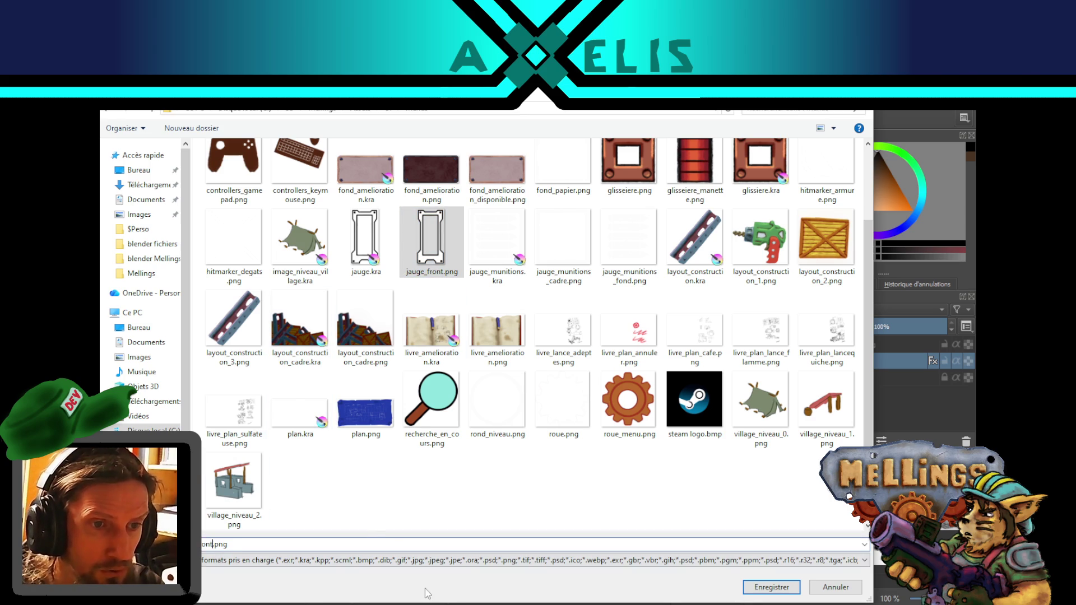
key(BackSpace)
key(BackSpace)
key(BackSpace)
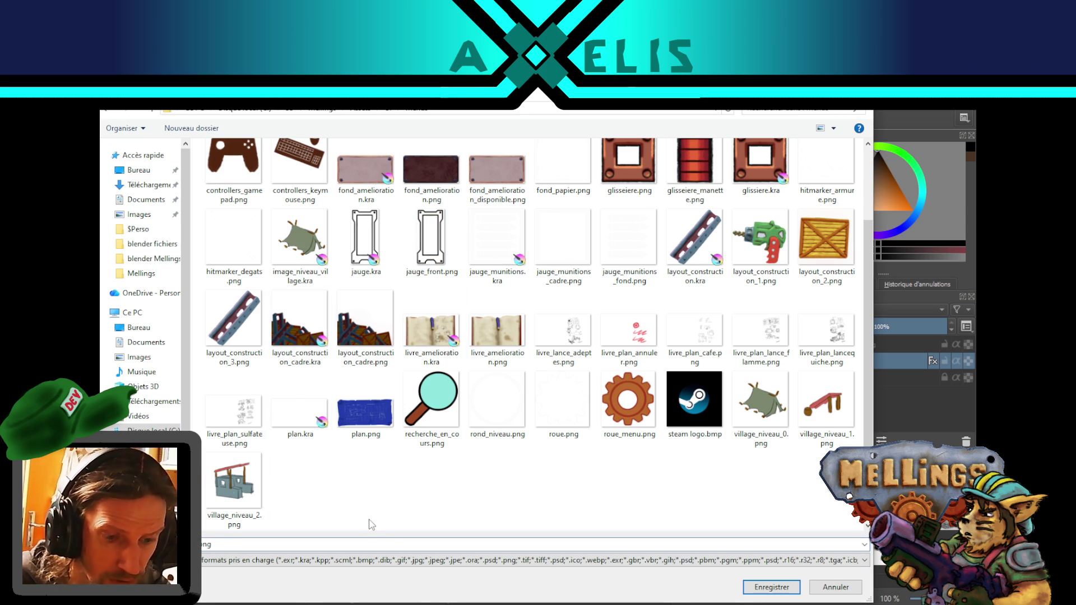
text(j)
key(Return)
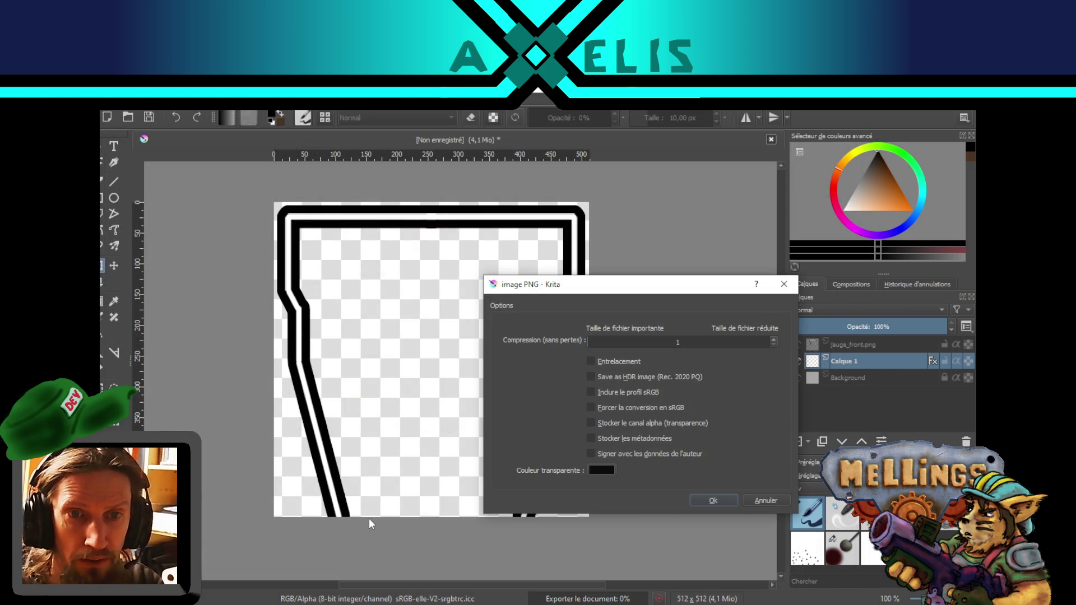
- Export the PNG with forced sRGB and alpha transparency, then find the sprite in Unity
click(603, 410)
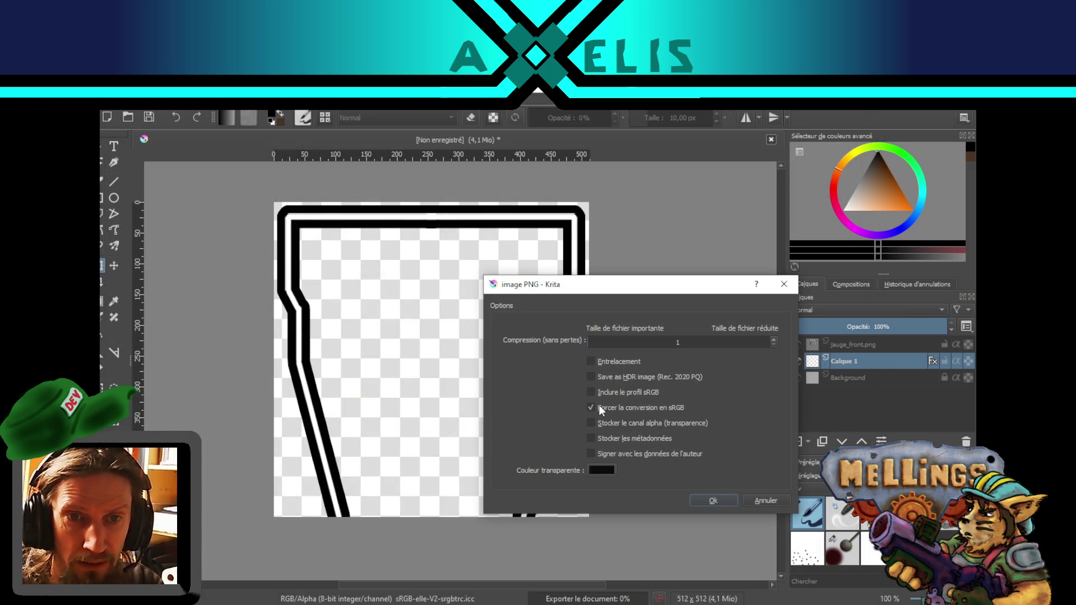
click(592, 425)
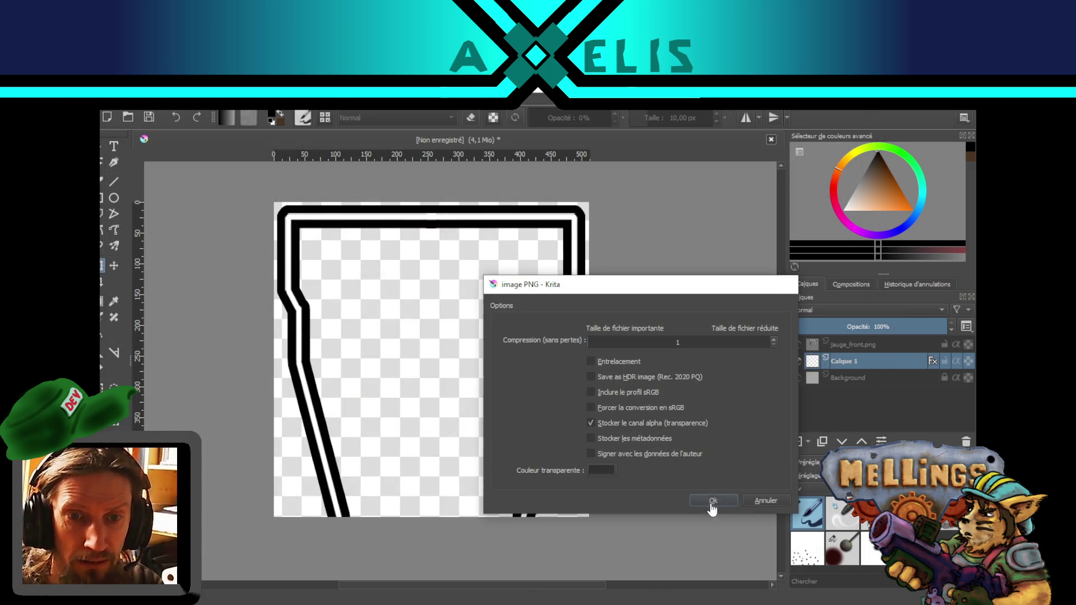
click(710, 503)
key(alt+Tab)
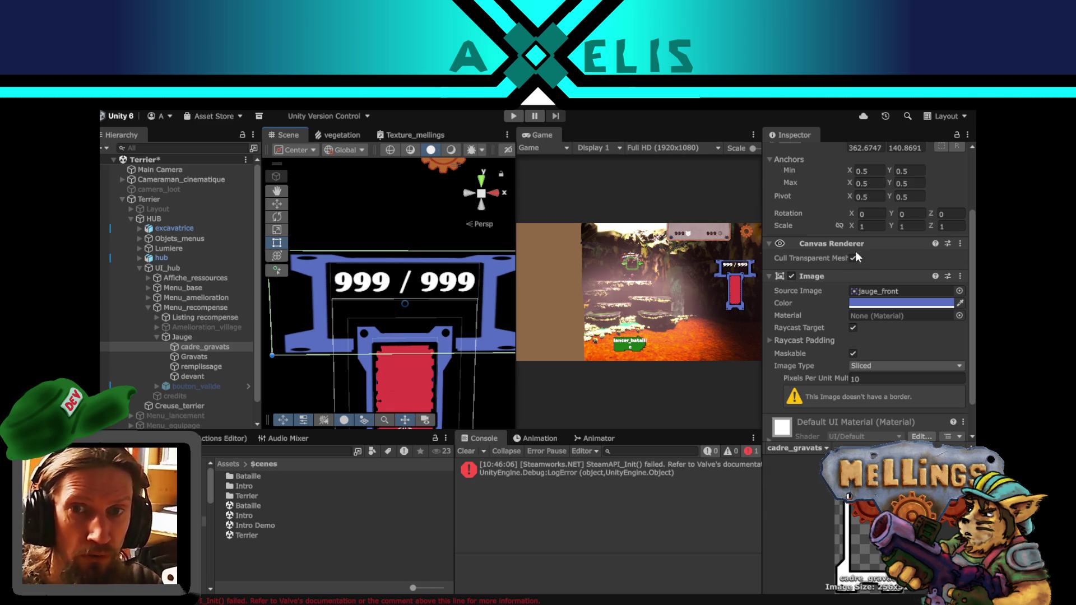
click(866, 291)
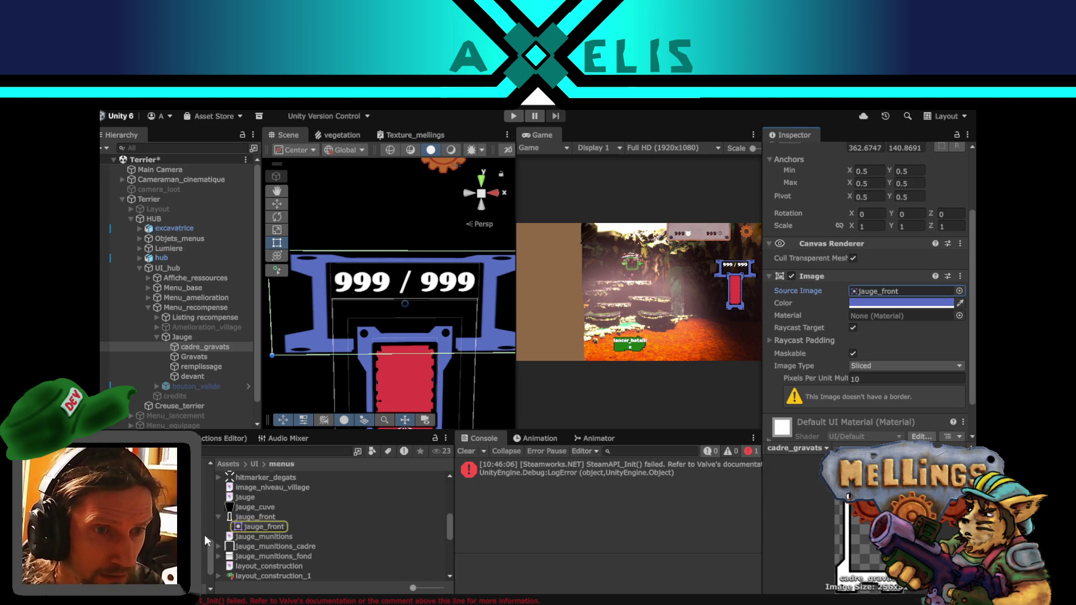
- Set jauge_cuve's Texture Type to Sprite (2D and UI), Sprite Mode Single, and apply
click(253, 507)
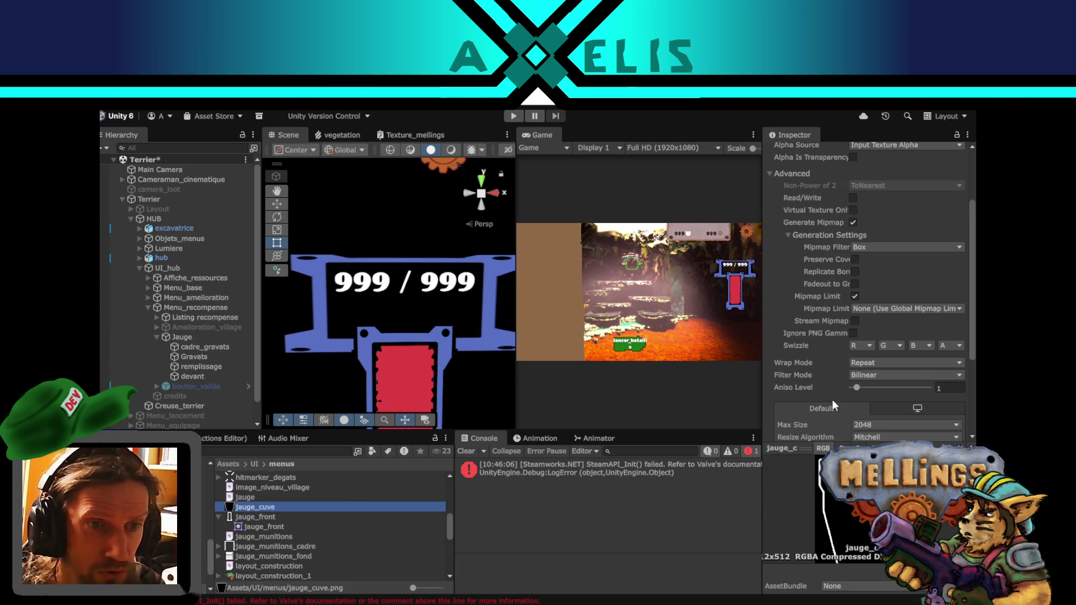
scroll(881, 203, up, 5)
click(876, 194)
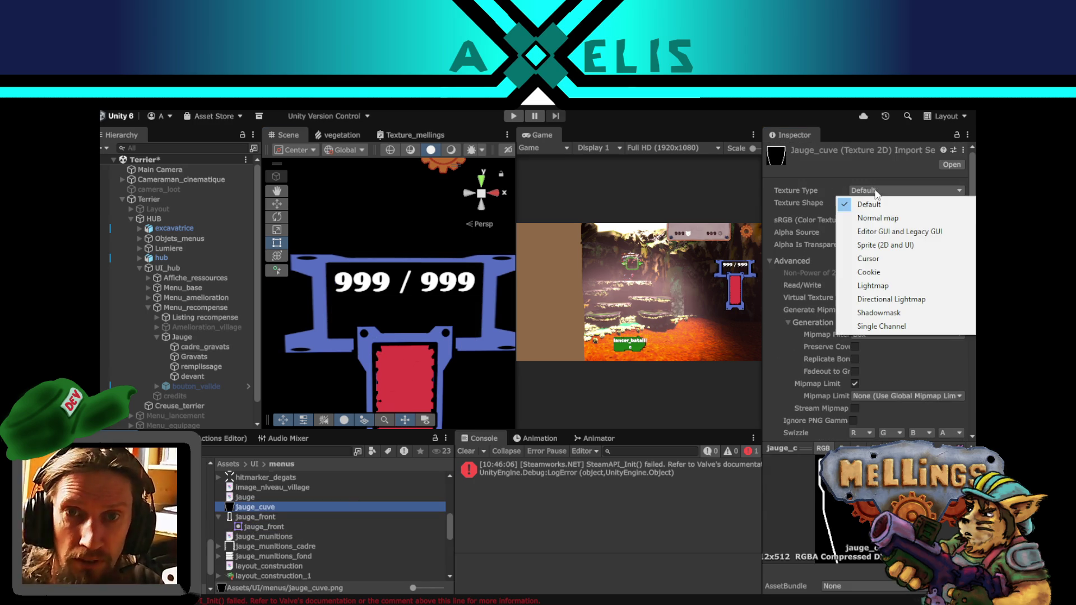
click(899, 232)
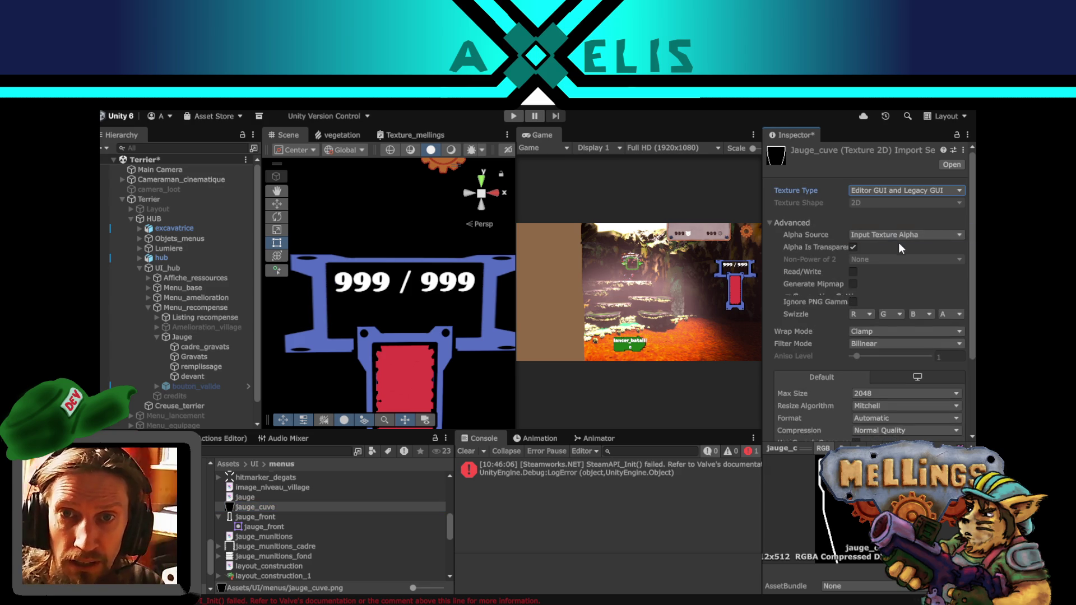
click(886, 233)
click(889, 187)
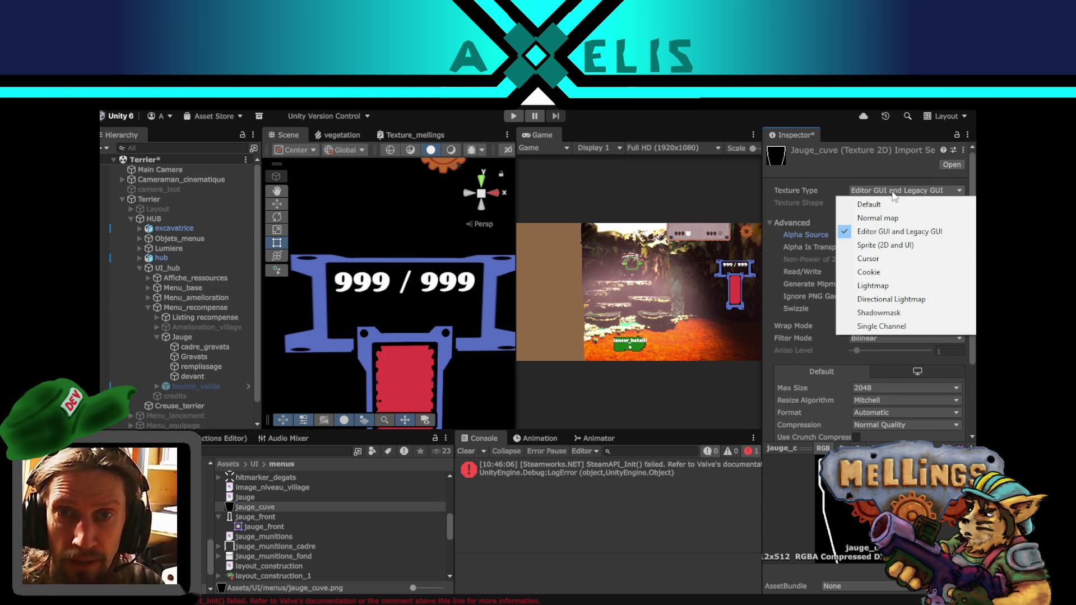
click(902, 244)
click(893, 221)
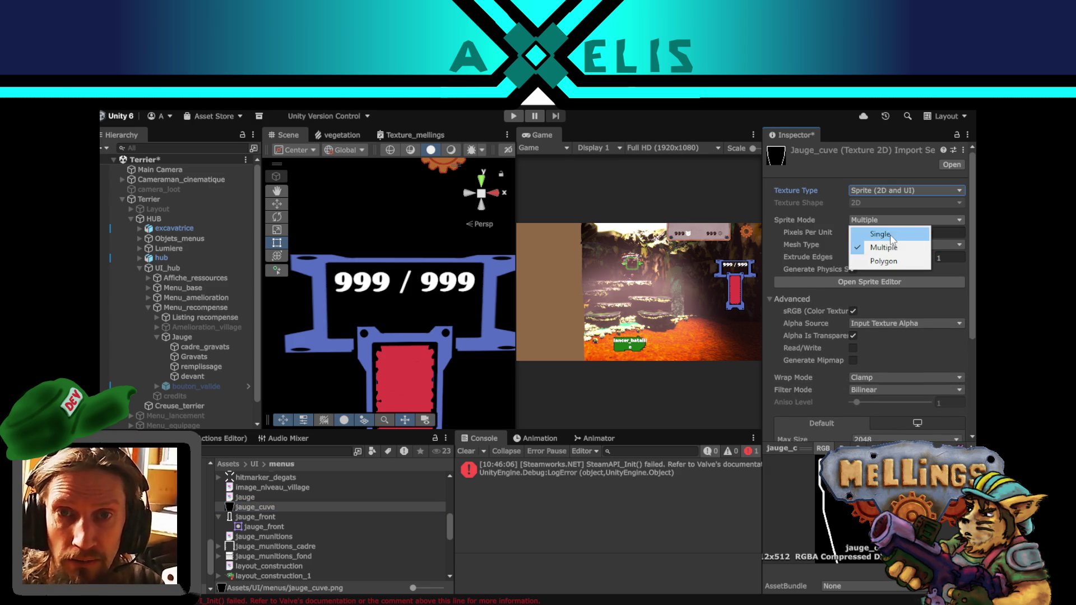
click(891, 234)
scroll(920, 398, down, 2)
scroll(887, 320, up, 2)
scroll(946, 381, down, 5)
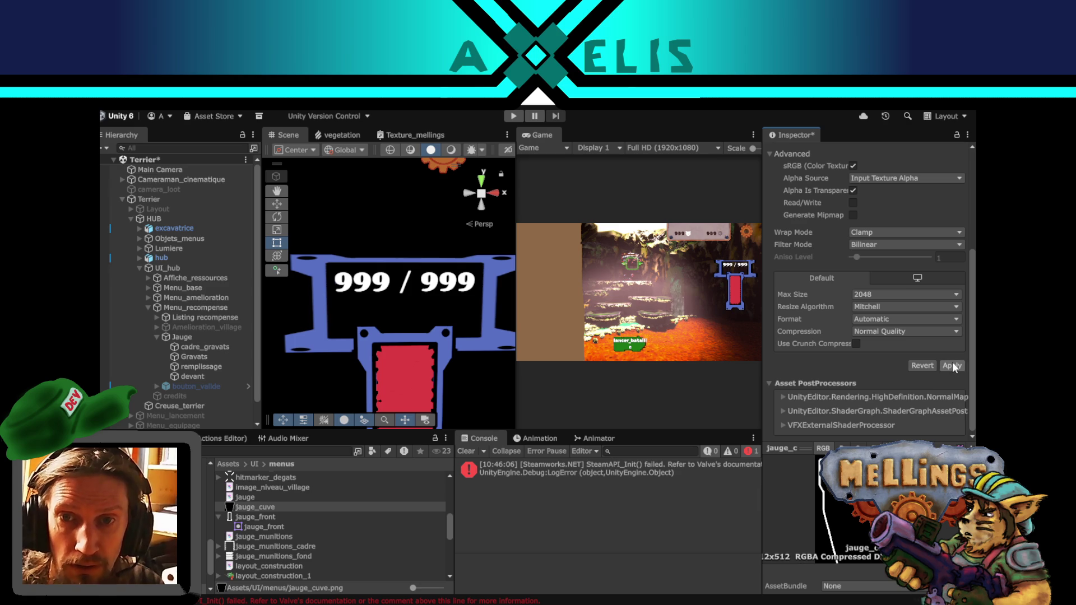
click(952, 365)
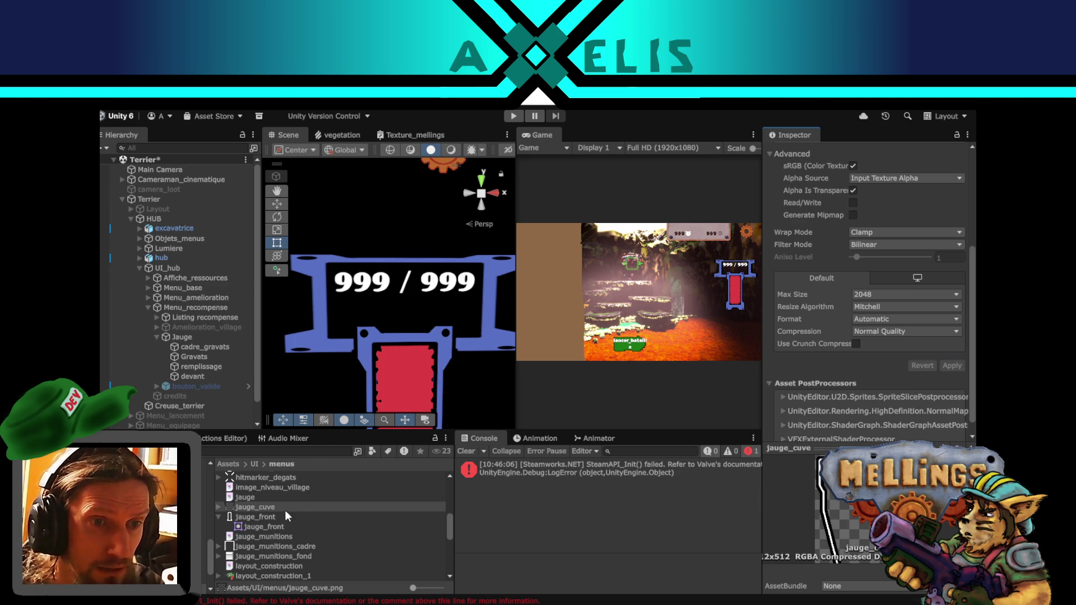
click(210, 346)
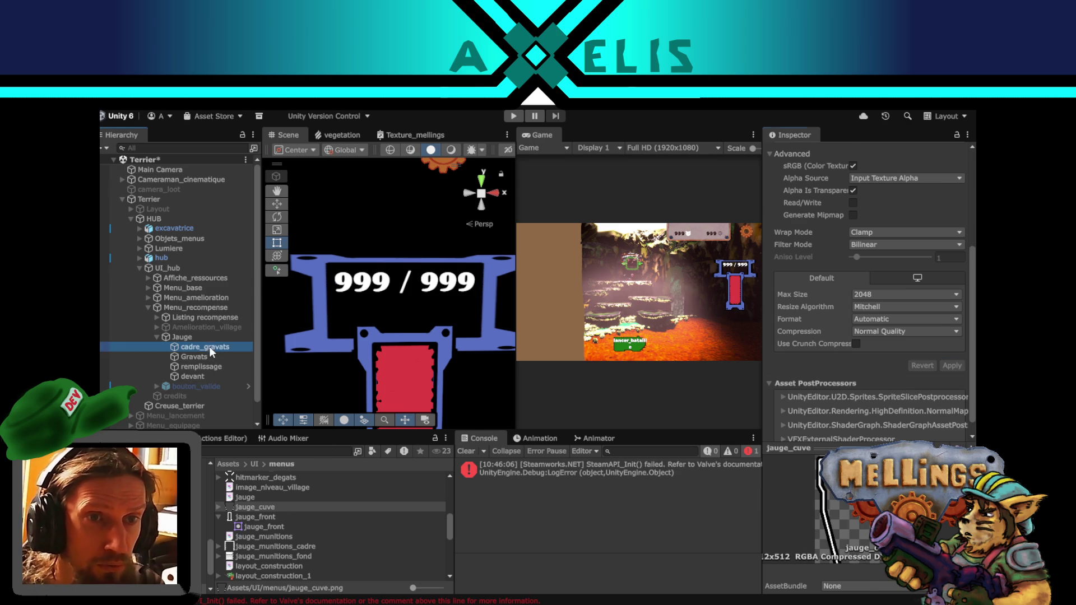
- Assign jauge_cuve to cadre_gravats' Source Image and resize it to about 134 wide, 129 high
mouse_move(250, 506)
mouse_down()
mouse_move(794, 347)
mouse_move(878, 254)
mouse_up()
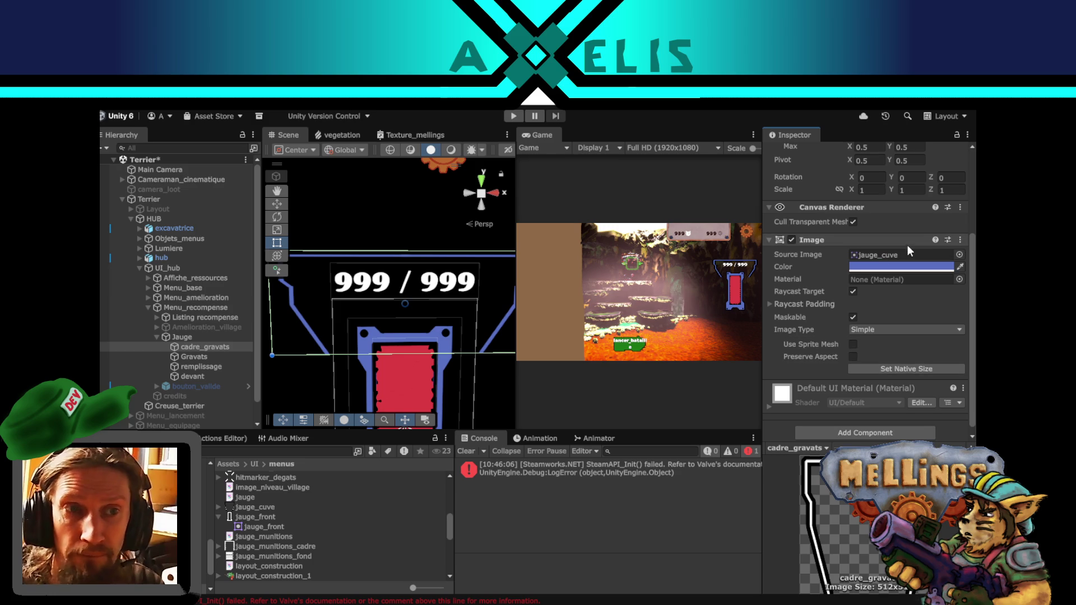
drag(382, 304, 383, 342)
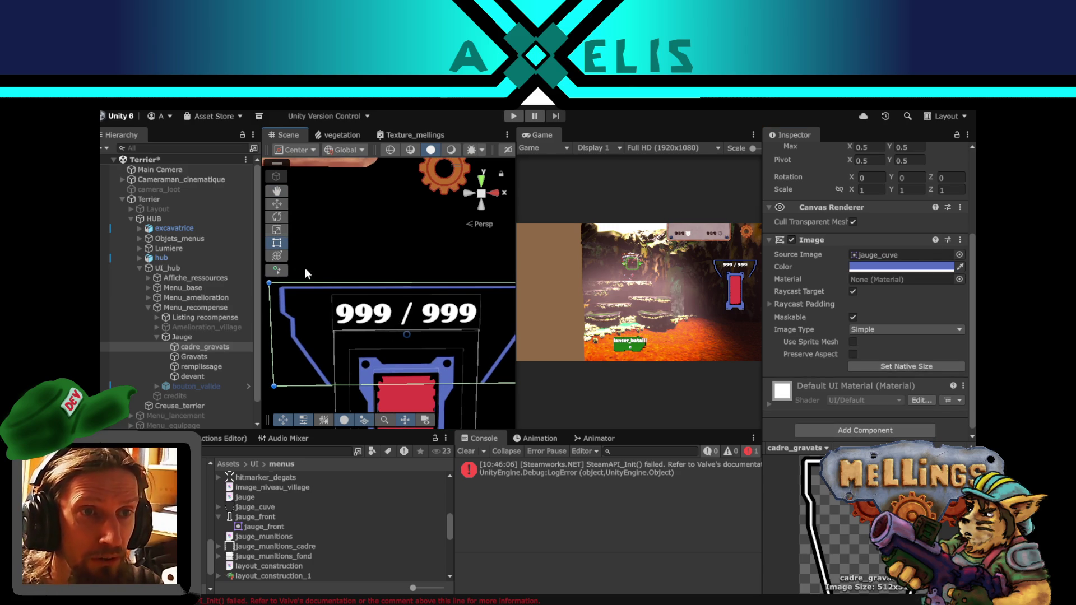
mouse_move(273, 329)
mouse_down()
mouse_move(359, 336)
mouse_move(321, 324)
mouse_up()
drag(412, 286, 411, 292)
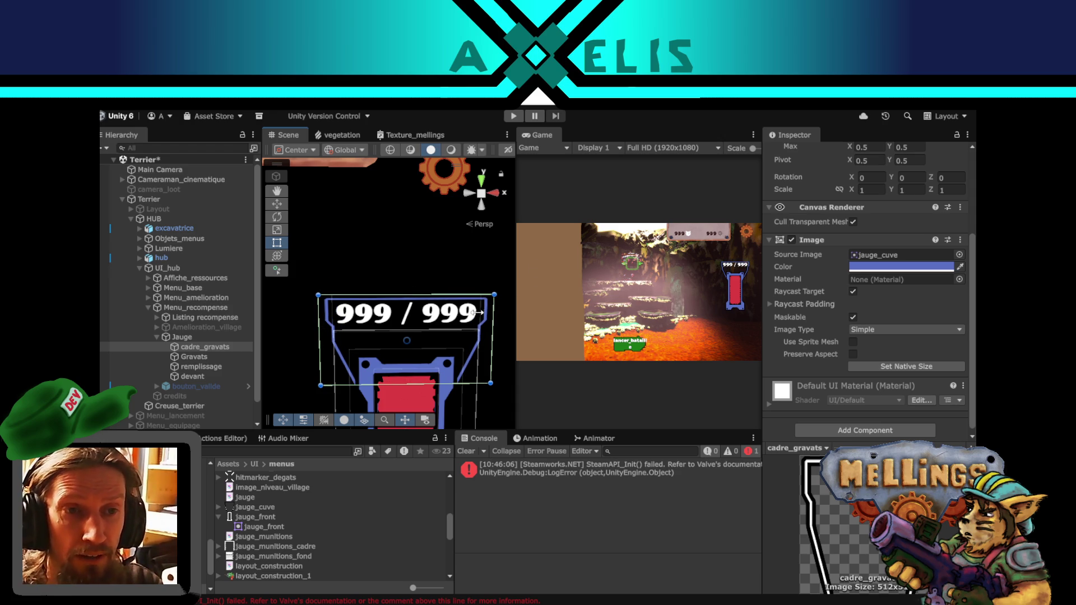
scroll(413, 331, up, 2)
mouse_move(413, 331)
mouse_down()
mouse_move(387, 199)
mouse_move(385, 286)
mouse_up()
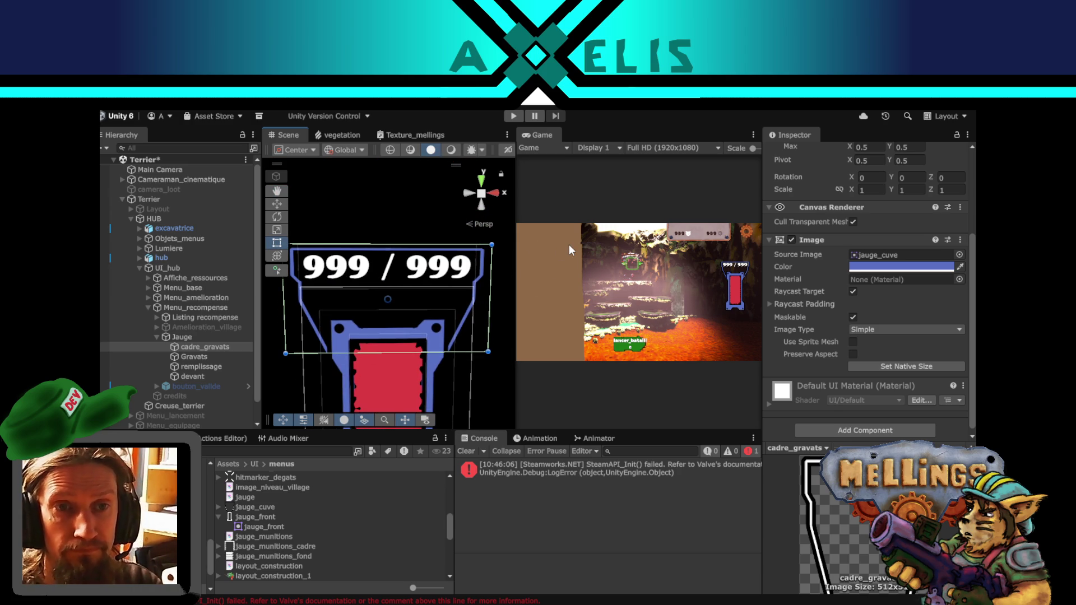
key(shift+space)
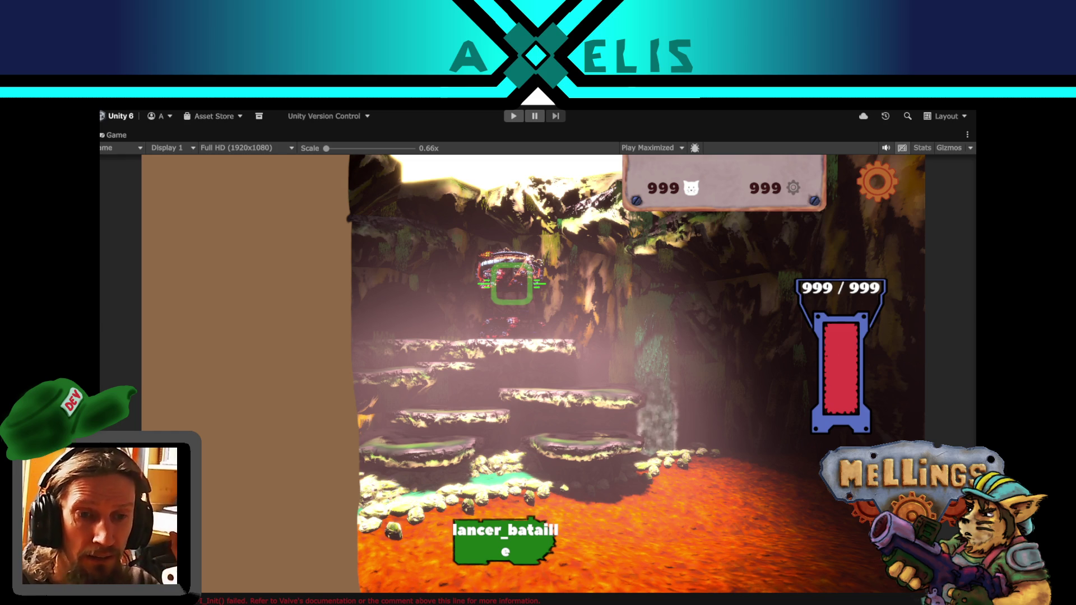
- Leave the running game and bring up Krita's tank outline drawing on the 512x512 canvas
key(alt+Tab)
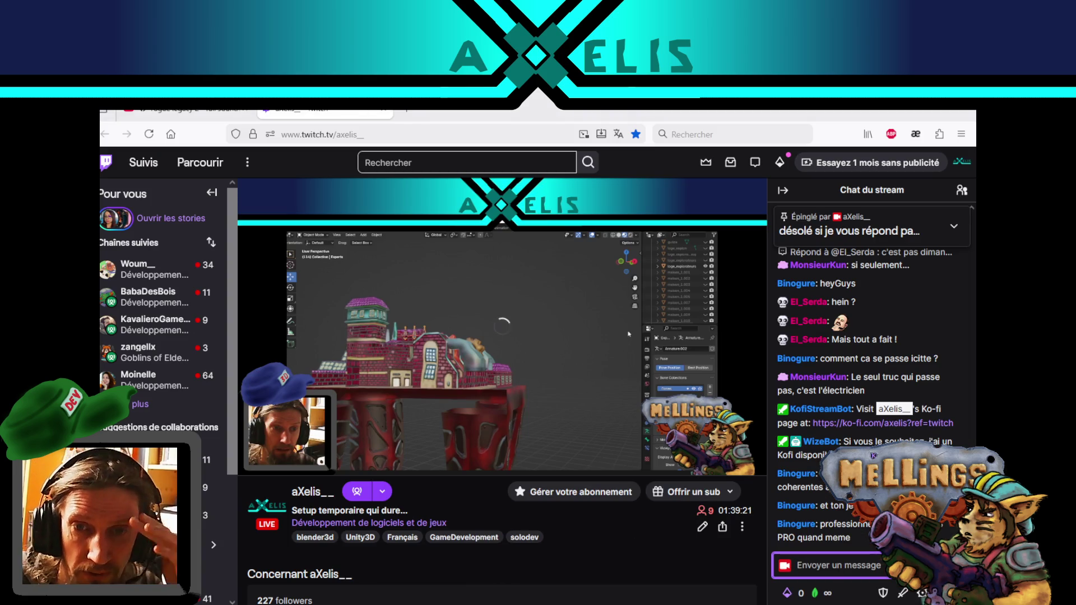
key(alt+Tab)
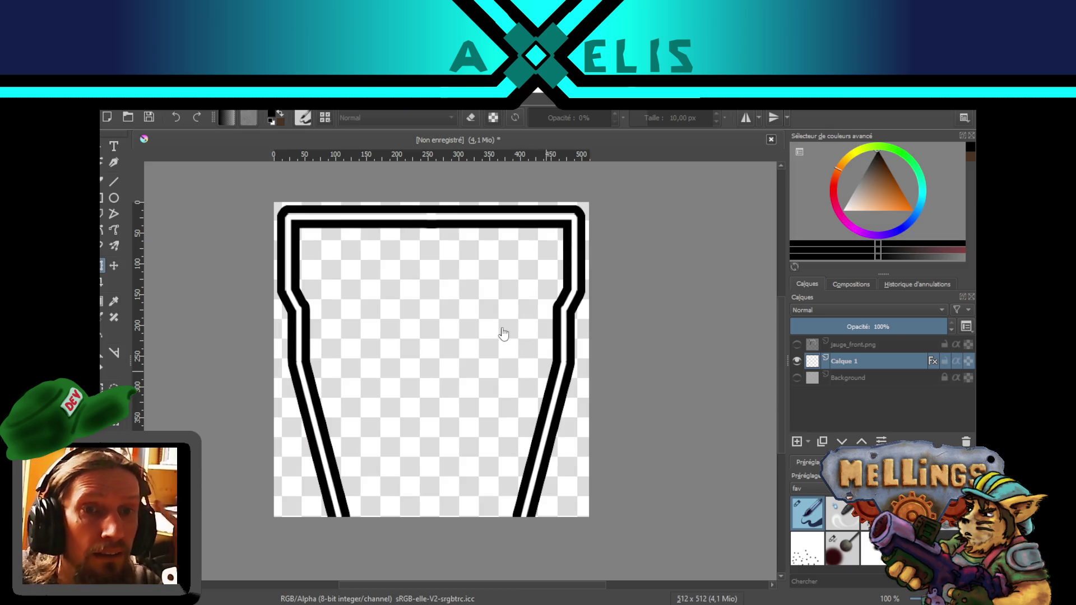
drag(346, 289, 364, 305)
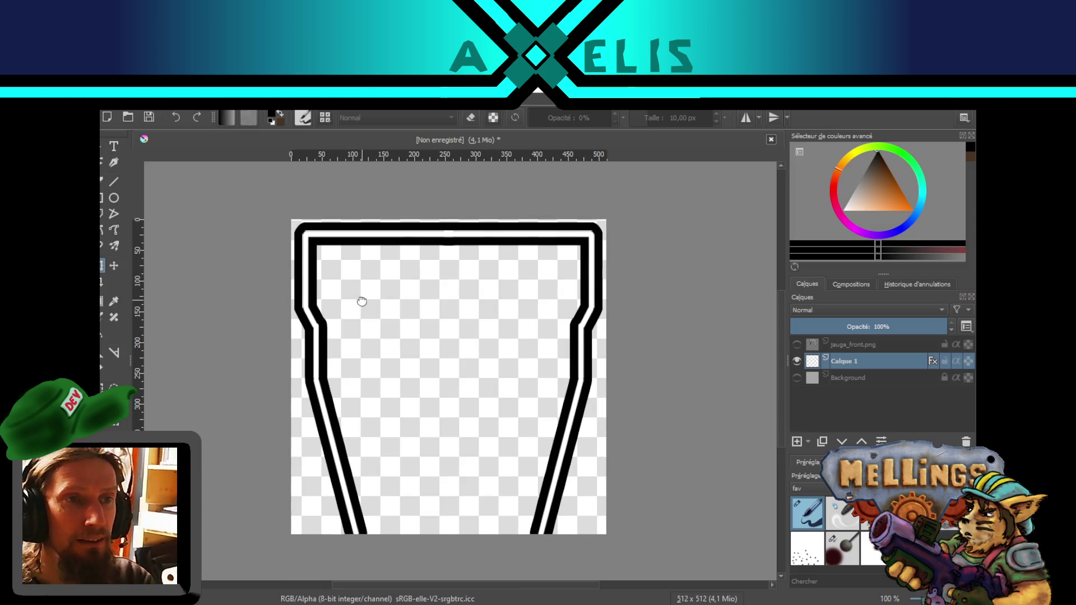
- Pick the Line tool with white as the paint colour and sketch the inner outline lines
click(119, 180)
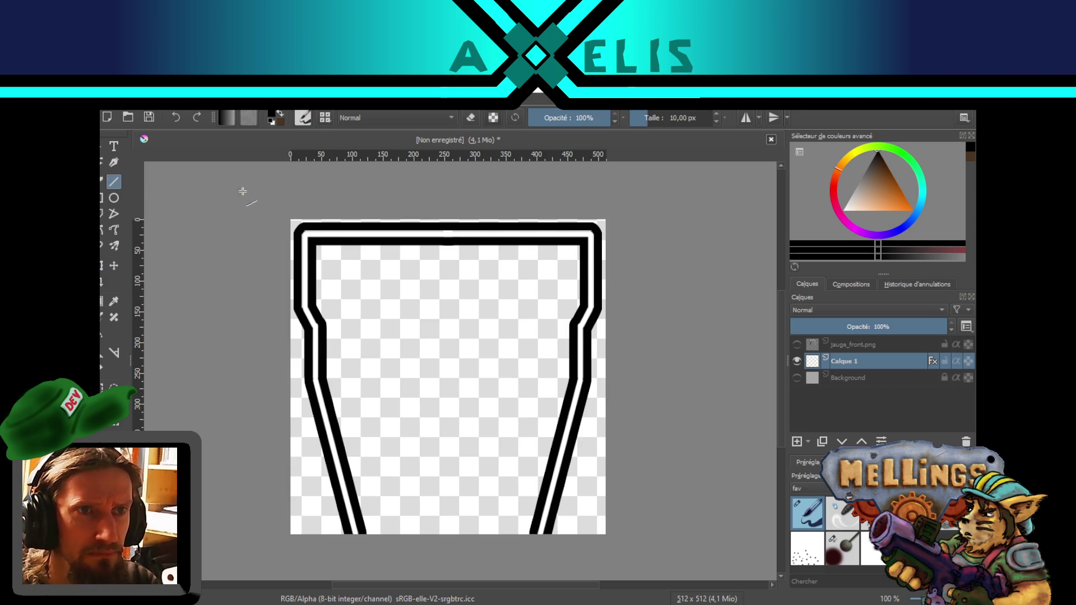
key(x)
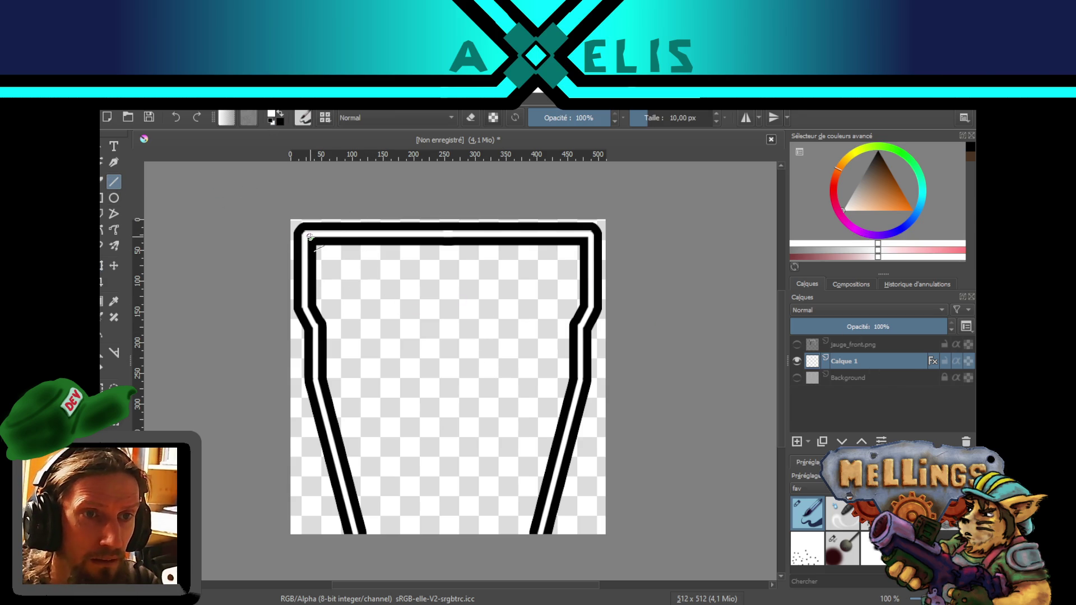
drag(310, 237, 323, 330)
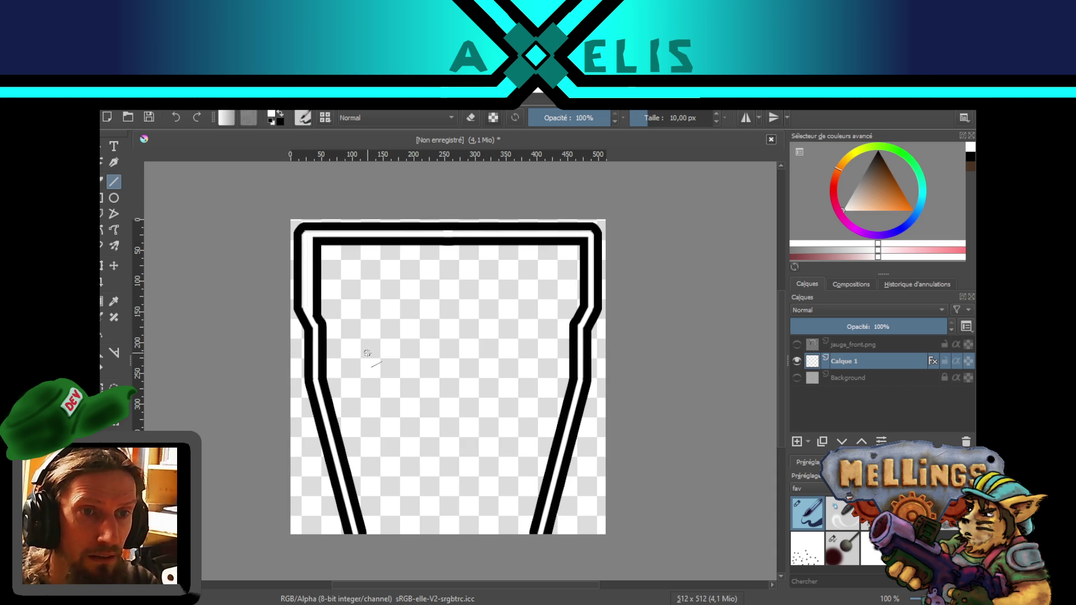
mouse_move(310, 239)
mouse_down()
mouse_move(601, 243)
mouse_move(589, 243)
mouse_up()
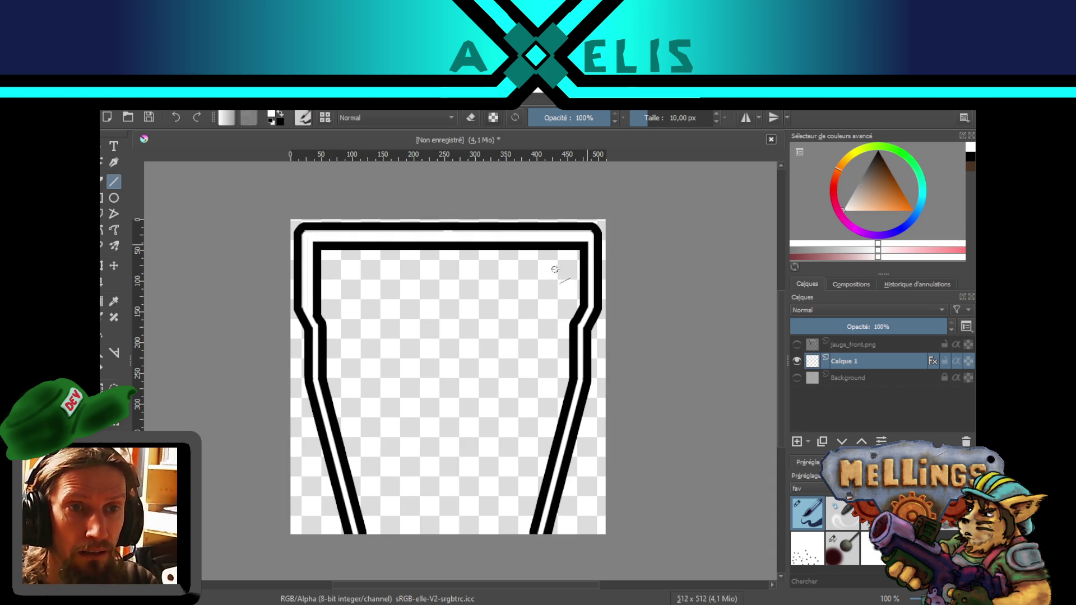
key(ctrl+z)
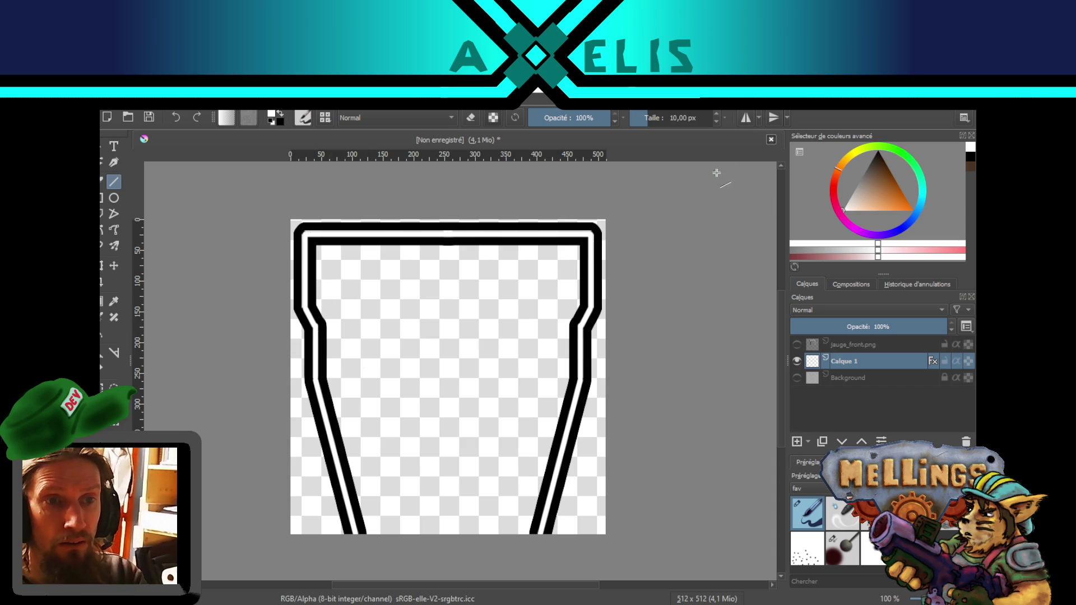
- Turn on horizontal mirror mode and redraw the inner top-left corner segments symmetrically
click(742, 119)
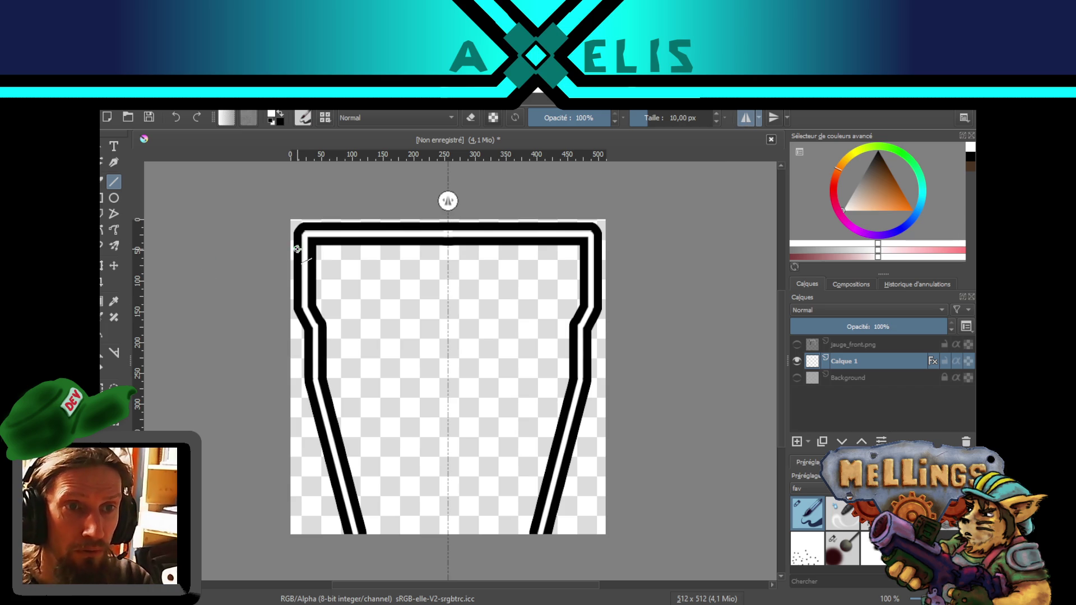
drag(312, 236, 311, 315)
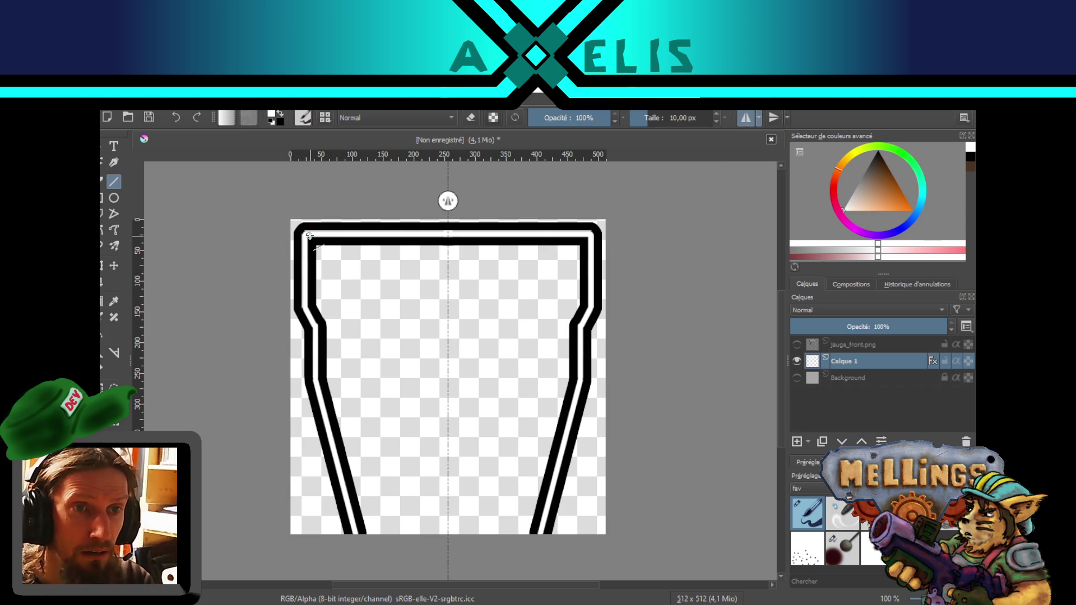
mouse_move(308, 240)
mouse_down()
mouse_move(307, 311)
mouse_move(317, 307)
mouse_up()
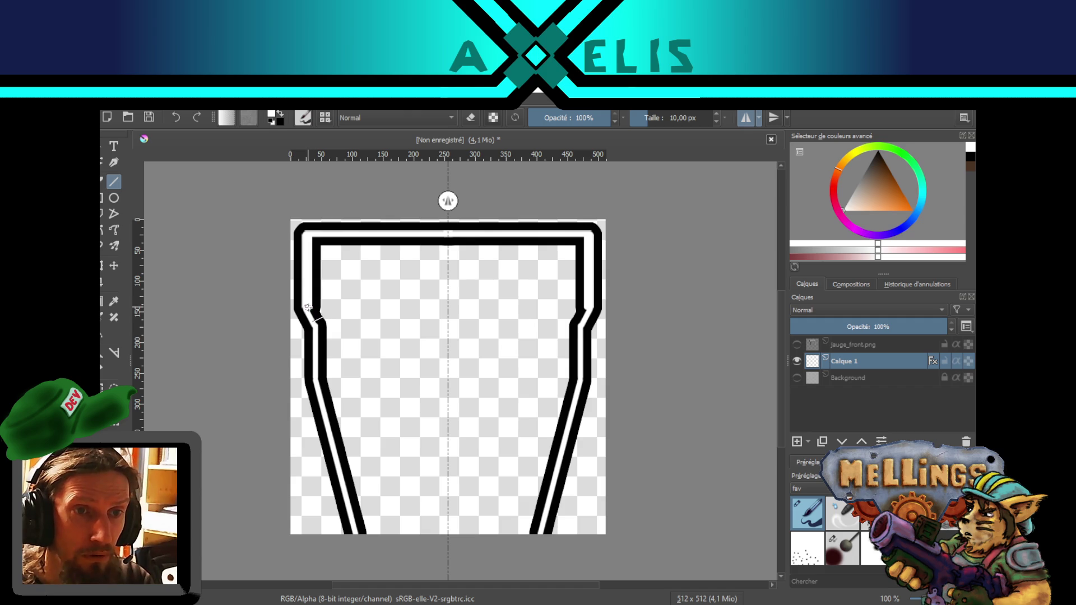
drag(322, 328, 323, 329)
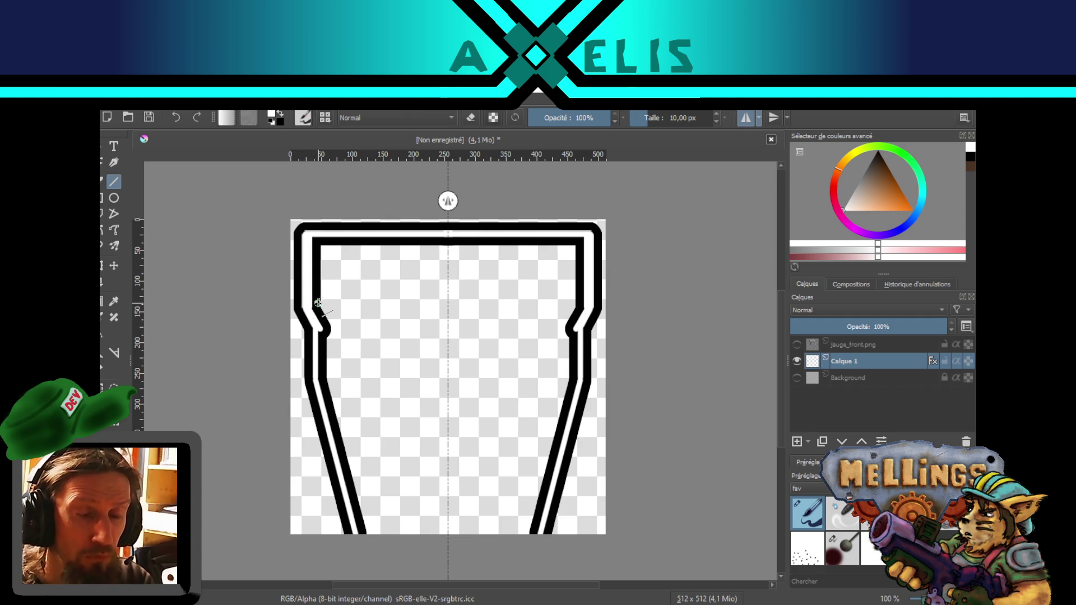
scroll(323, 328, up, 2)
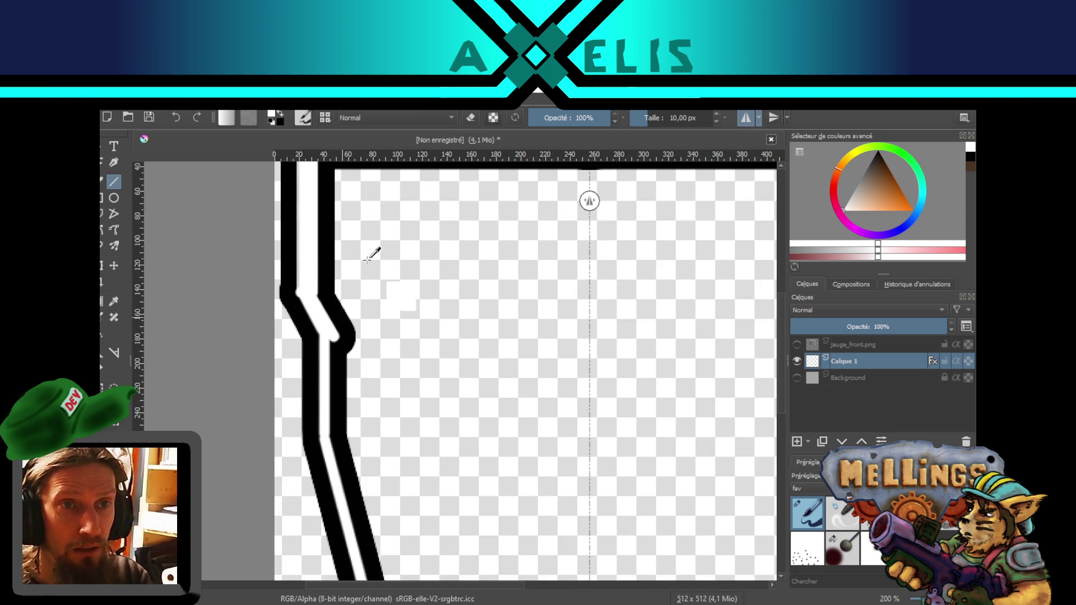
scroll(347, 342, down, 1)
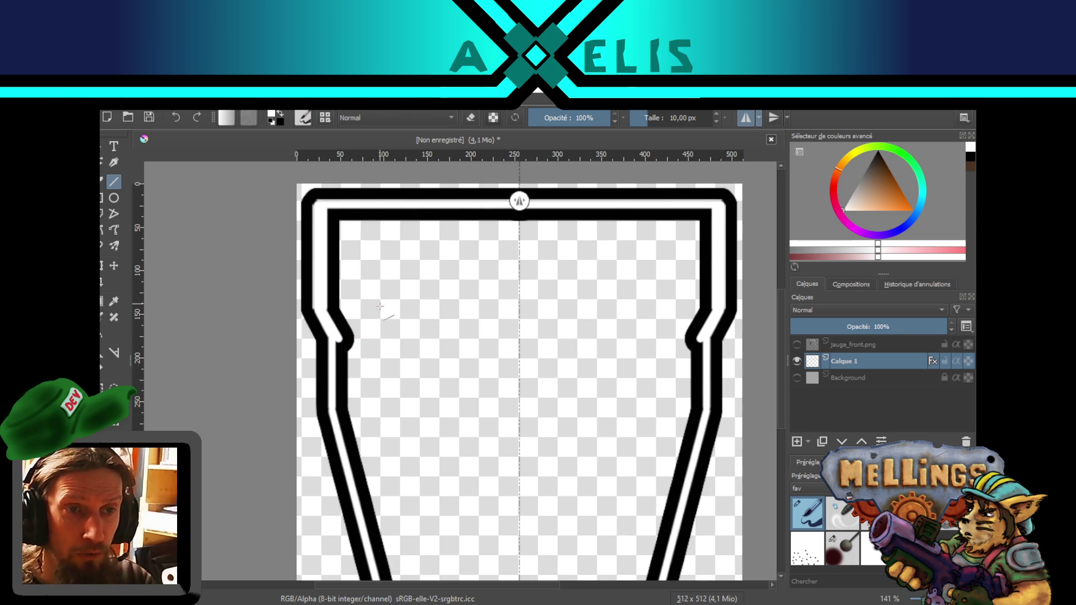
key(ctrl+z)
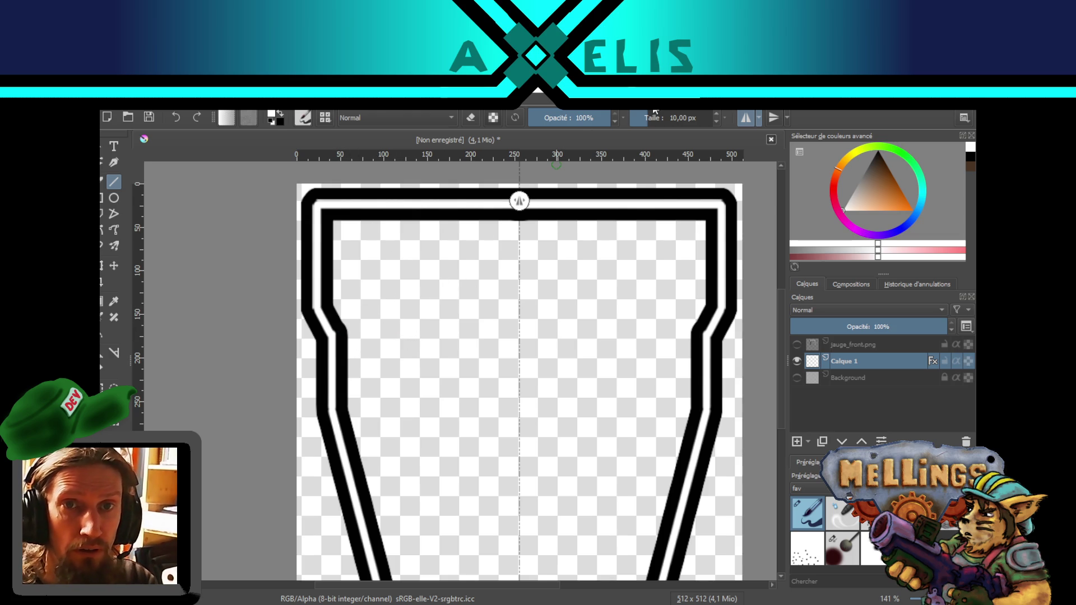
- Set the brush to 15 px and draw mirrored strokes down the left edge and across the top edge
click(660, 118)
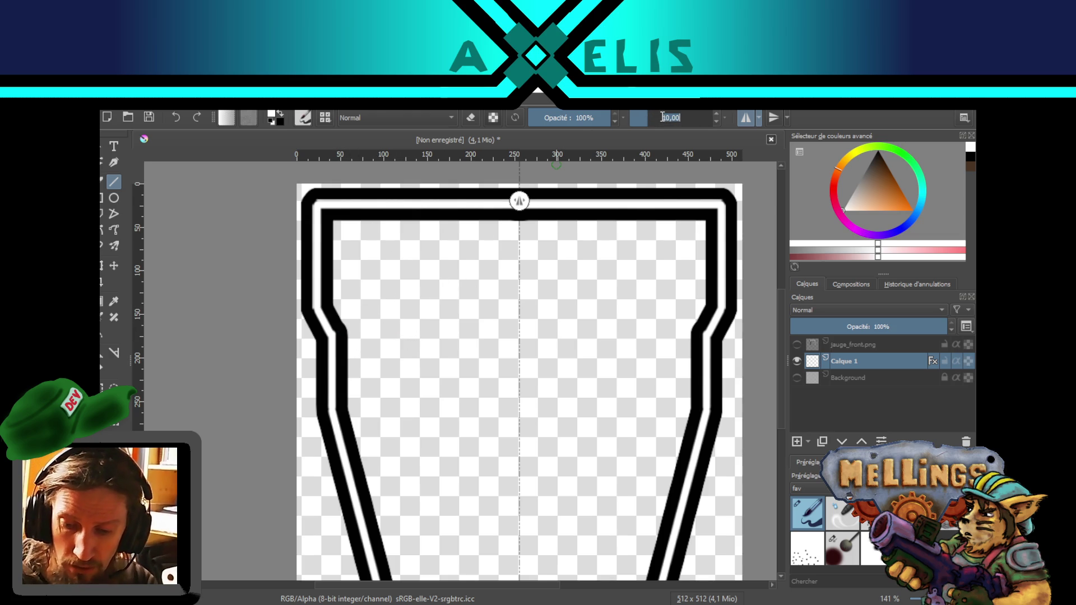
text(15)
key(Return)
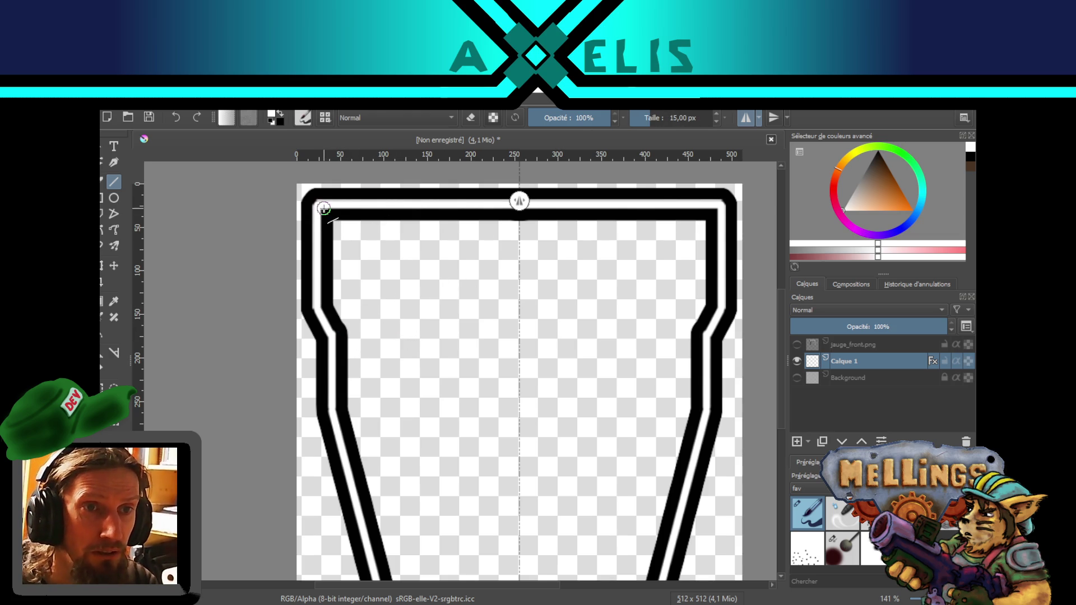
mouse_move(321, 206)
mouse_down()
mouse_move(322, 298)
mouse_move(341, 337)
mouse_move(335, 416)
mouse_move(336, 284)
mouse_move(364, 505)
mouse_up()
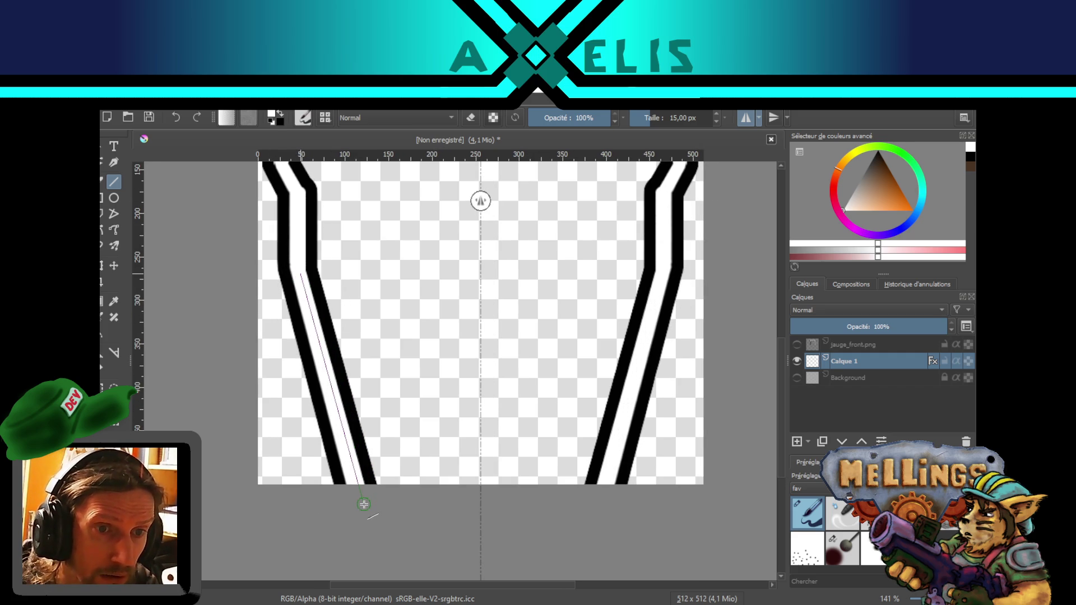
scroll(325, 284, up, 4)
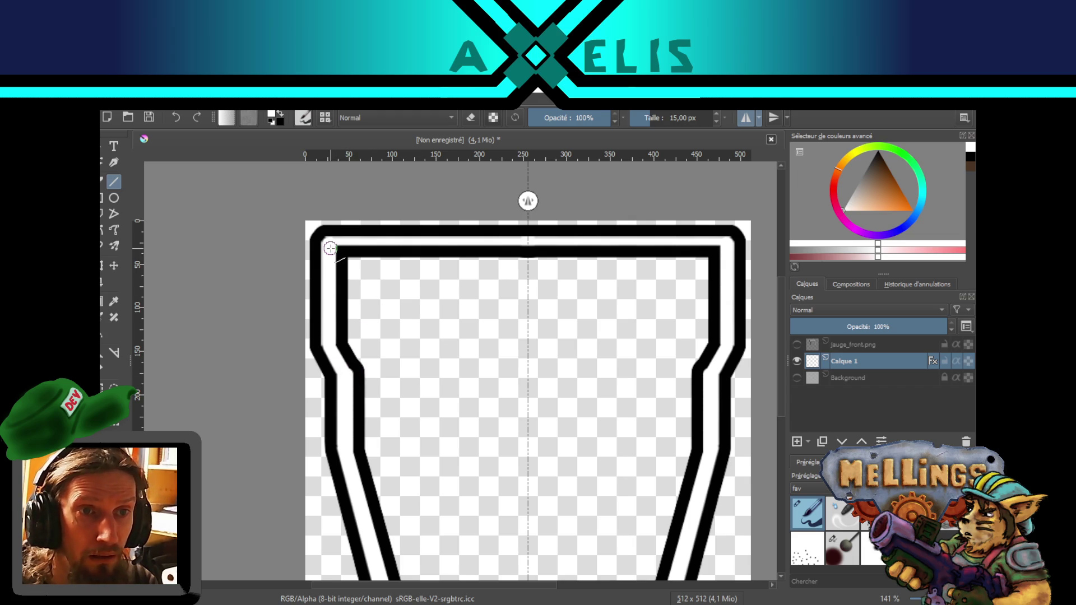
drag(330, 247, 553, 247)
scroll(535, 314, down, 3)
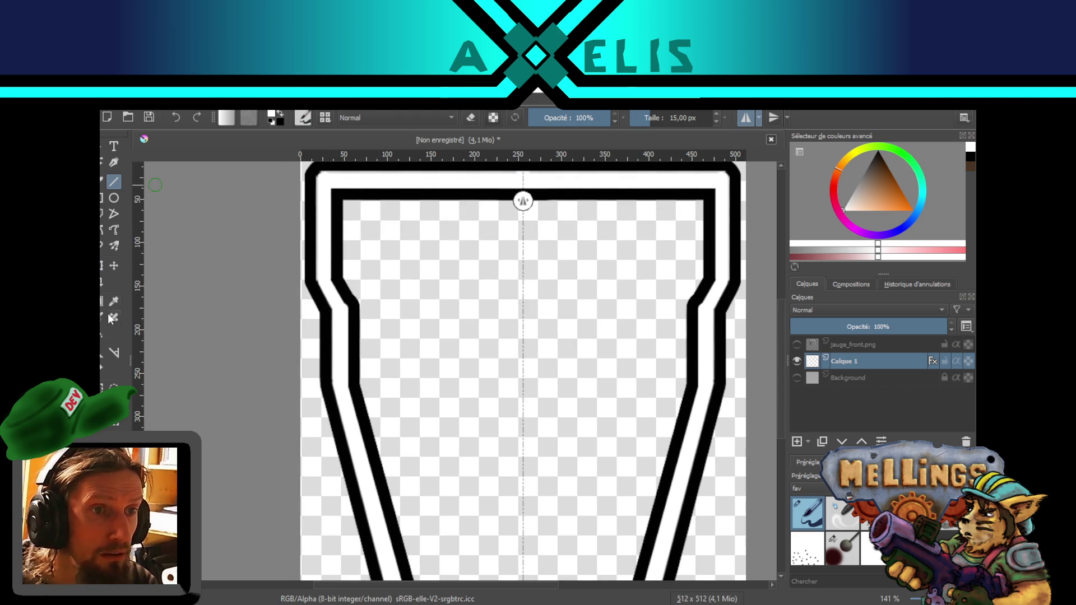
key(ctrl+r)
- Select the lower part of the cup frame and move it down
mouse_move(236, 243)
mouse_down()
mouse_move(759, 331)
mouse_move(759, 342)
mouse_up()
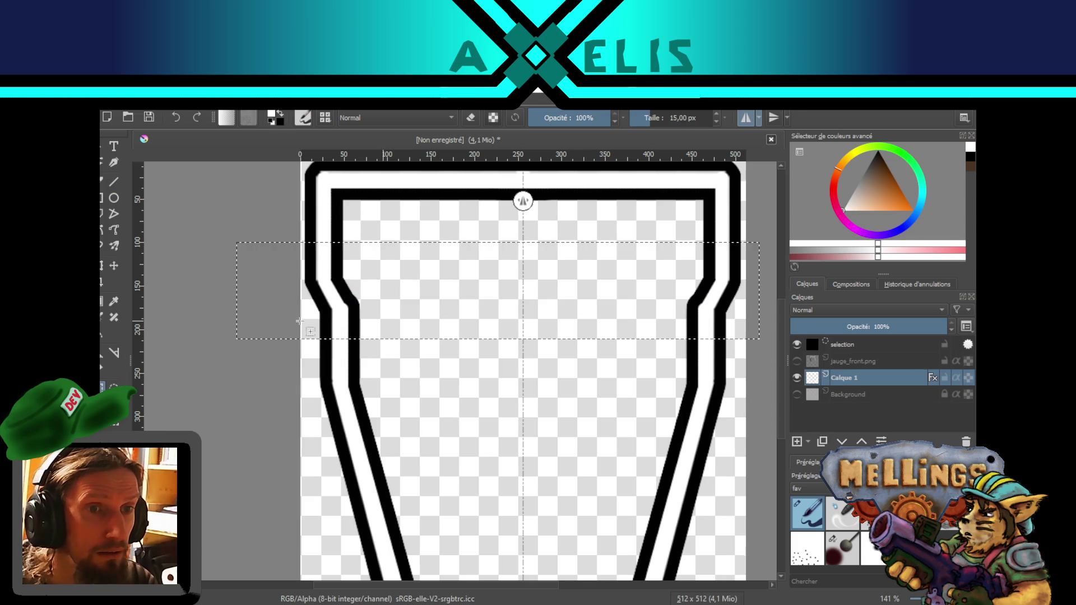
mouse_move(194, 223)
mouse_down()
mouse_move(717, 393)
mouse_move(685, 420)
mouse_move(718, 421)
mouse_up()
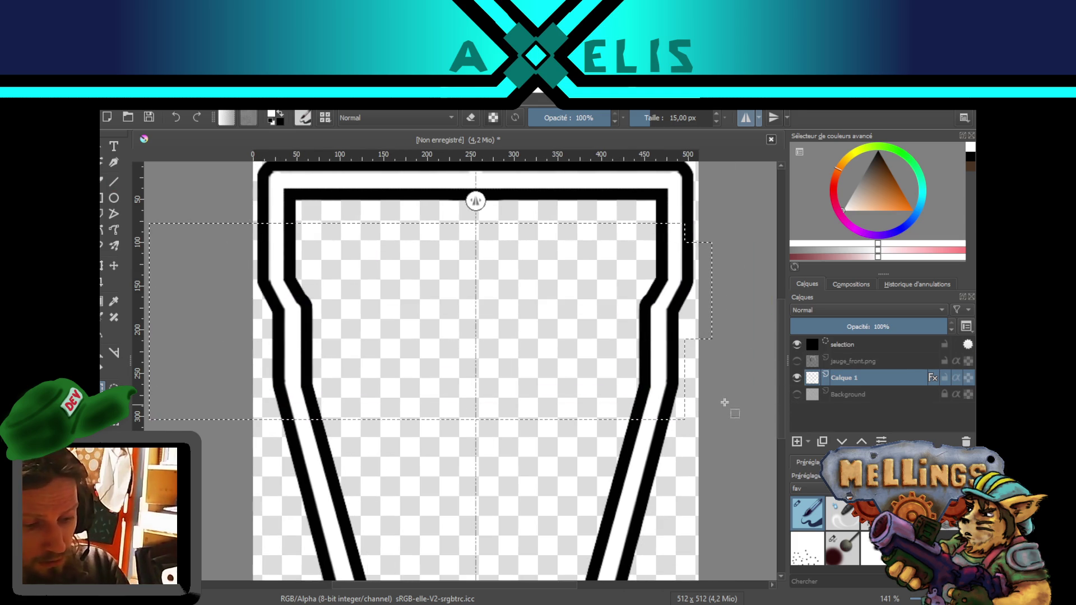
click(335, 240)
mouse_move(219, 237)
mouse_down()
mouse_move(768, 430)
mouse_move(746, 477)
mouse_up()
scroll(740, 504, down, 3)
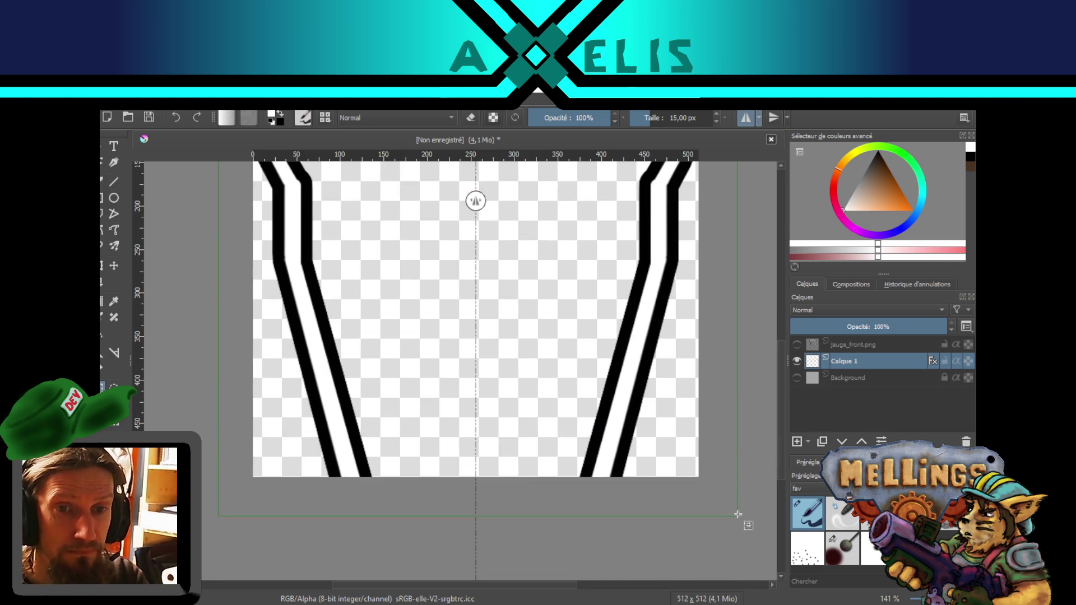
ctrl+scroll(732, 415, down, 1)
ctrl+scroll(731, 416, down, 1)
ctrl+scroll(656, 370, up, 1)
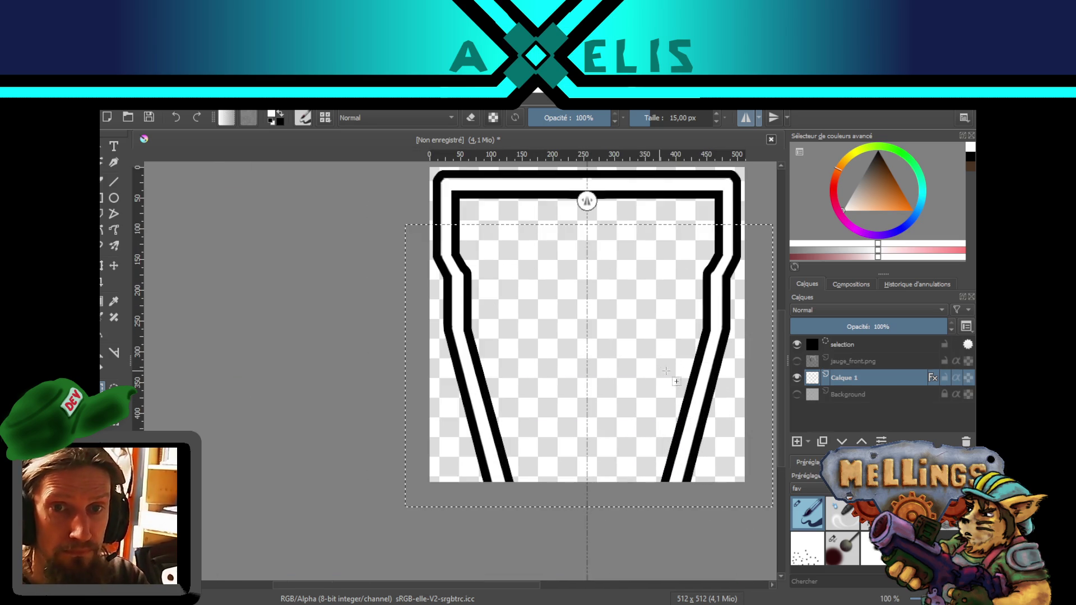
scroll(625, 428, up, 1)
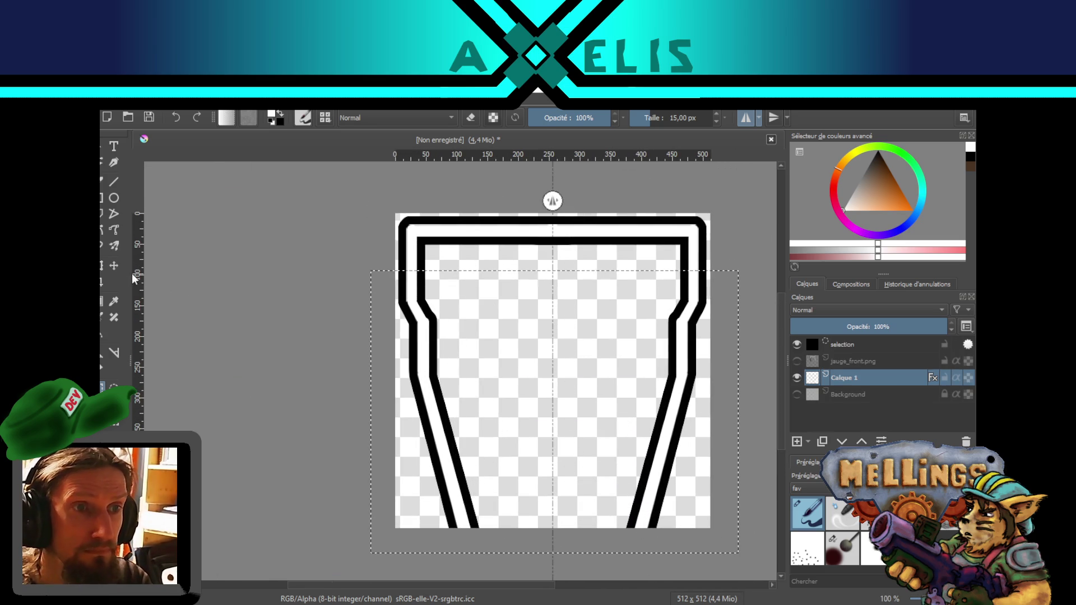
click(114, 265)
drag(589, 304, 592, 349)
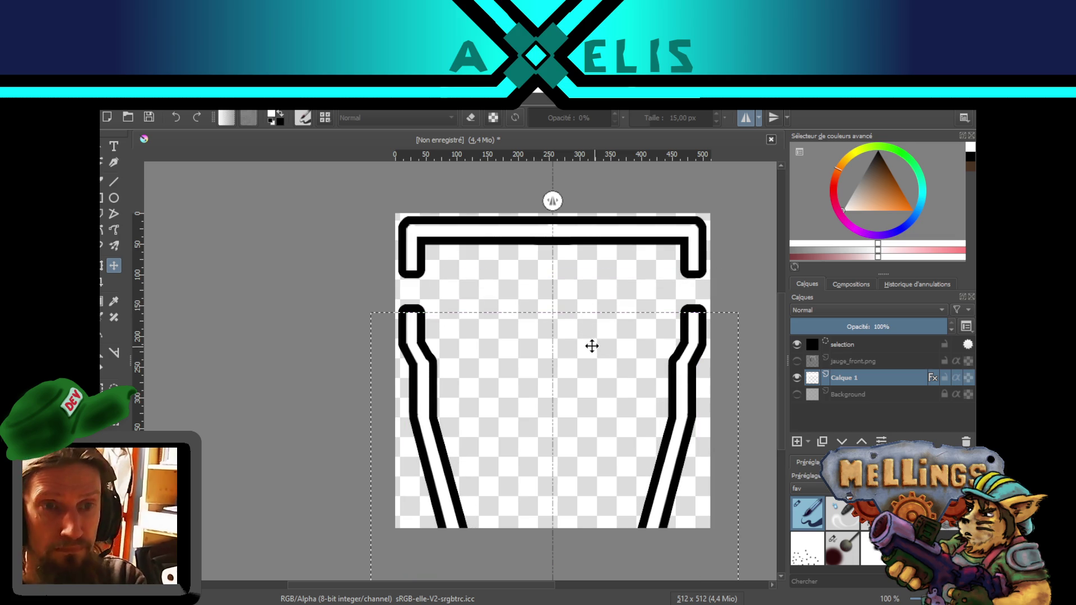
key(ctrl+shift+a)
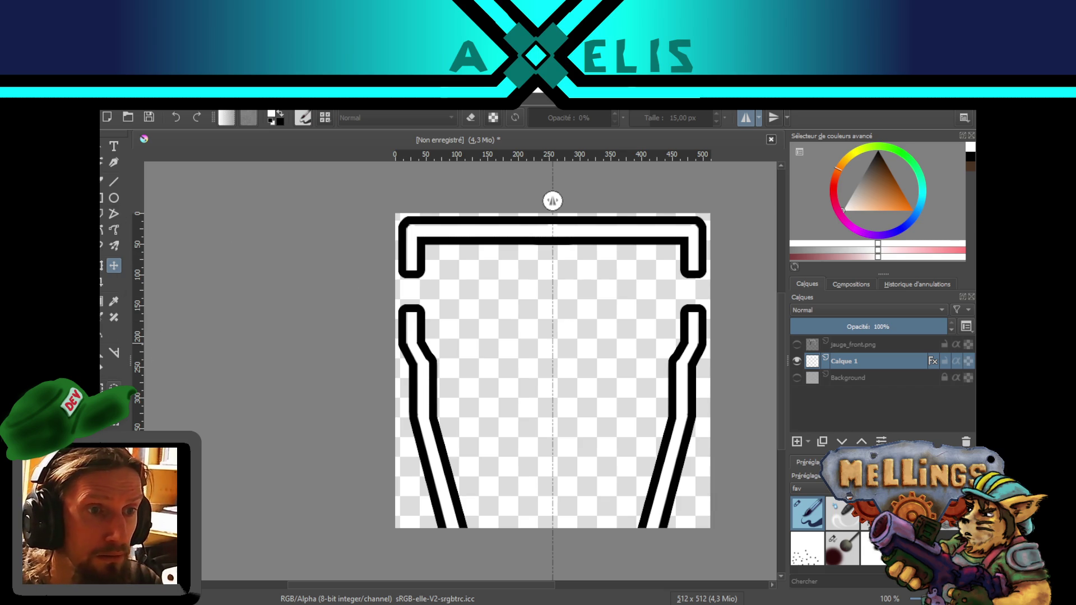
- Stretch a thin strip above the gap downward with Transform to close it
key(shift+m)
mouse_move(376, 255)
mouse_down()
mouse_move(653, 255)
mouse_move(727, 266)
mouse_up()
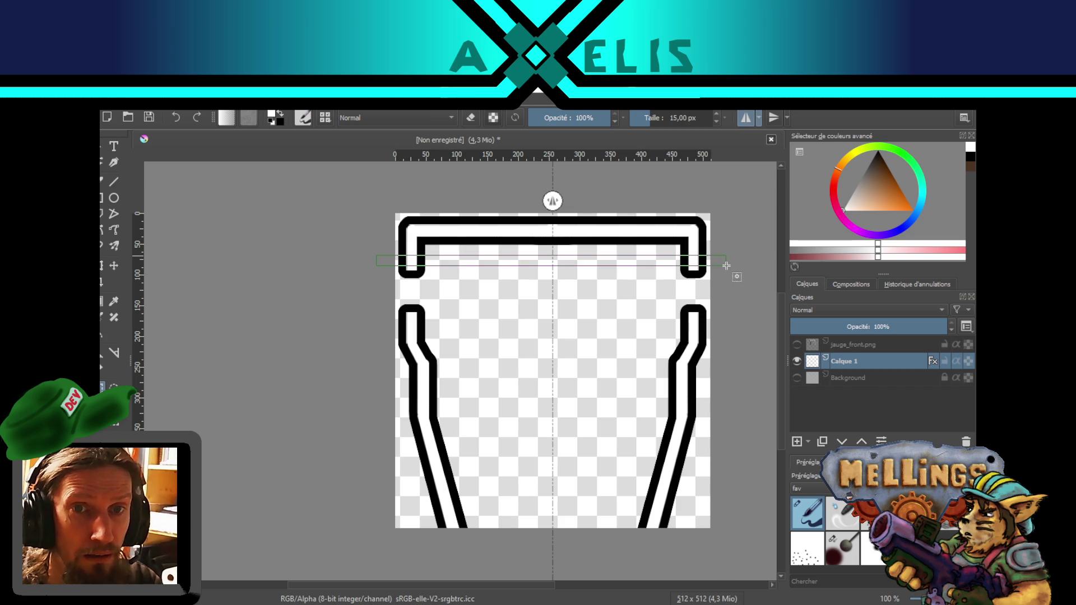
click(104, 267)
drag(552, 268, 552, 330)
key(Return)
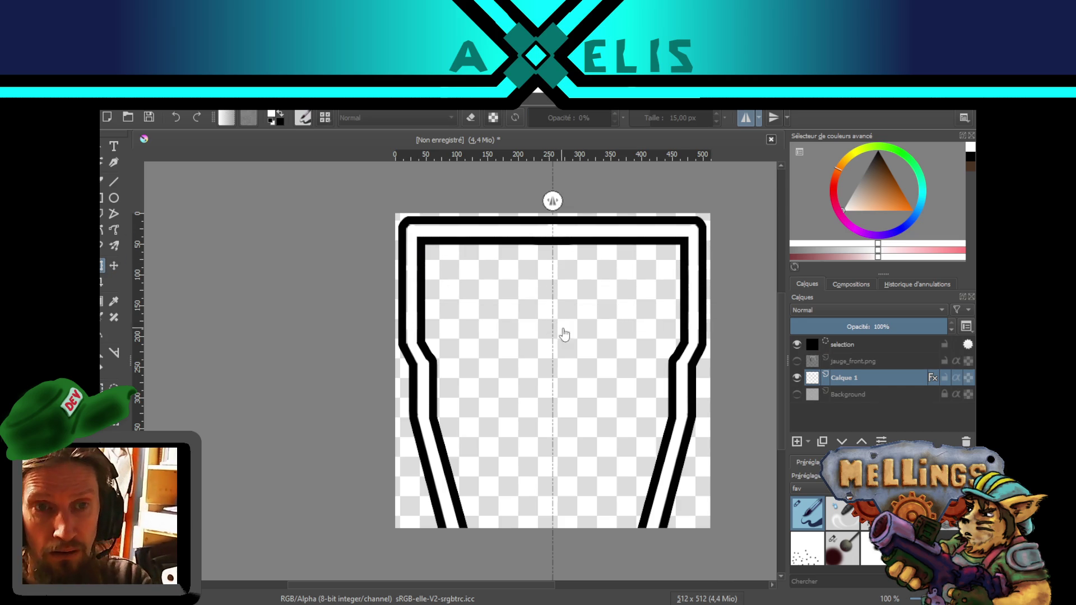
key(ctrl+shift+a)
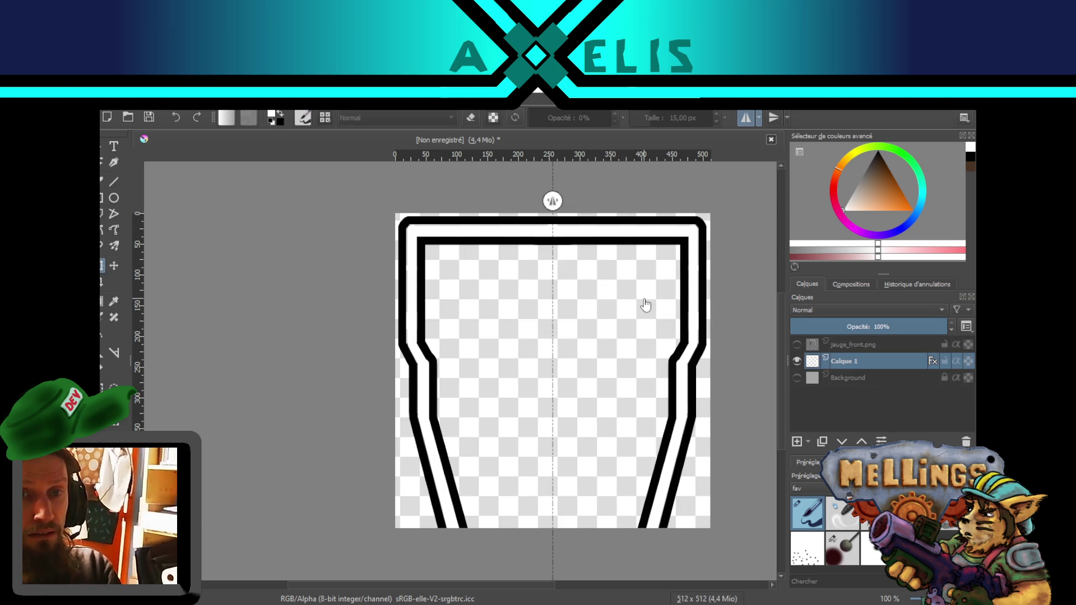
click(110, 103)
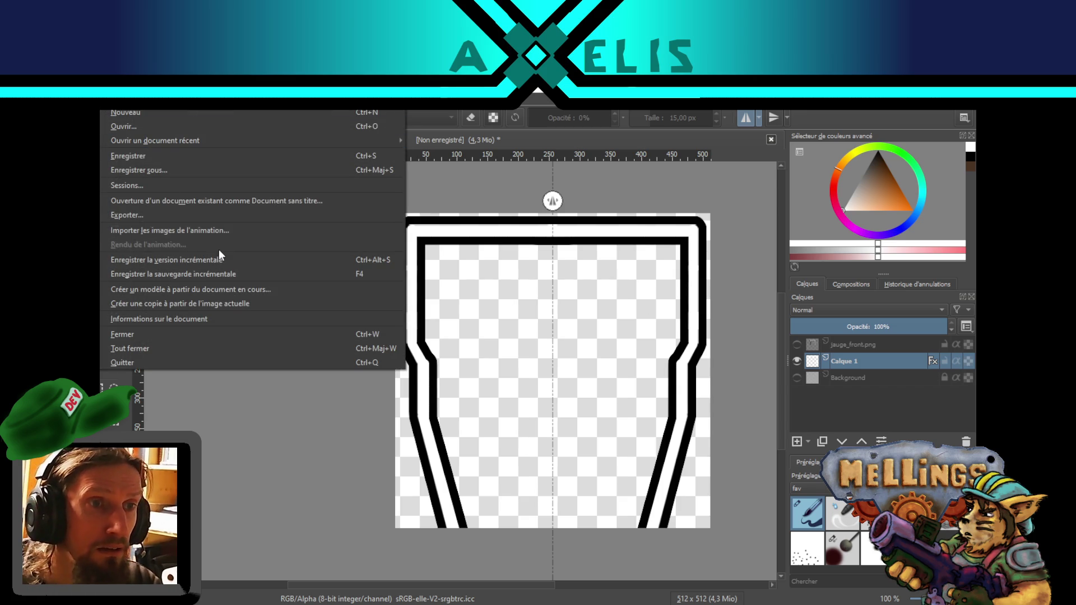
- Export the frame as PNG, overwriting jauge_cuve.png, then return to Unity
click(214, 219)
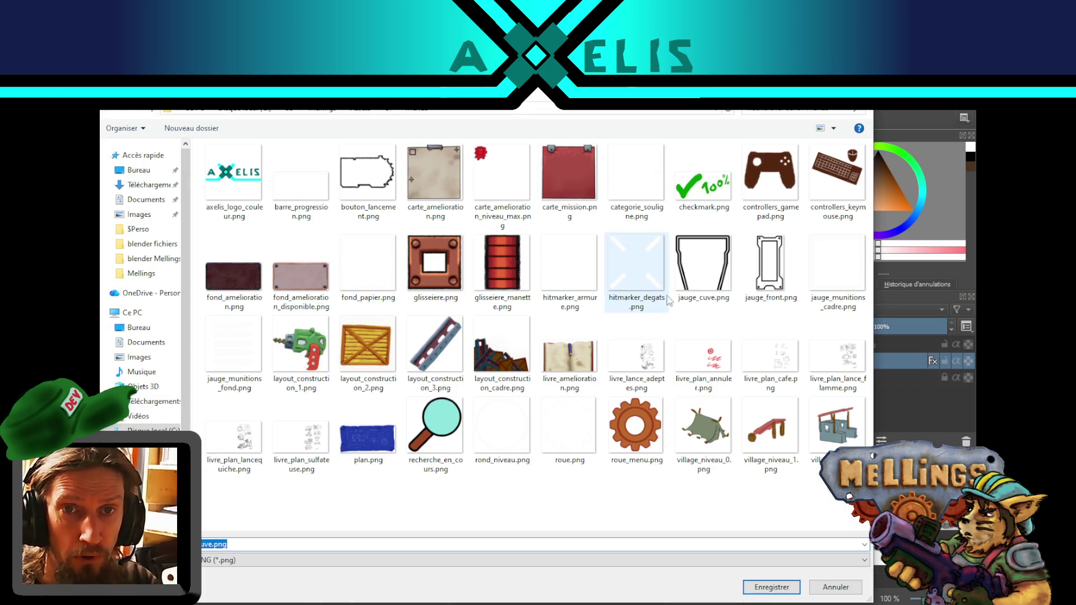
double_click(708, 250)
click(568, 352)
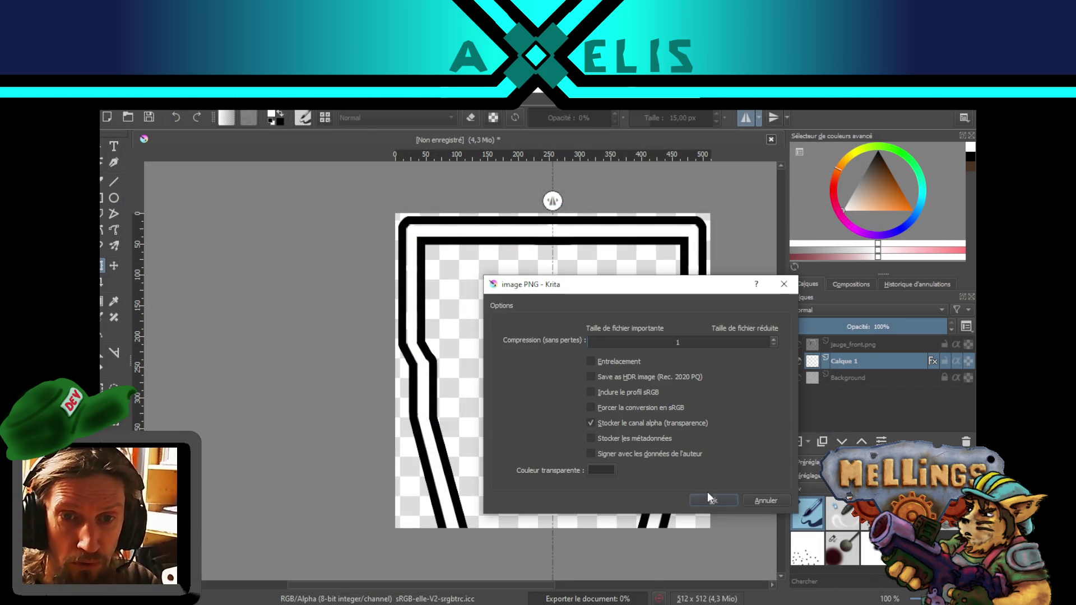
click(710, 499)
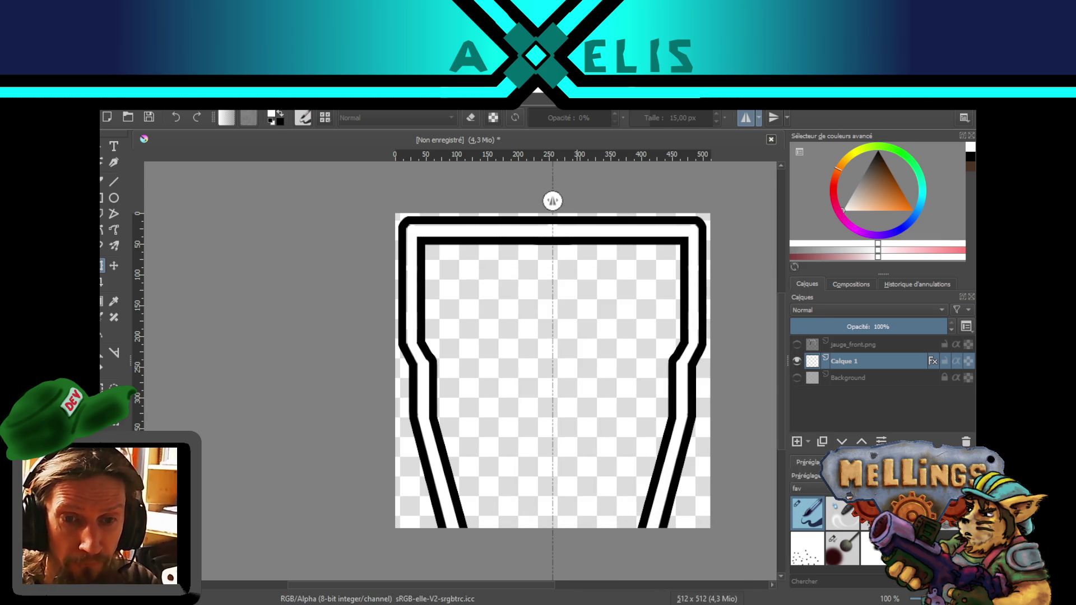
key(alt+Tab)
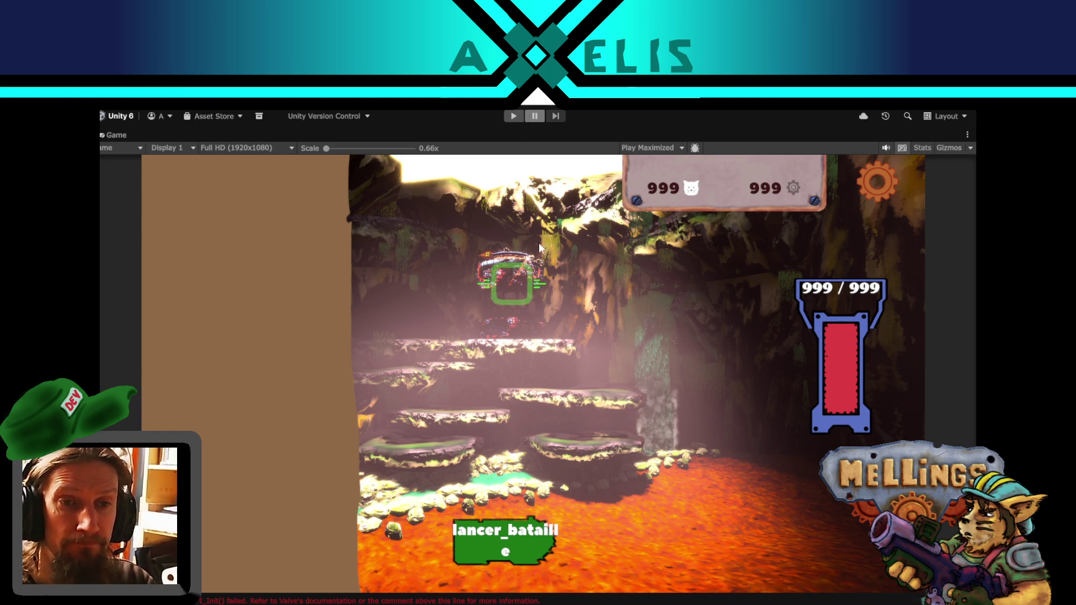
- Exit the maximized game view and set the Gravats TextMeshPro font size to 20
key(shift+space)
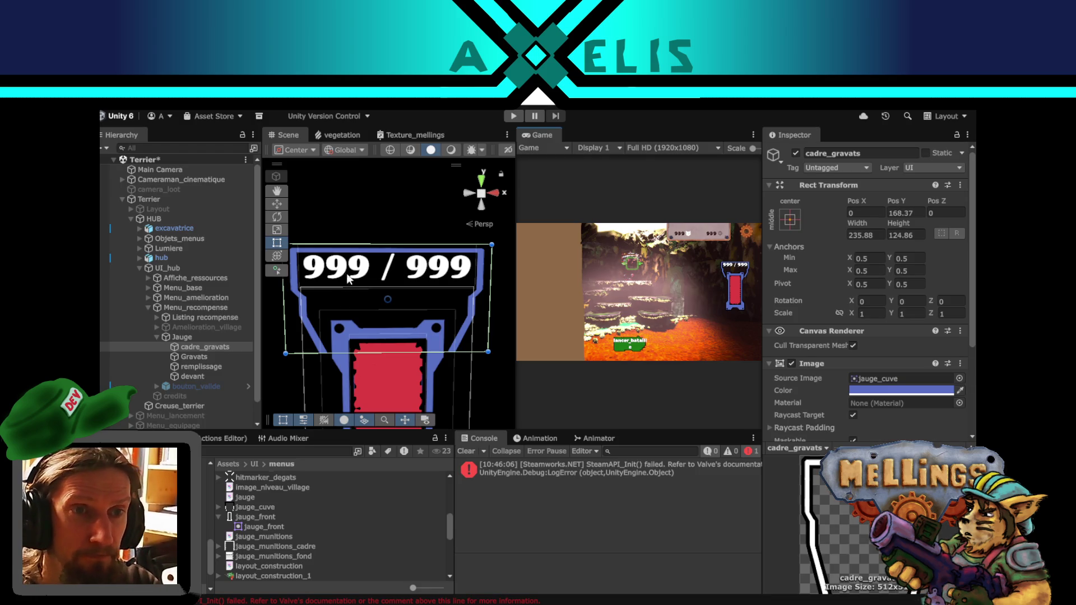
click(339, 278)
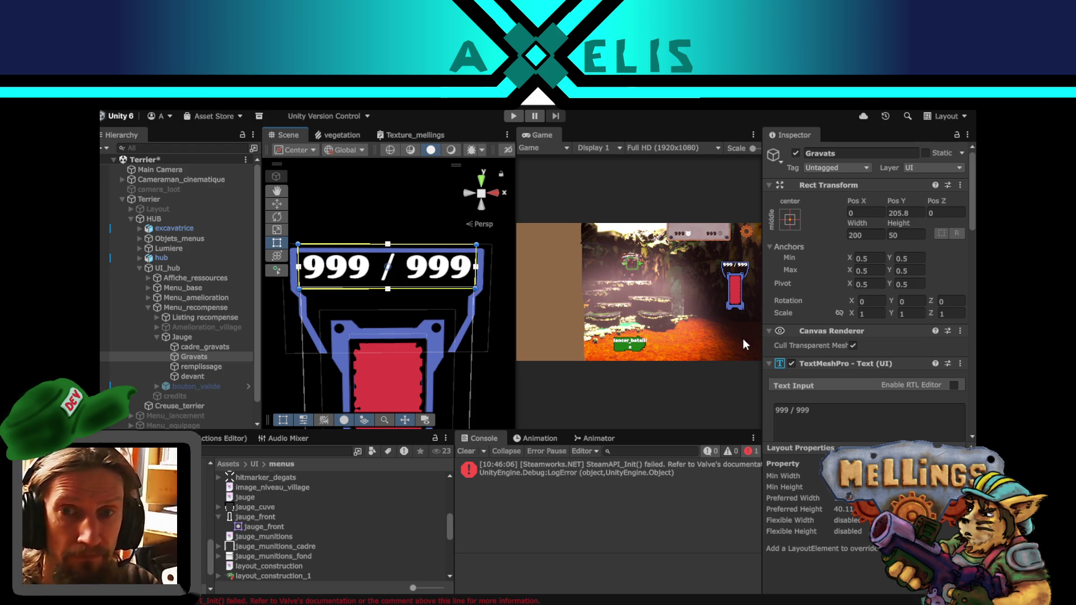
scroll(864, 406, down, 5)
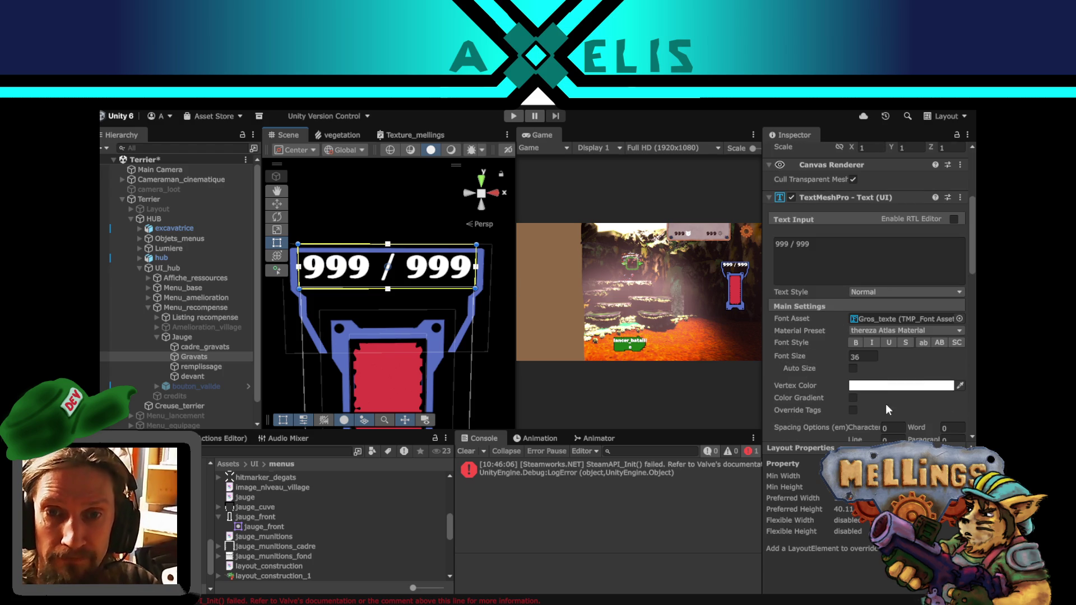
click(863, 356)
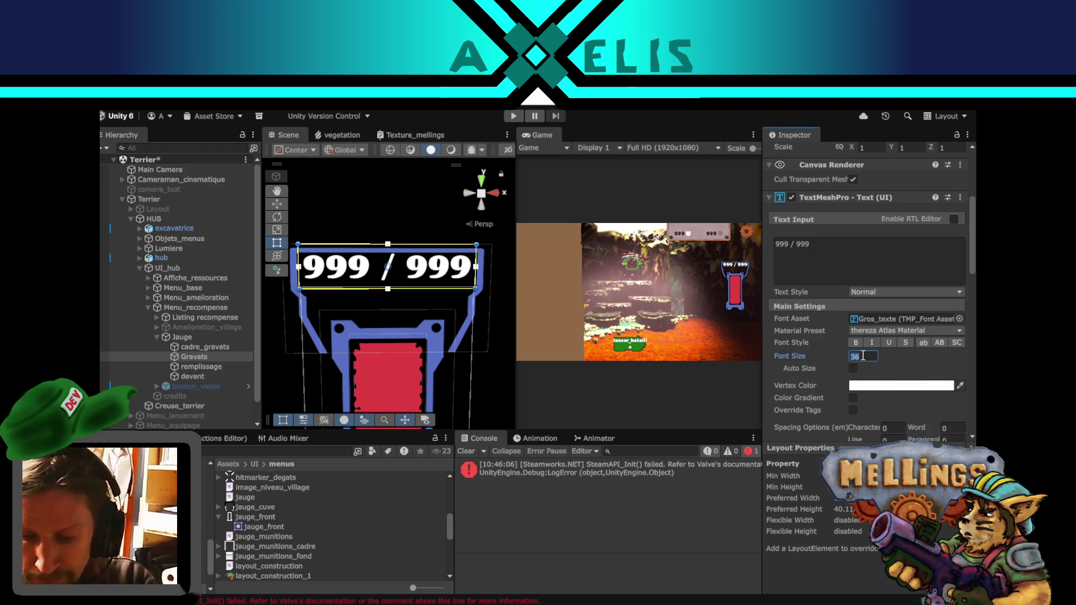
text(30)
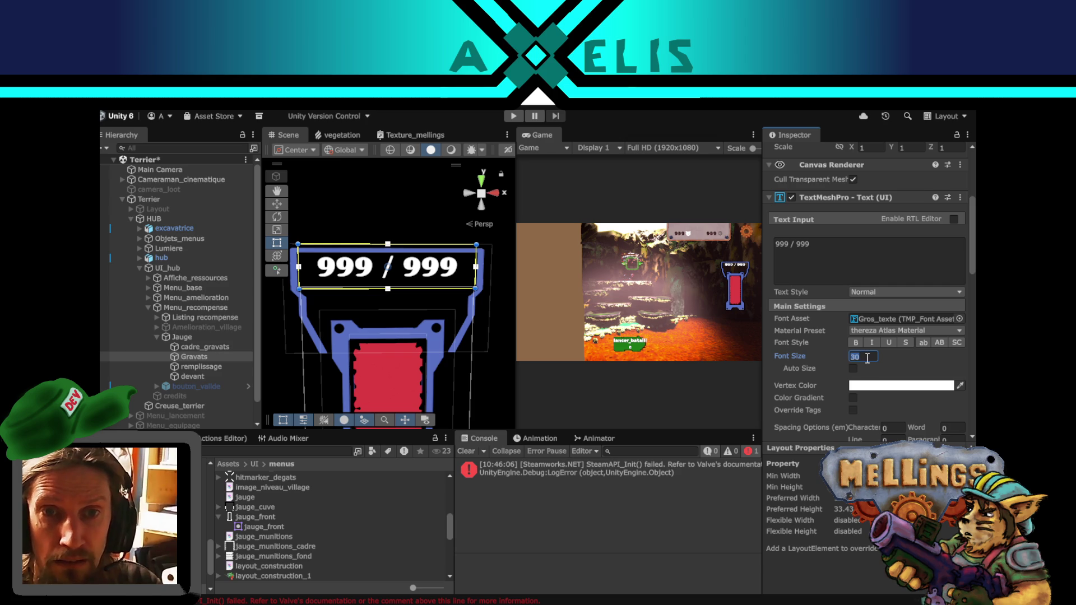
text(2)
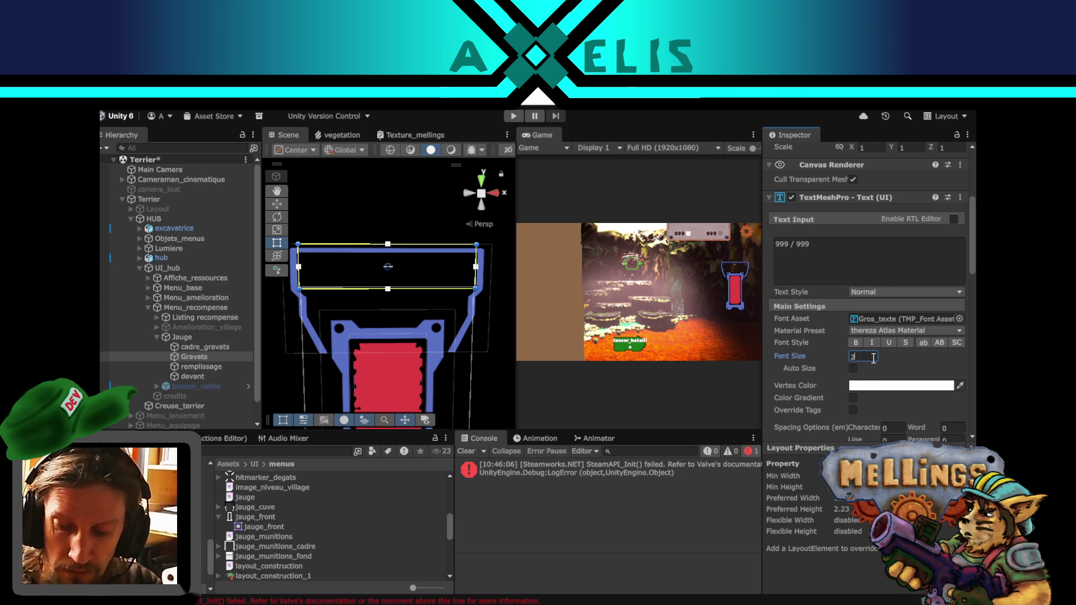
text(0)
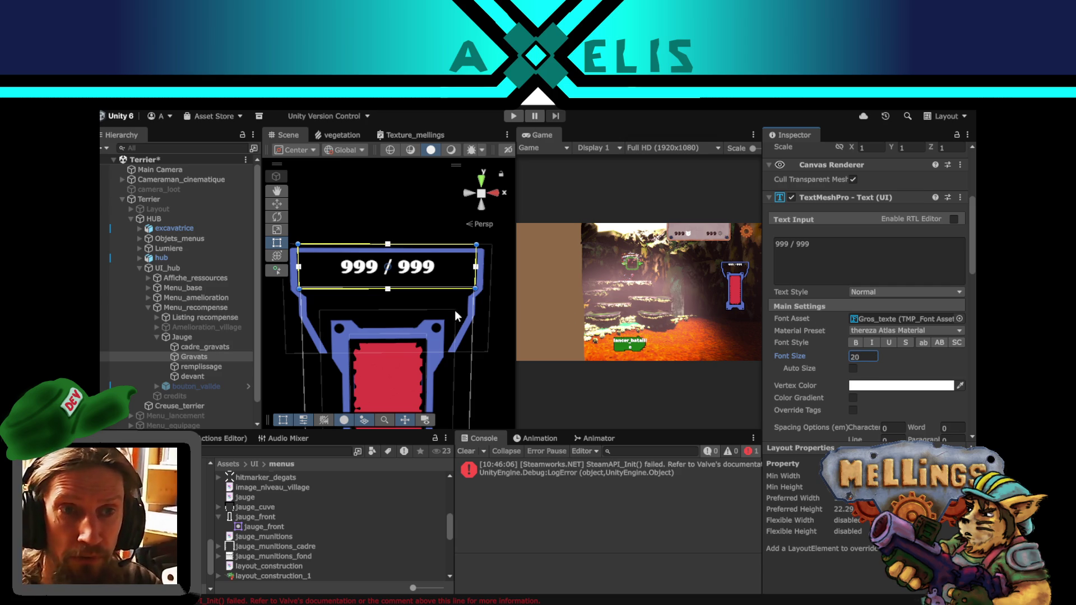
click(193, 349)
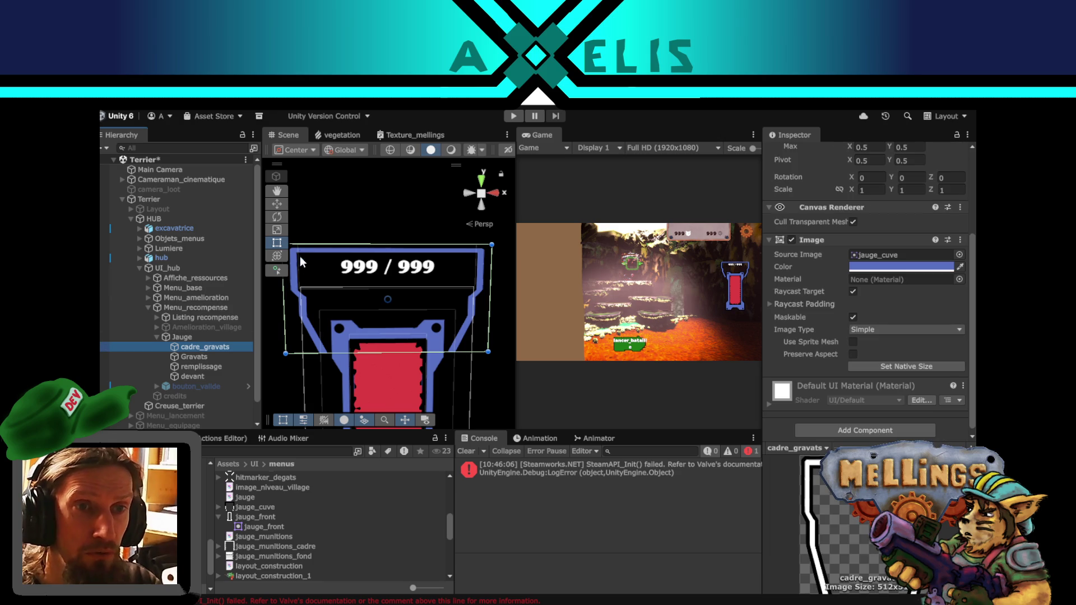
- Narrow cadre_gravats to about 200 wide and move the 999 / 999 text down into it
drag(493, 305, 476, 305)
click(196, 348)
click(197, 355)
click(276, 204)
drag(387, 222, 384, 254)
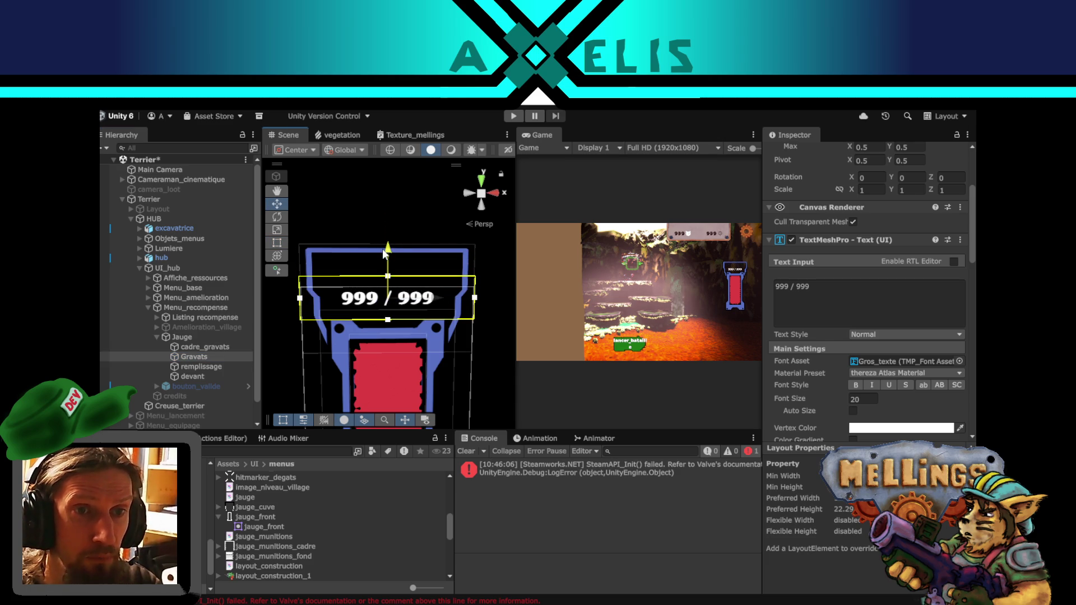
- Shorten cadre_gravats by lowering its top edge, then view the game maximized
click(194, 348)
click(277, 242)
drag(394, 254, 391, 277)
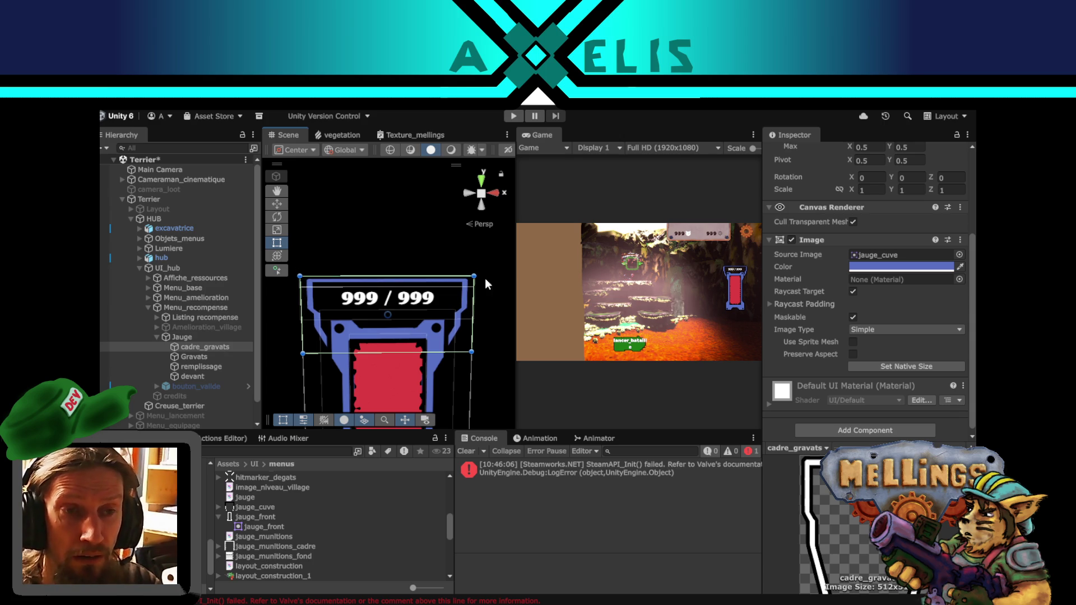
click(617, 264)
key(shift+space)
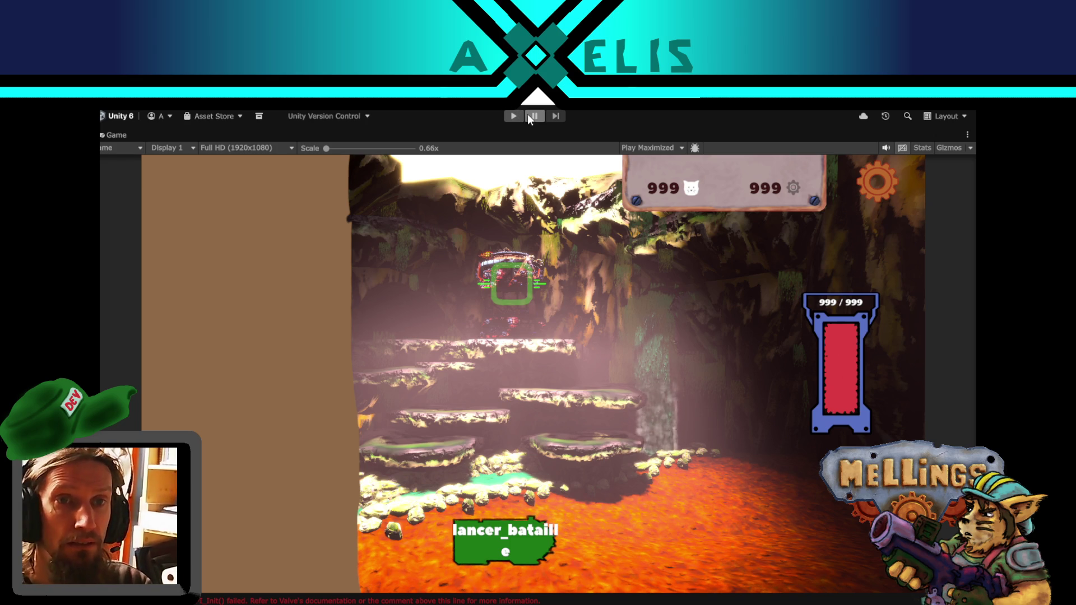
- Leave the maximized view and hide Menu_recompense, UI_hub and HUB
key(shift+space)
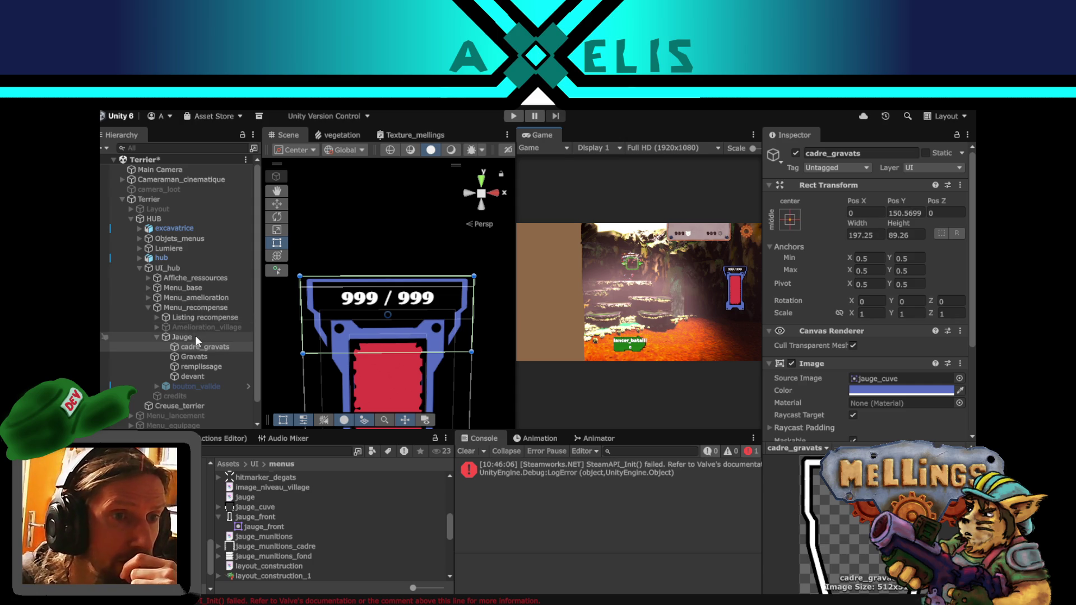
click(186, 307)
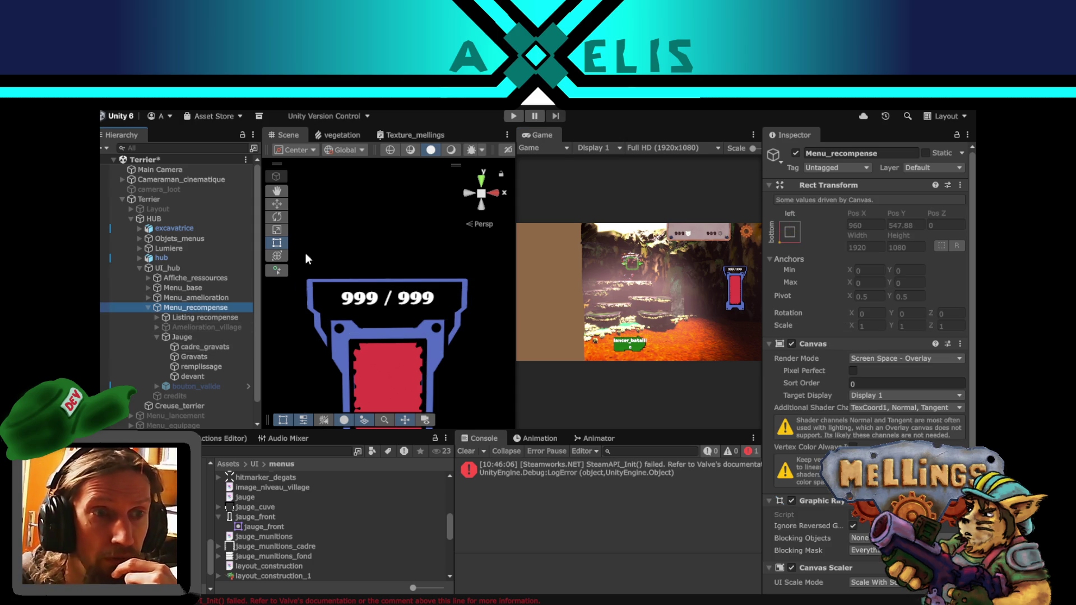
click(795, 153)
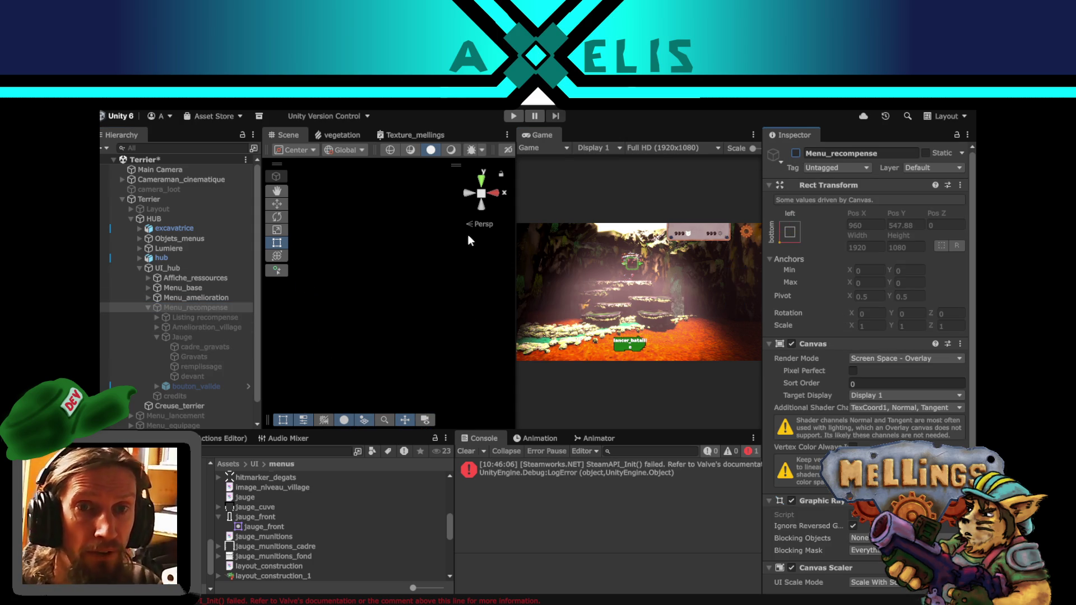
click(185, 270)
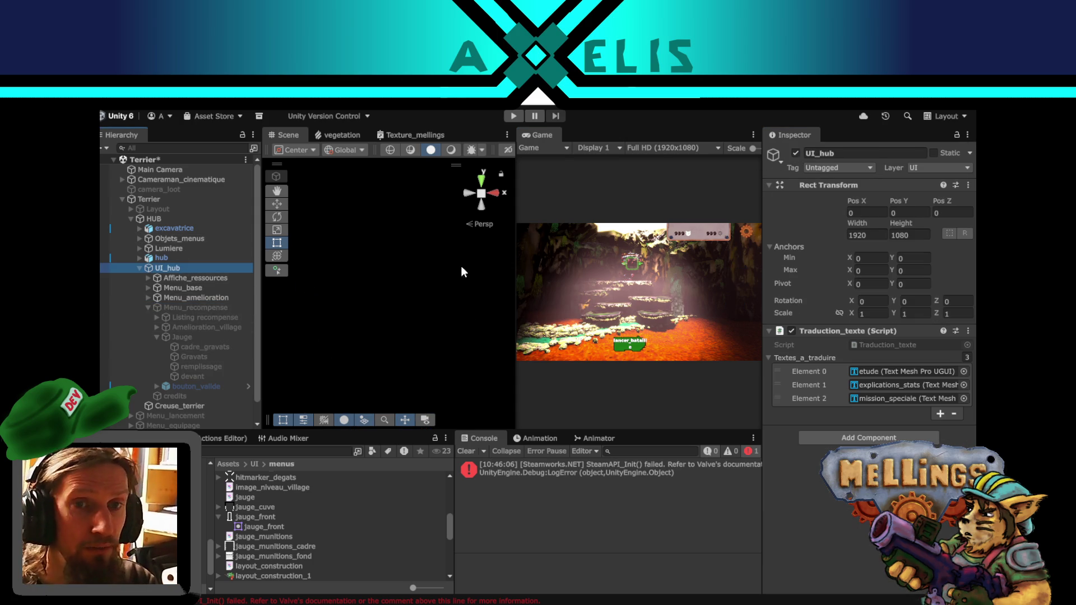
click(795, 153)
click(153, 220)
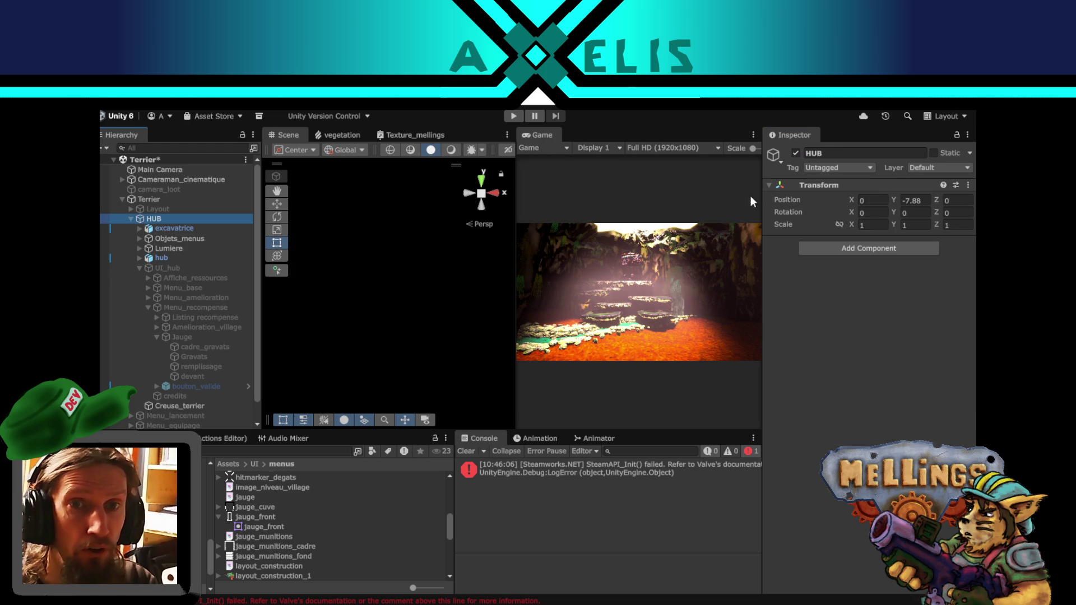
click(796, 153)
- Switch on Layout and canvas_transition and inspect the cadre (1) frame image
click(157, 210)
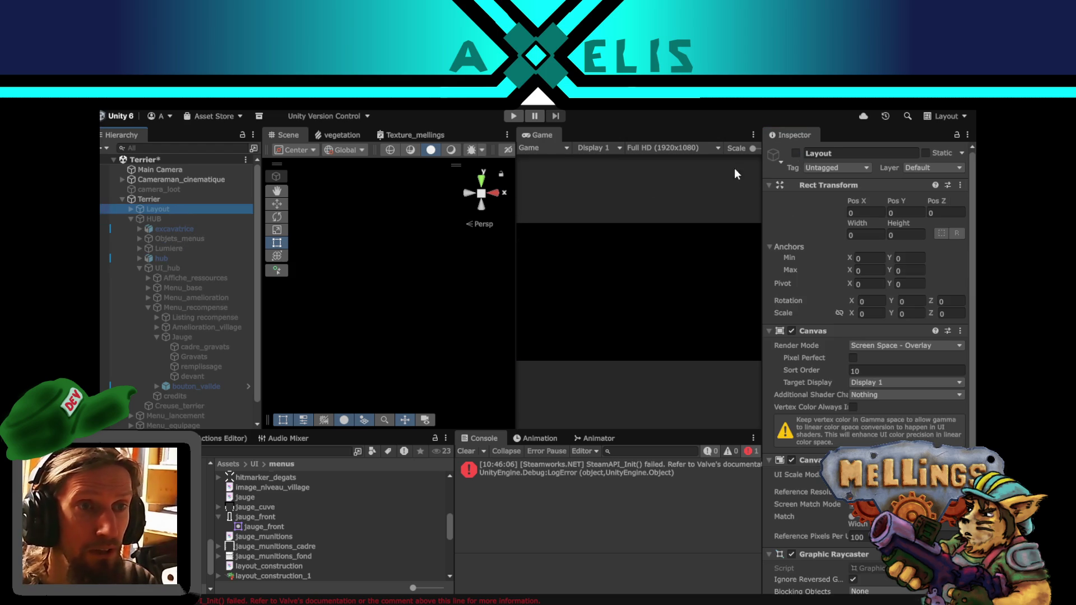
click(796, 153)
scroll(175, 396, down, 1)
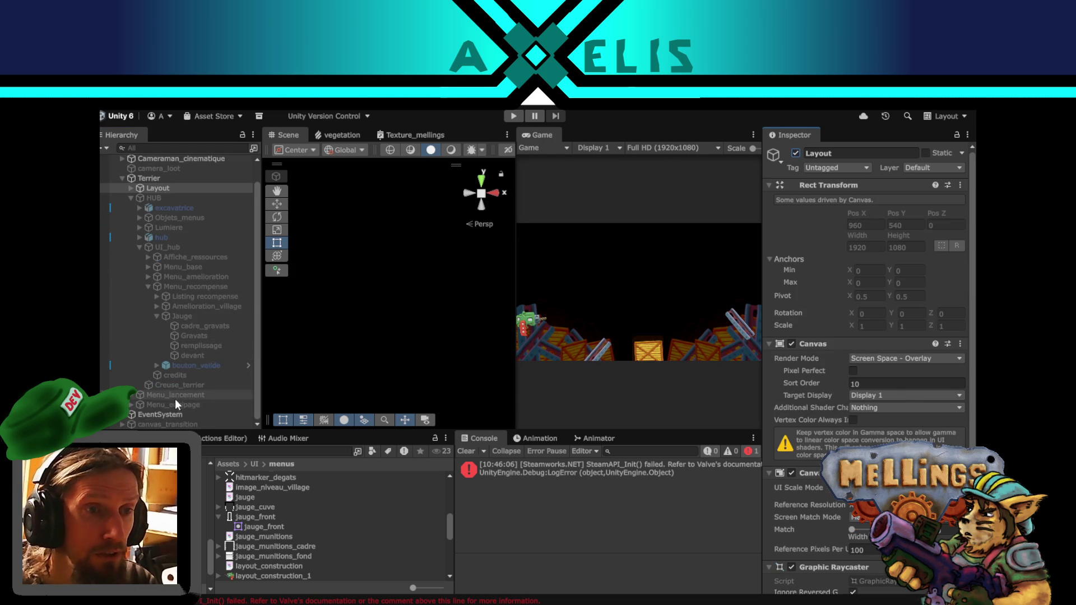
click(178, 424)
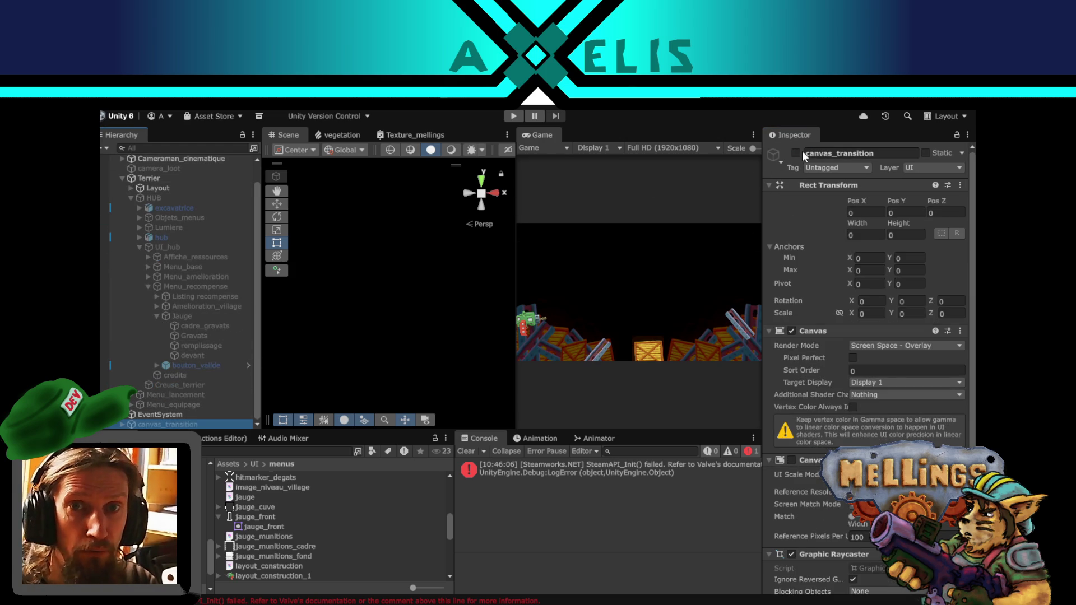
click(795, 153)
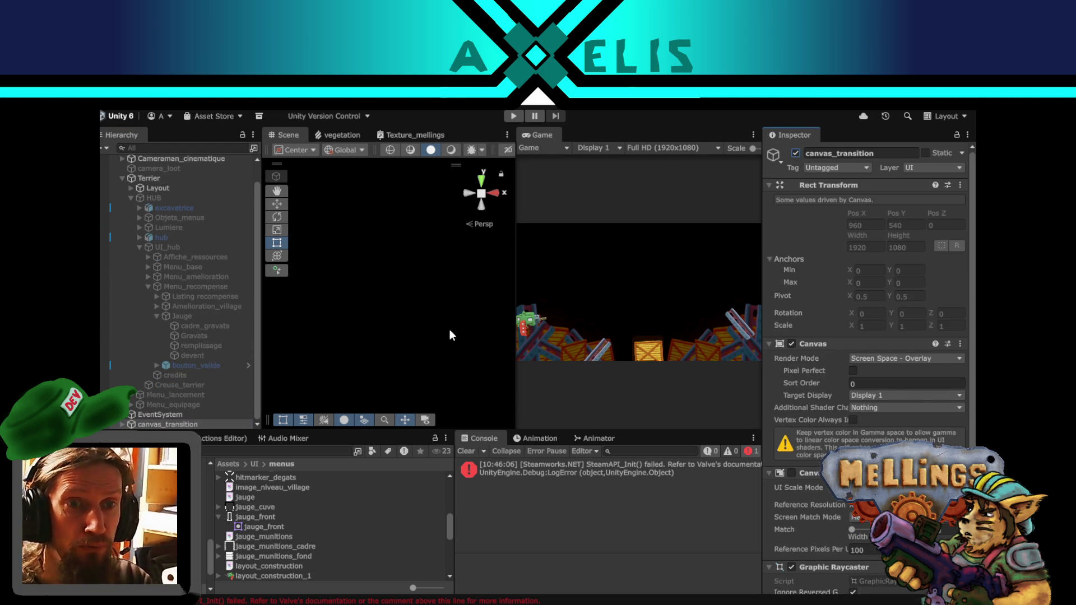
click(450, 334)
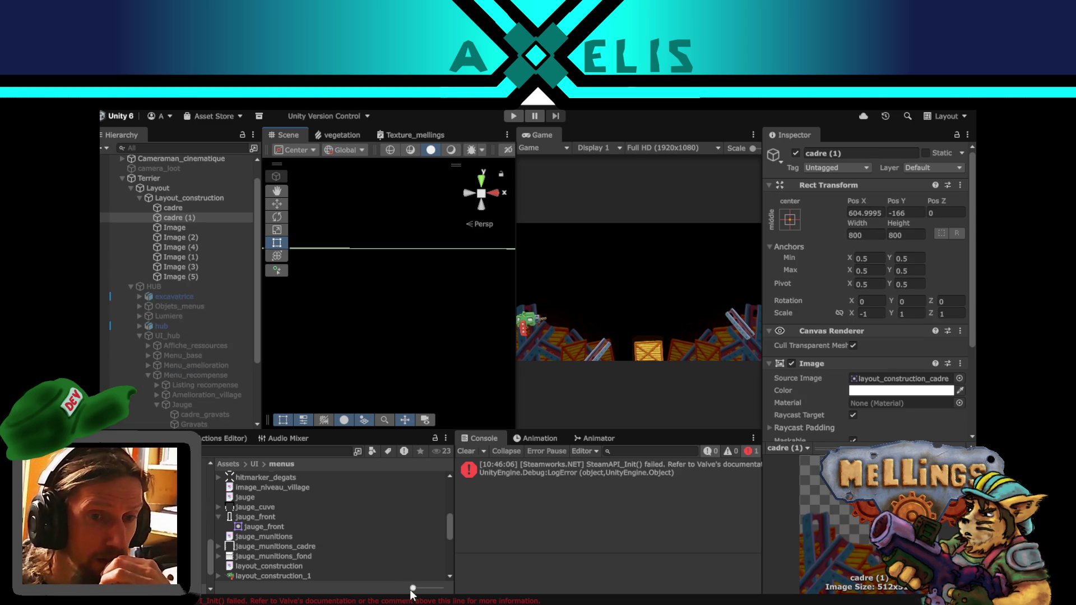
key(alt+Tab)
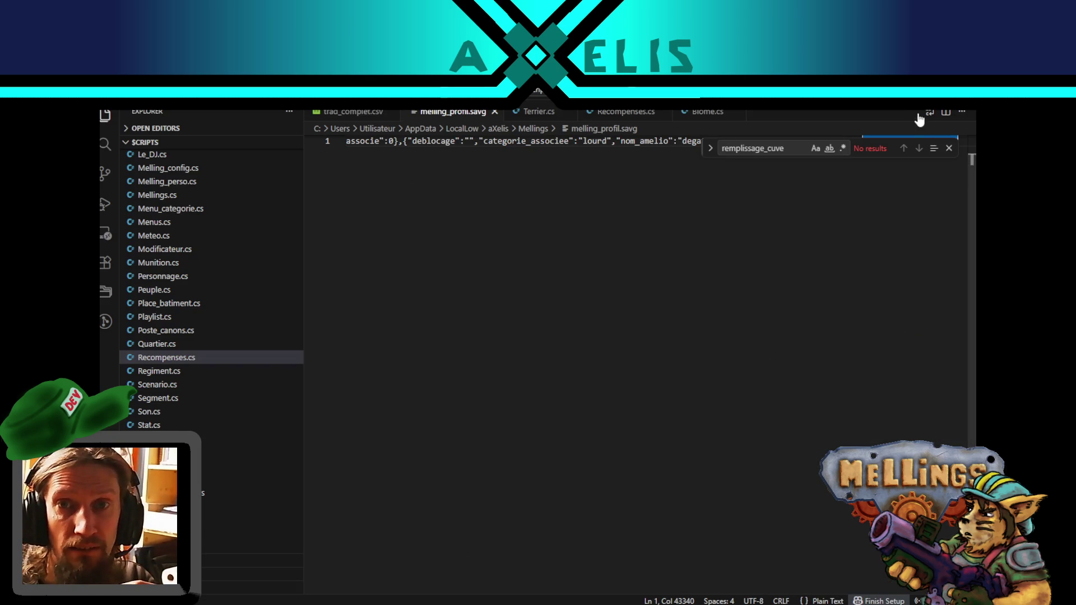
- Wrap lines, search 'materiaux', and change tas_materiaux from 85 to 125 in melling_profil.savg
click(930, 112)
key(ctrl+f)
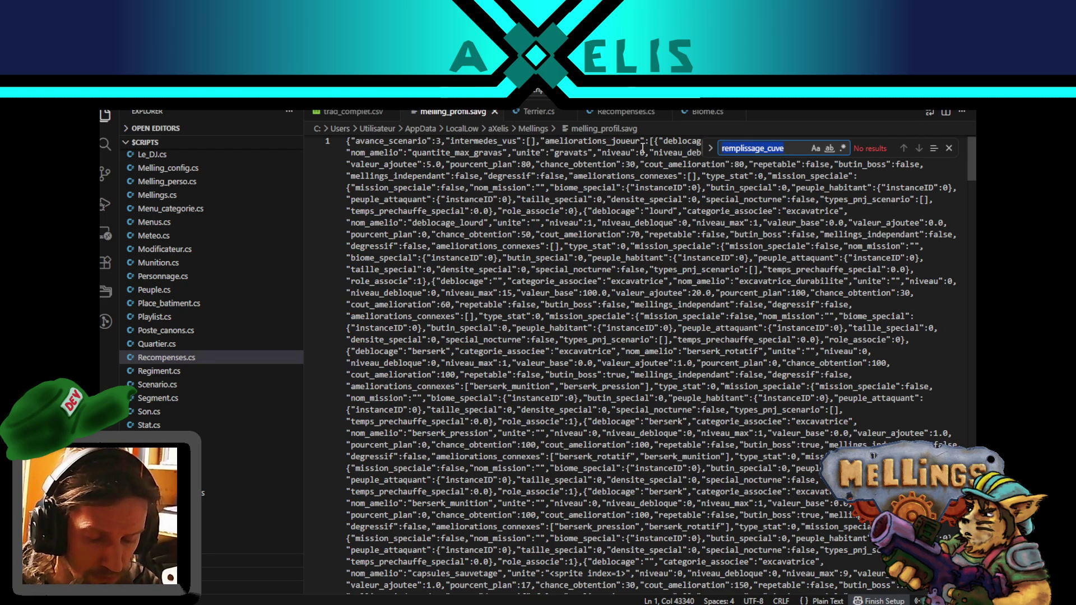
text(materiaux)
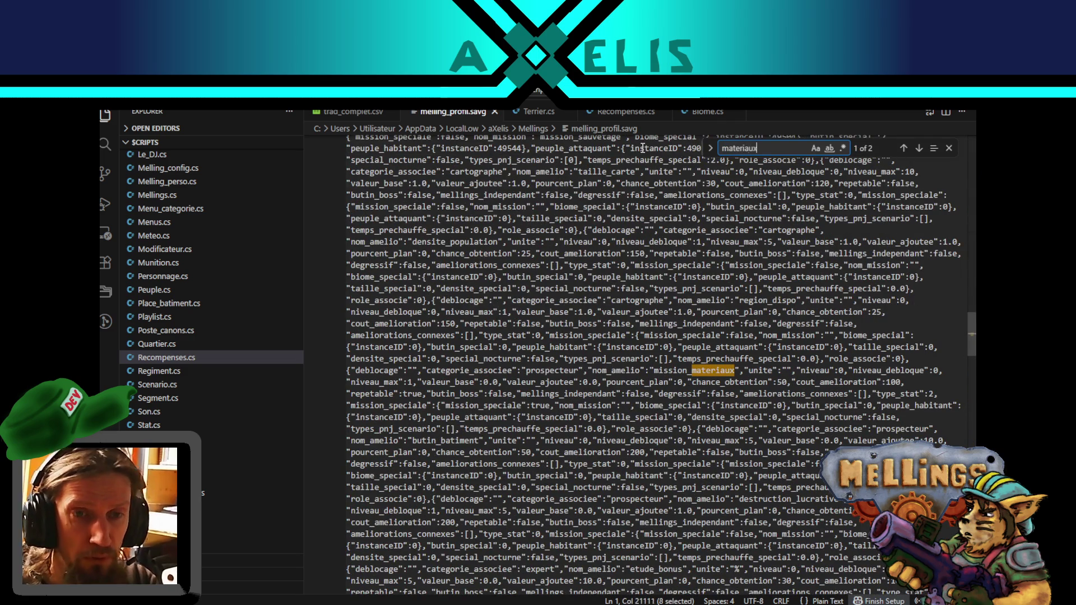
click(920, 148)
click(432, 370)
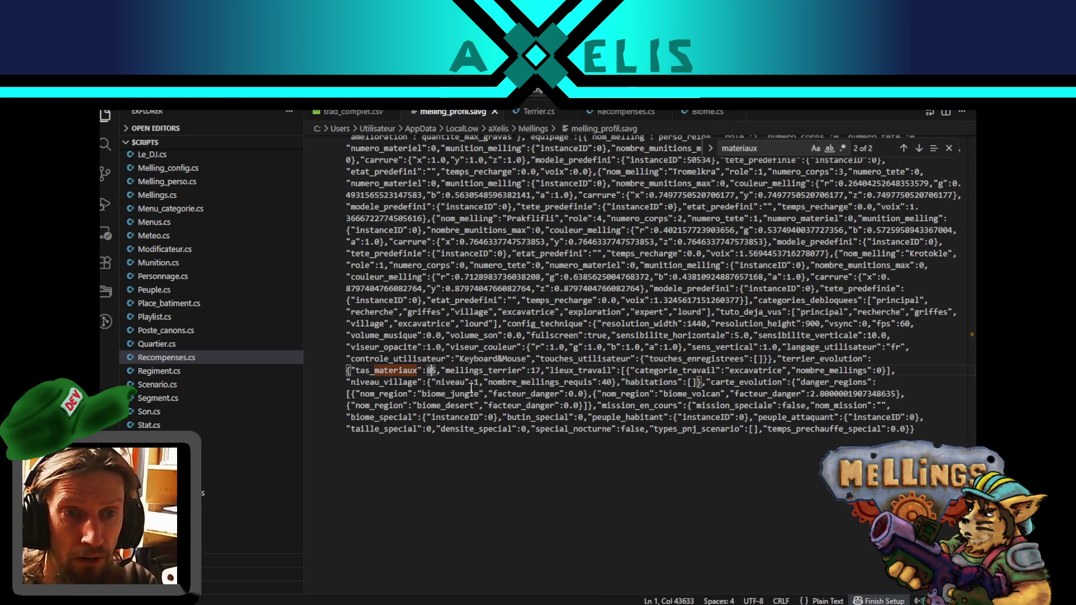
key(BackSpace)
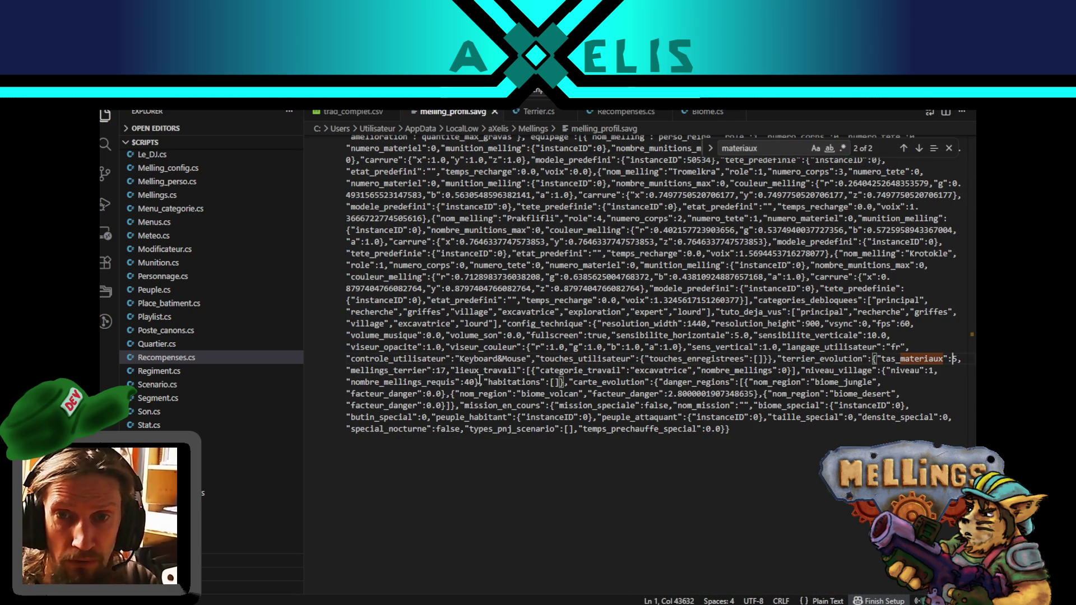
text(12)
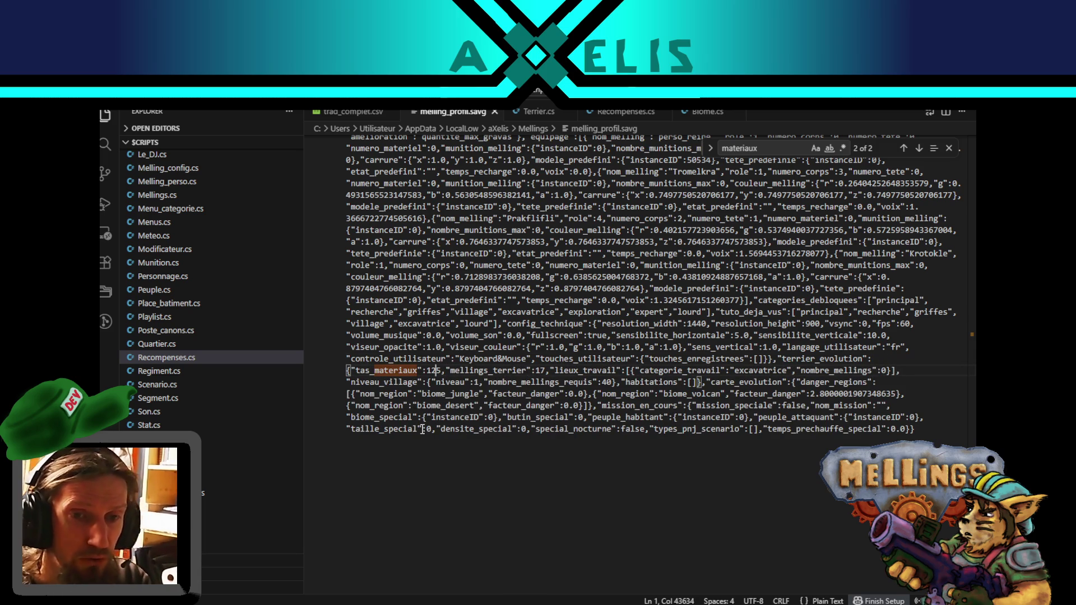
key(alt+Tab)
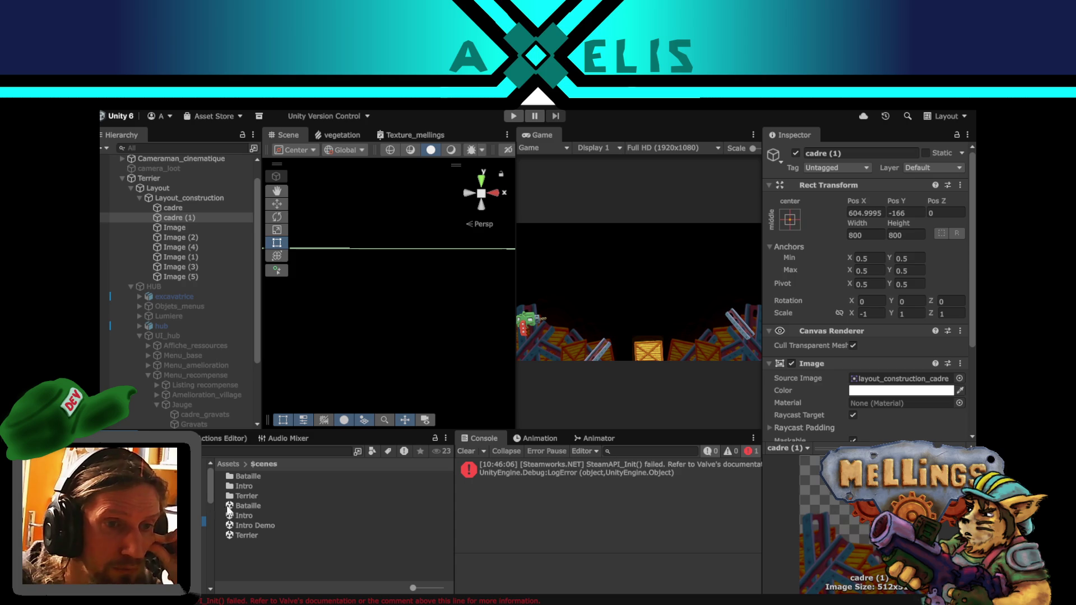
- Open the Intro scene from Project > Scenes and enter Play mode
double_click(245, 515)
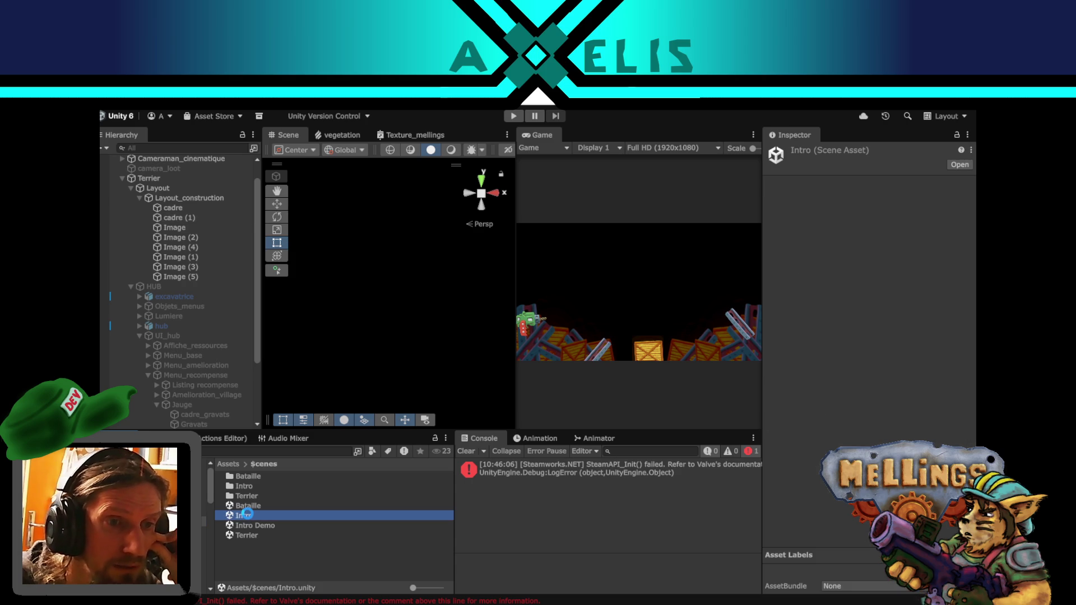
click(513, 116)
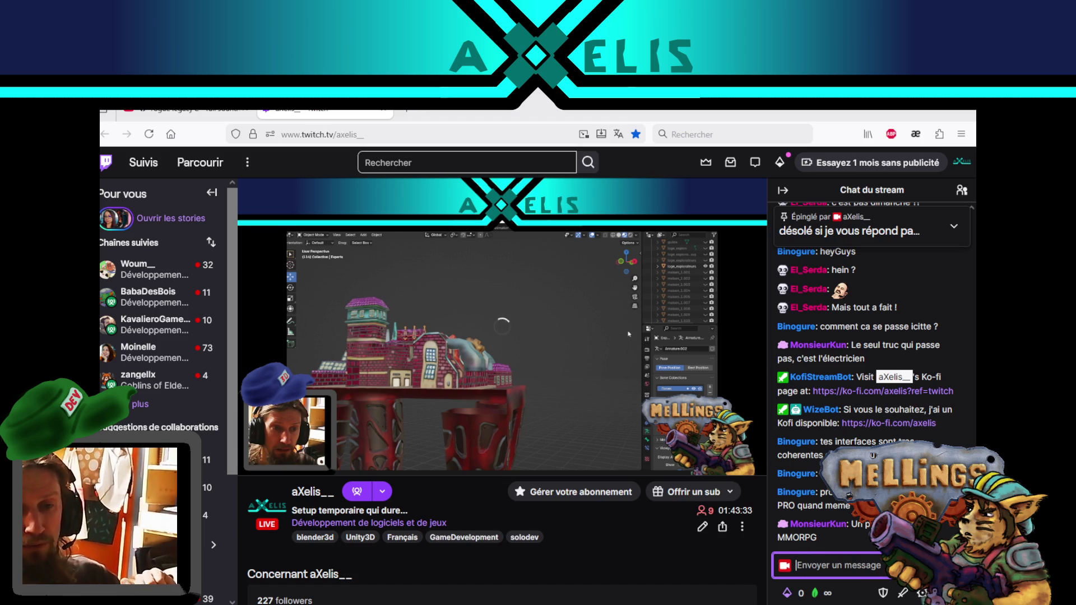
- Look over the Twitch stream chat, then bring back the Mellings title screen
click(603, 561)
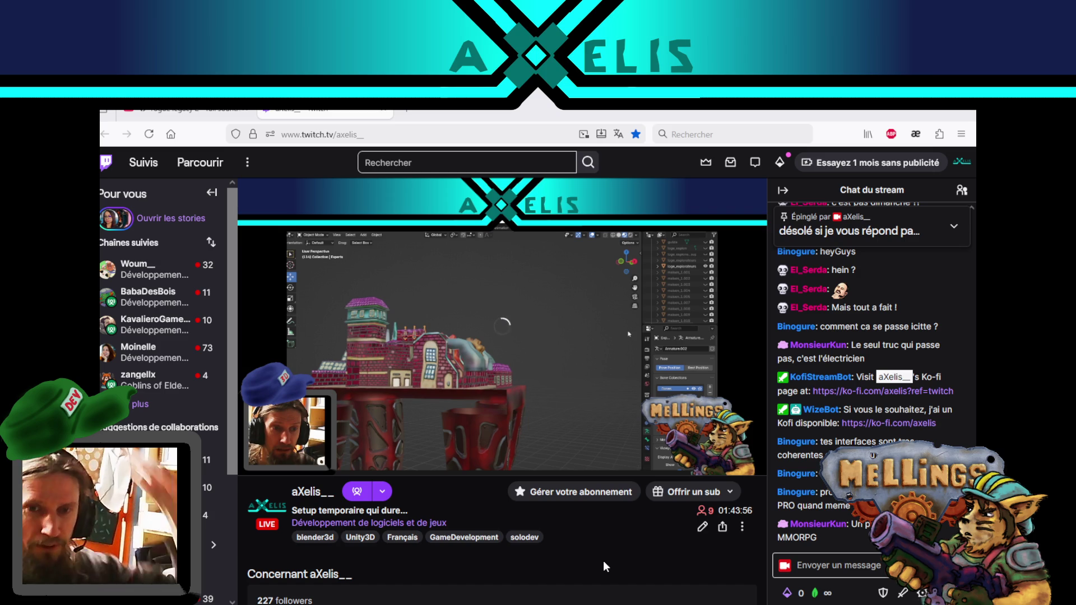
key(alt+Tab)
key(alt+Tab)
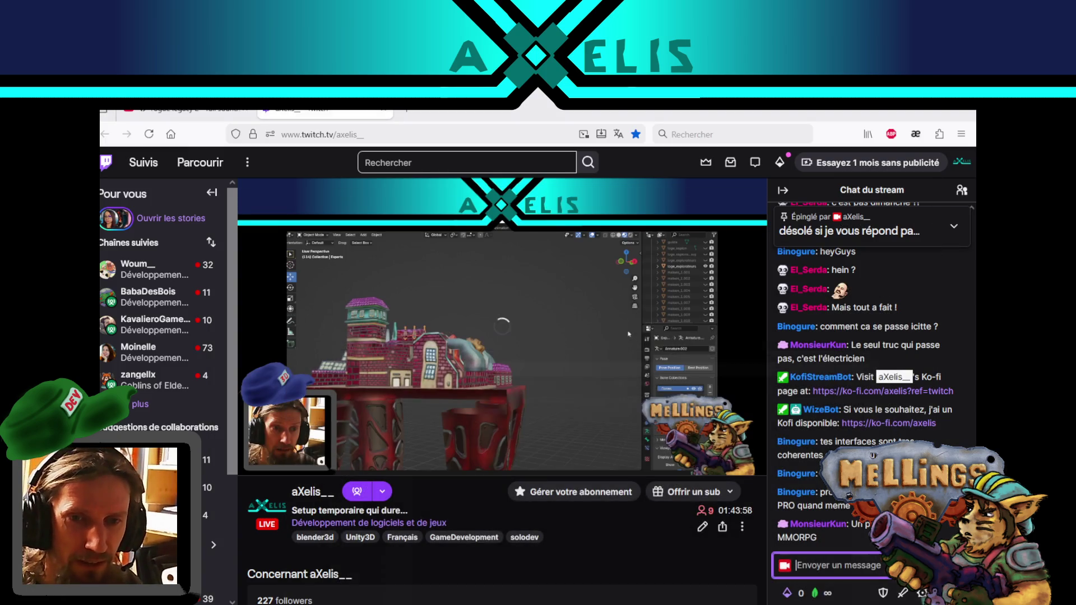
key(alt+Tab)
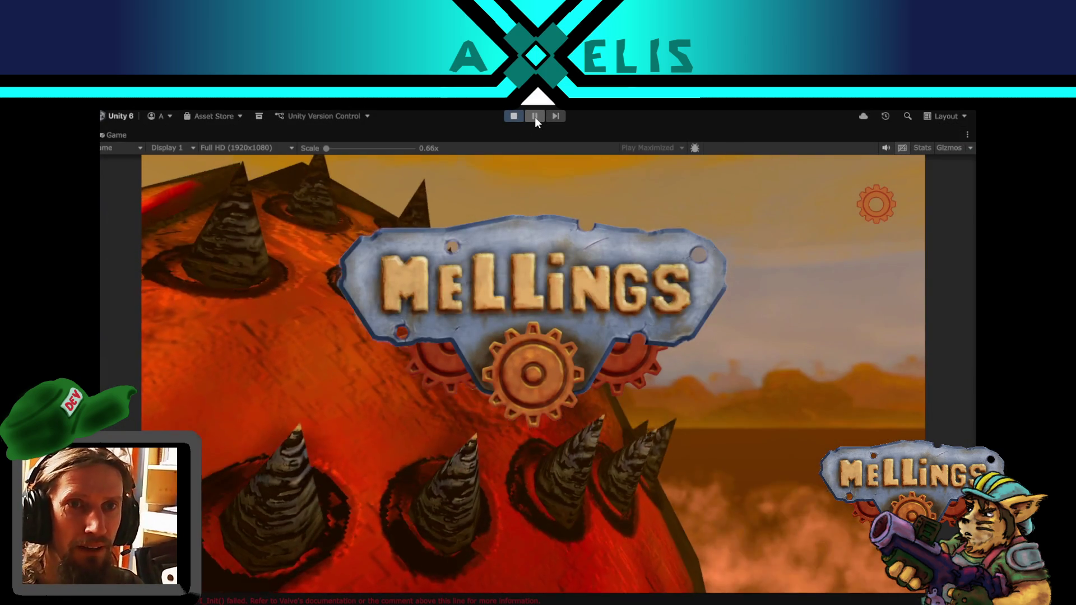
- Pause the running game and check the Rogue Legacy soundtrack and Twitch stream browser tabs
click(535, 117)
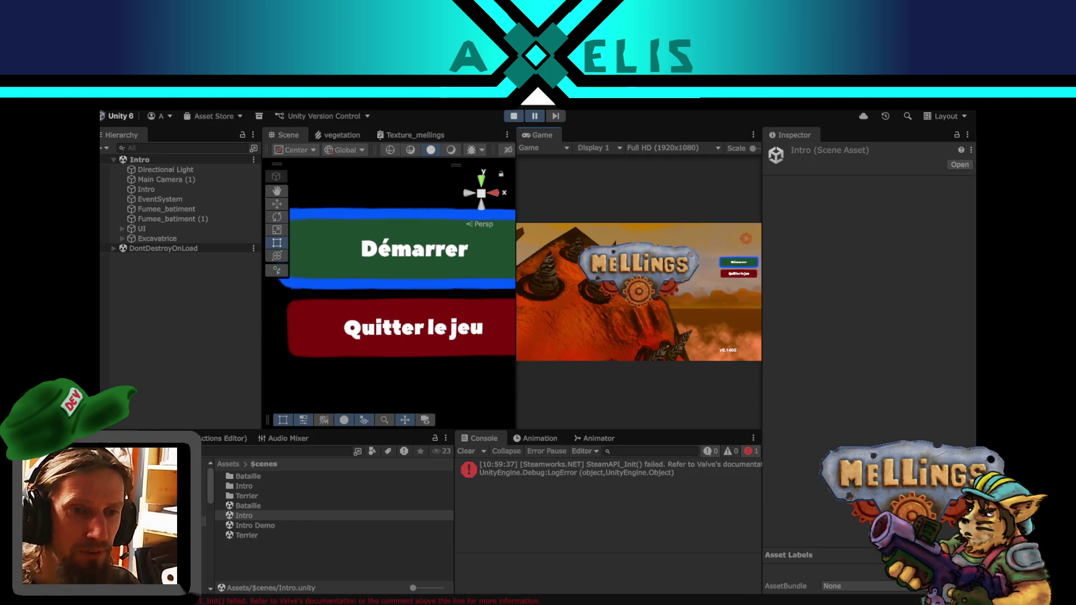
key(alt+Tab)
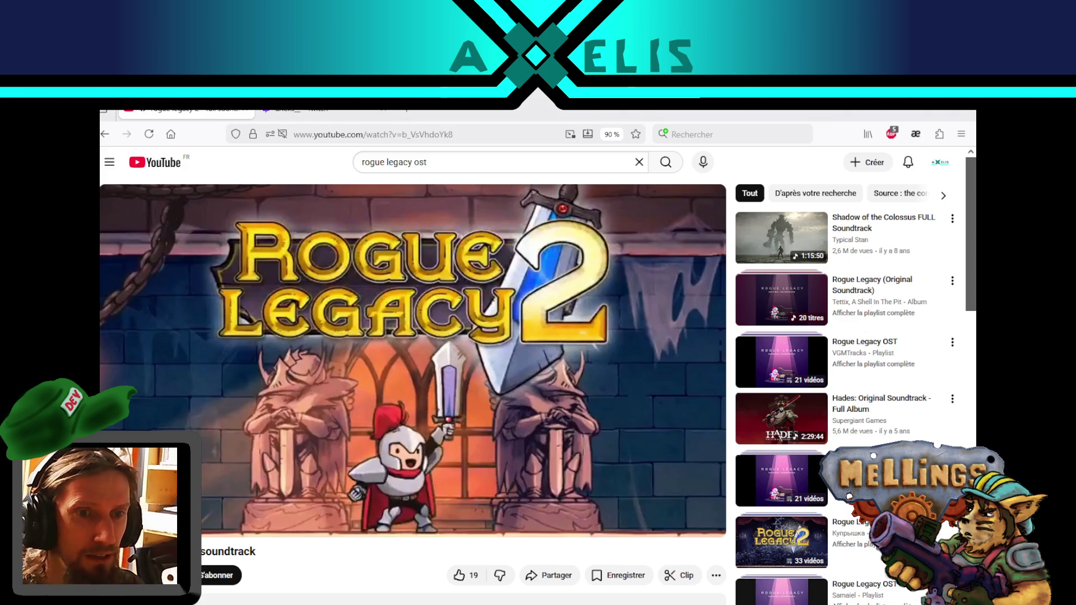
click(185, 112)
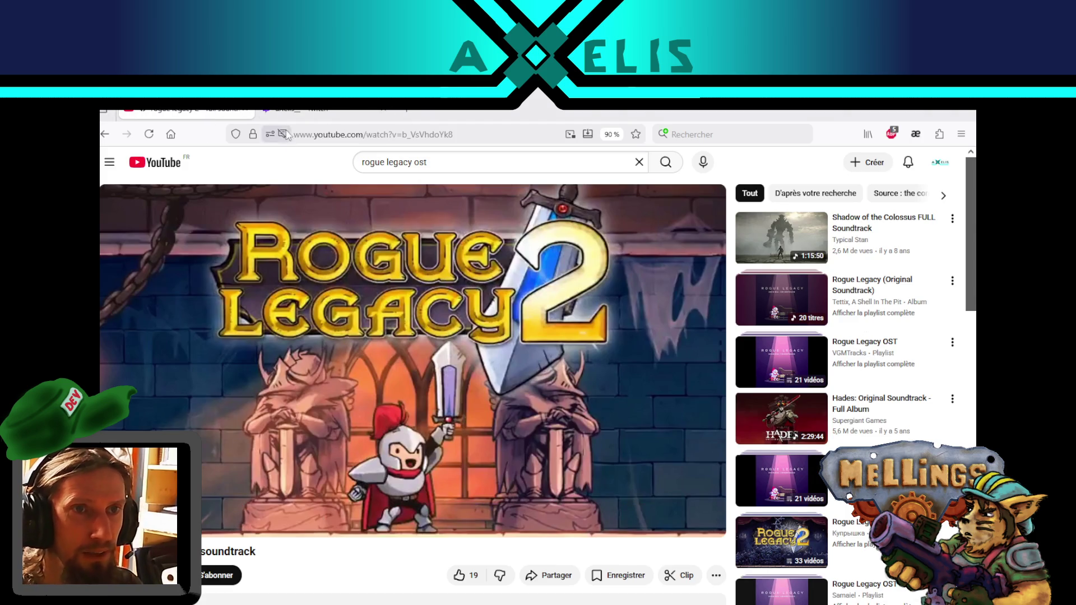
click(288, 112)
key(alt+Tab)
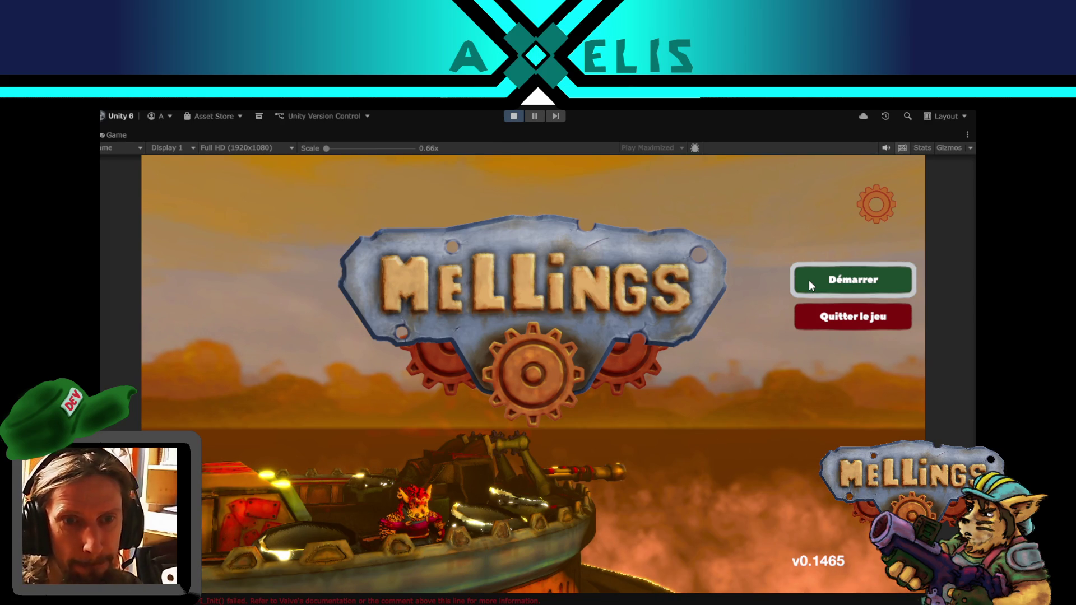
- Start a new Mellings game and look through the Excavatrice upgrade menu
click(795, 285)
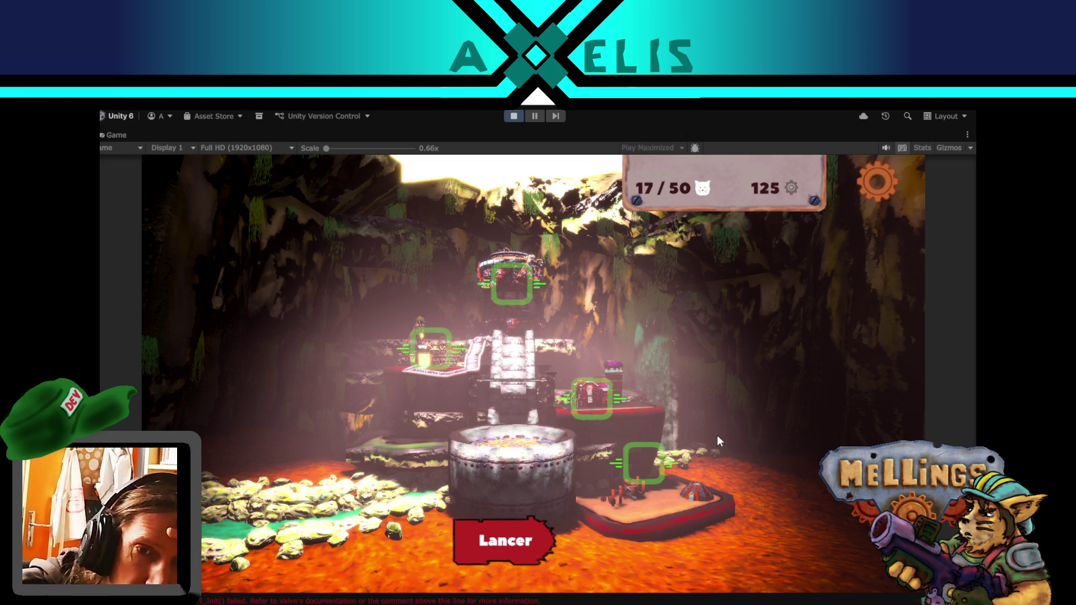
click(526, 284)
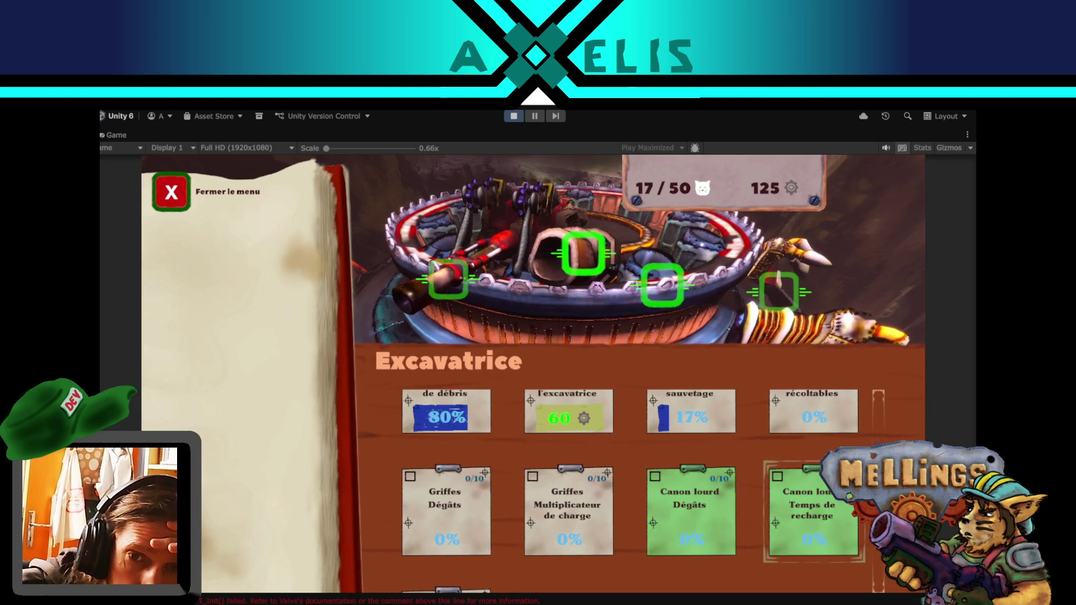
scroll(874, 416, up, 1)
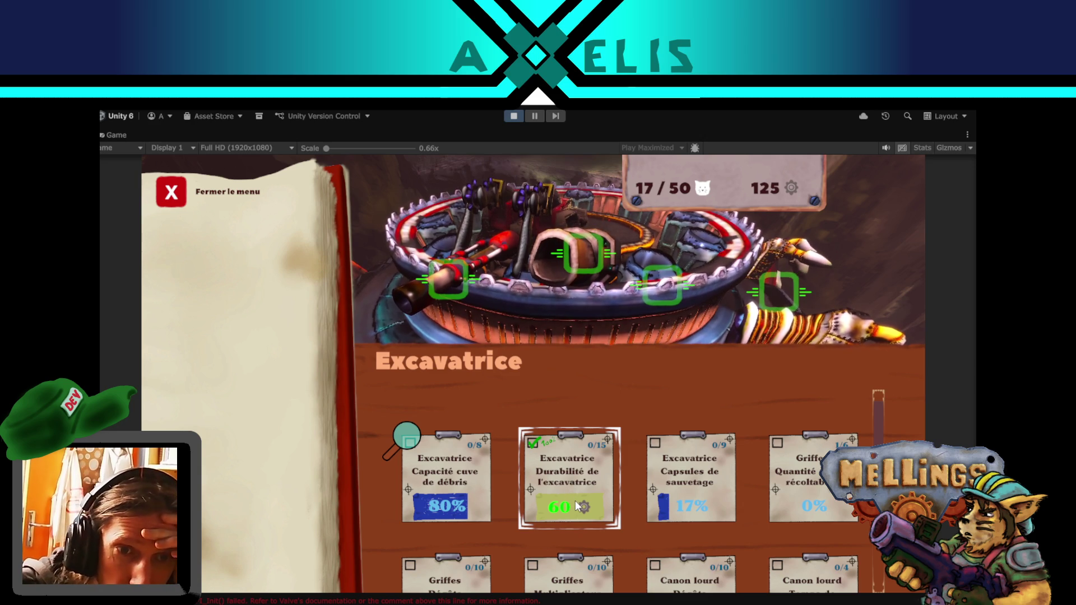
click(171, 192)
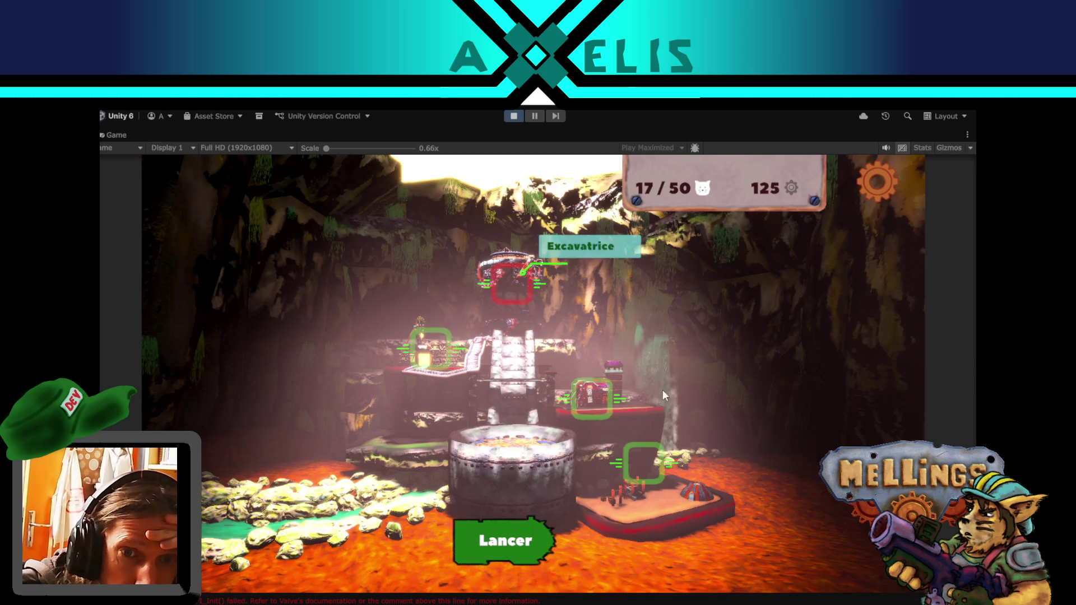
- Buy the Cantina upgrade from the Village building, dropping materials from 125 to 25
click(654, 477)
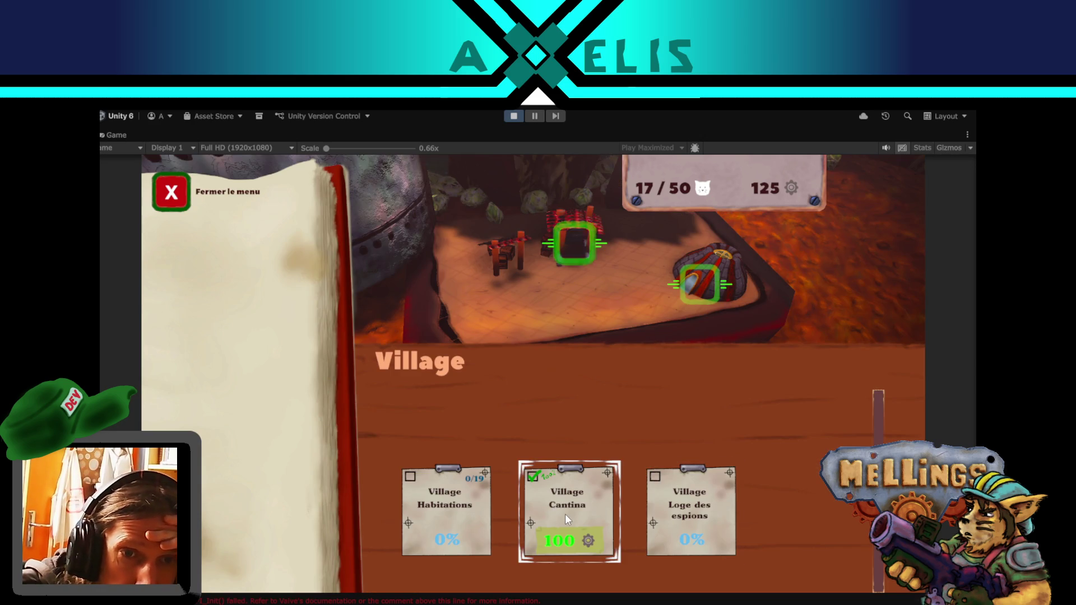
click(567, 512)
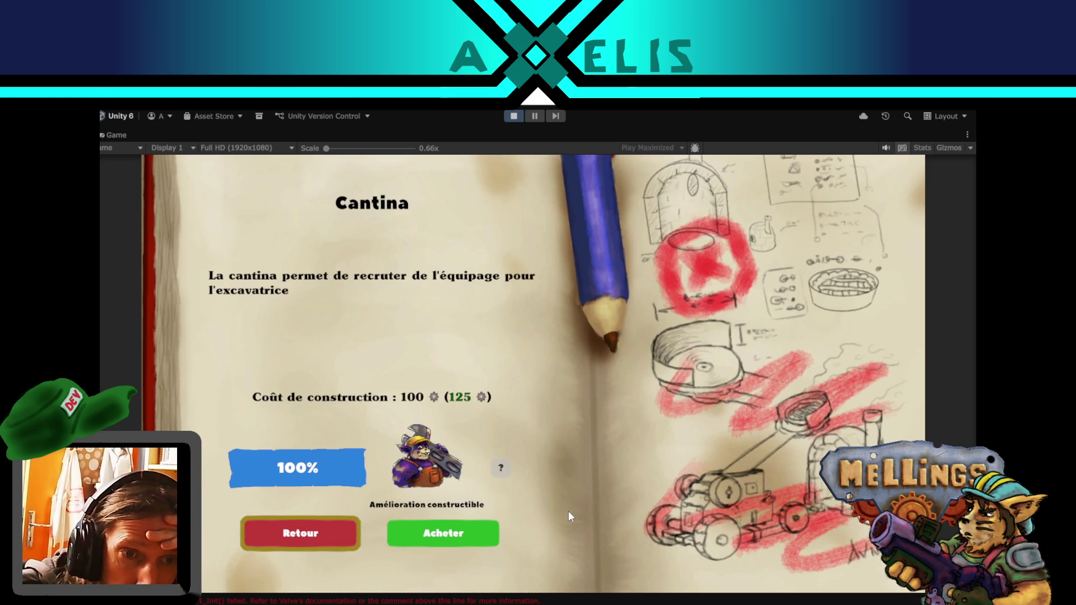
click(460, 533)
click(614, 463)
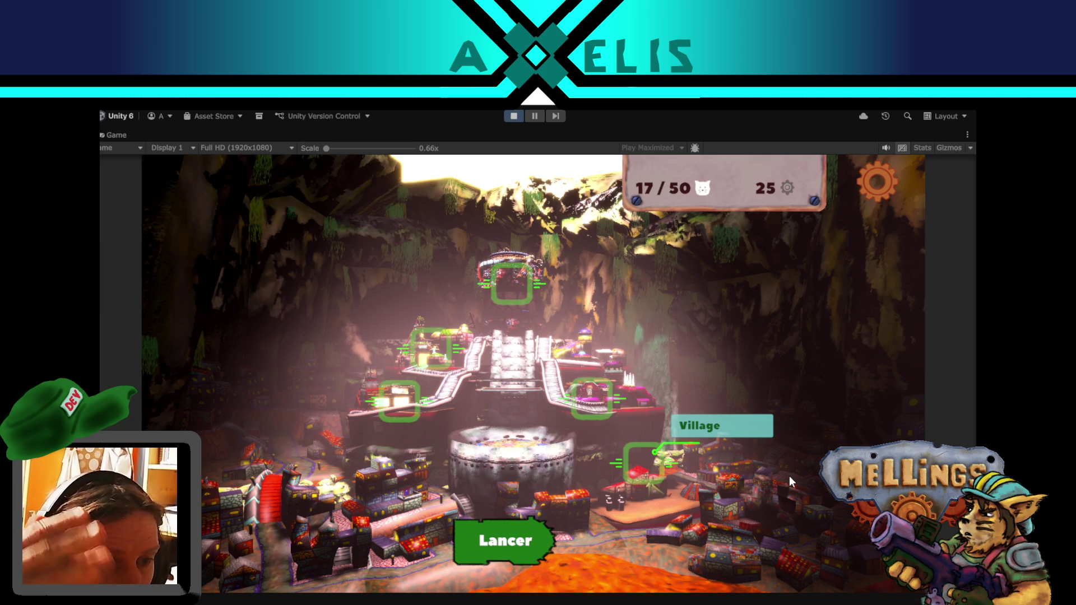
- Pause the game and locate cantina under Terrier > HUB > Objets_menus in the Hierarchy
click(536, 118)
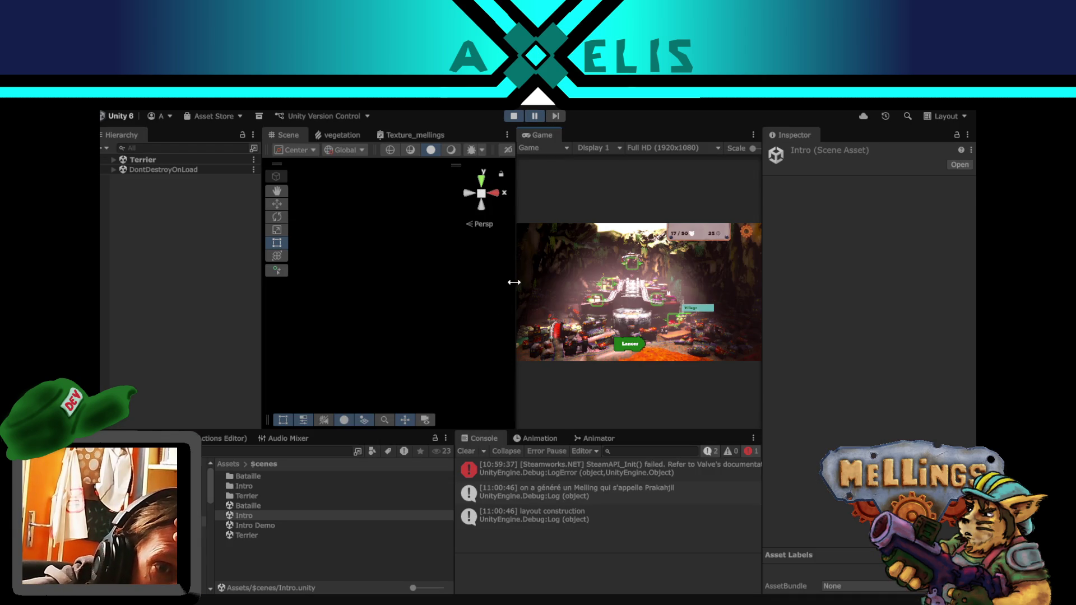
click(114, 160)
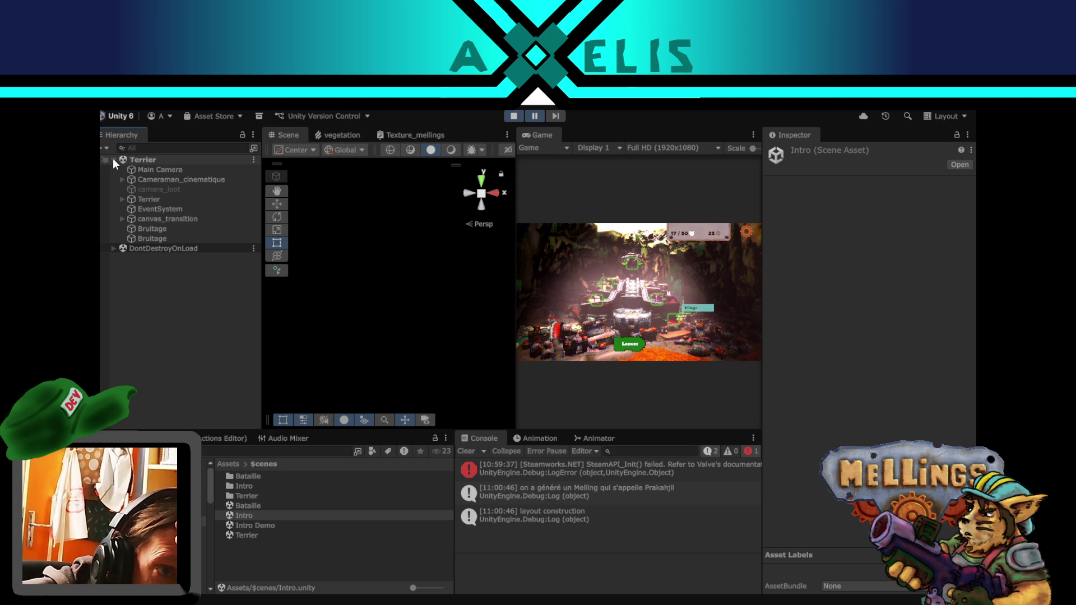
click(122, 200)
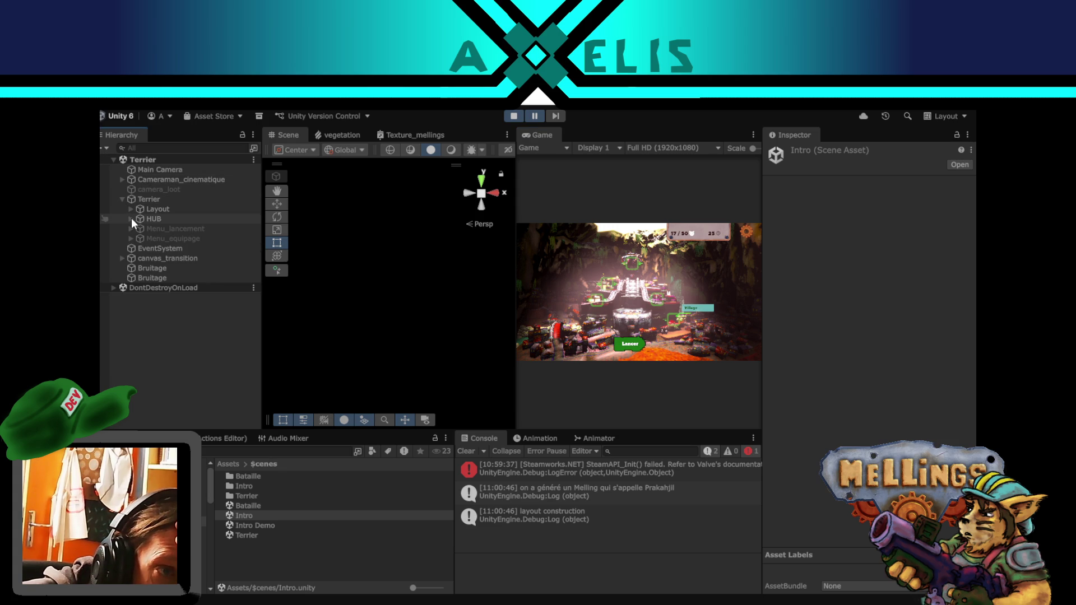
click(132, 219)
click(139, 238)
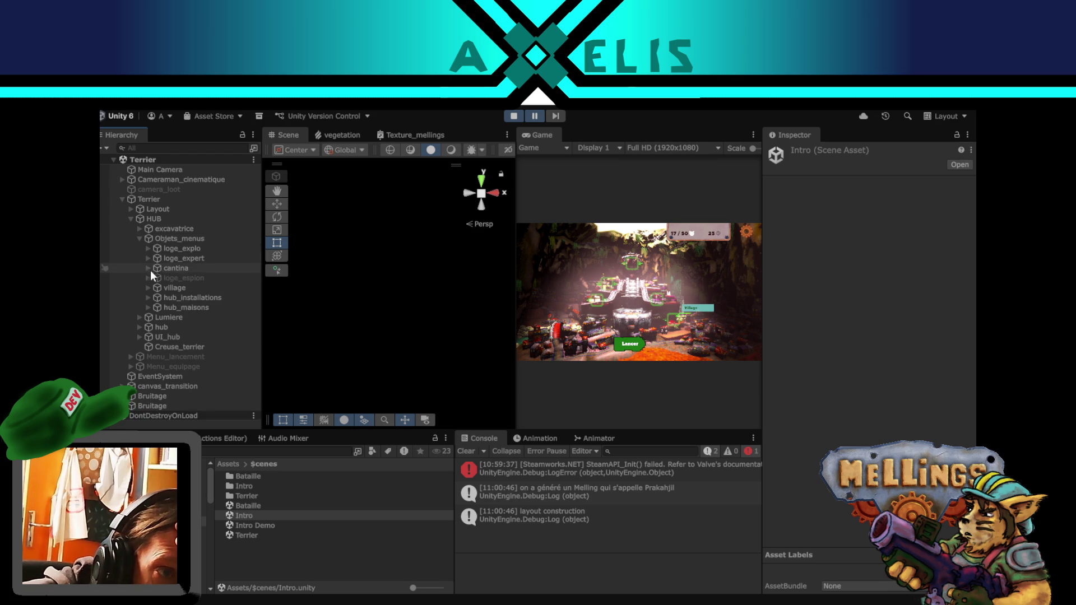
double_click(166, 267)
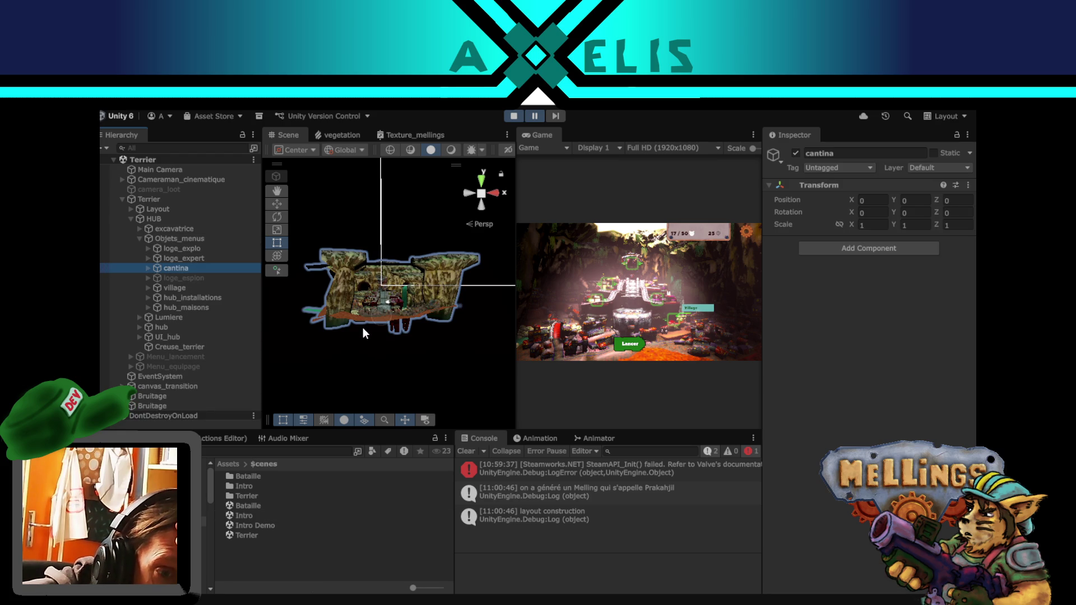
- Inspect cantina's anim_cantina child and building mesh in the Scene view, then stop play mode
click(148, 268)
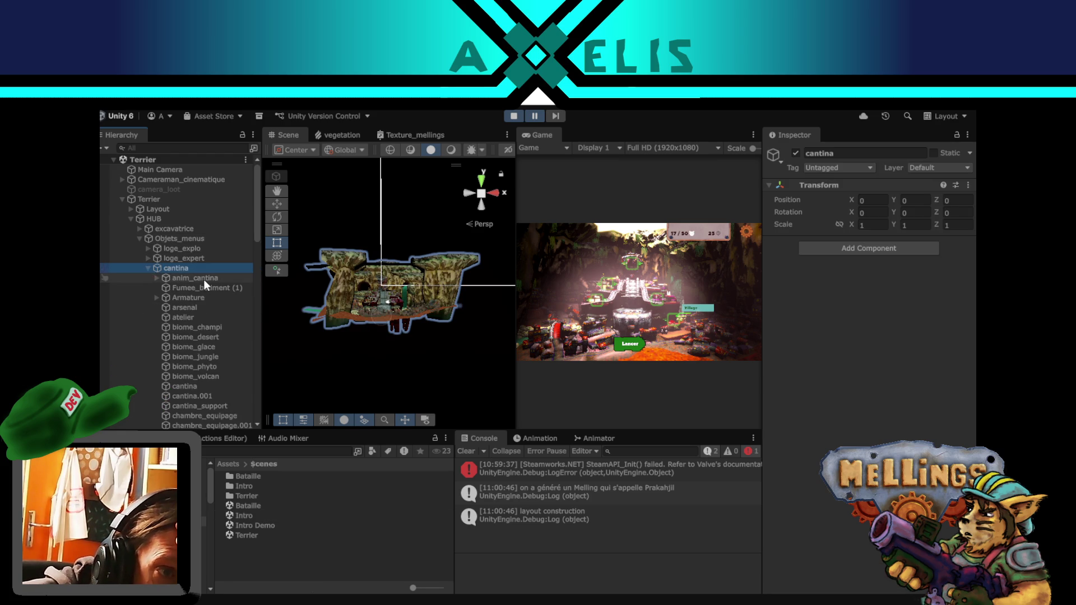
scroll(333, 299, up, 10)
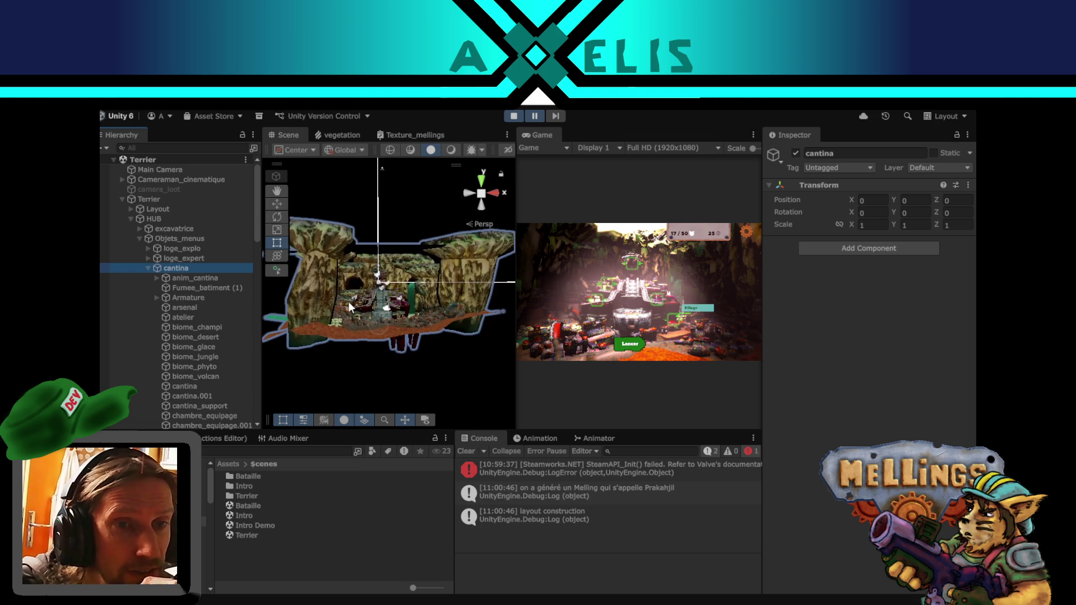
scroll(352, 315, up, 2)
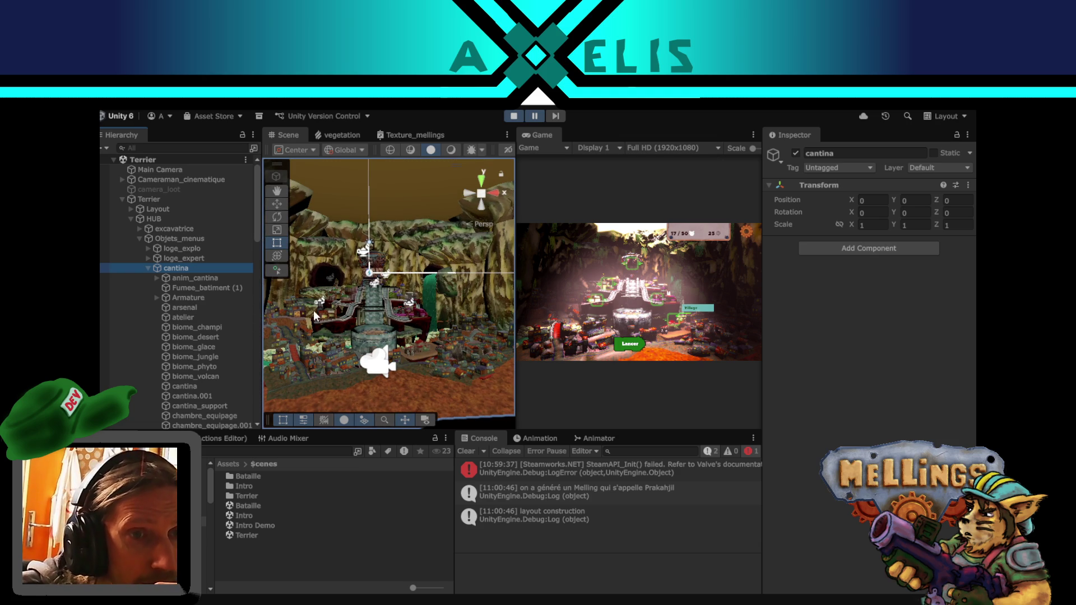
click(202, 279)
click(190, 269)
mouse_move(363, 305)
mouse_down()
mouse_move(408, 300)
mouse_move(332, 376)
mouse_move(368, 311)
mouse_move(354, 311)
mouse_up()
click(354, 311)
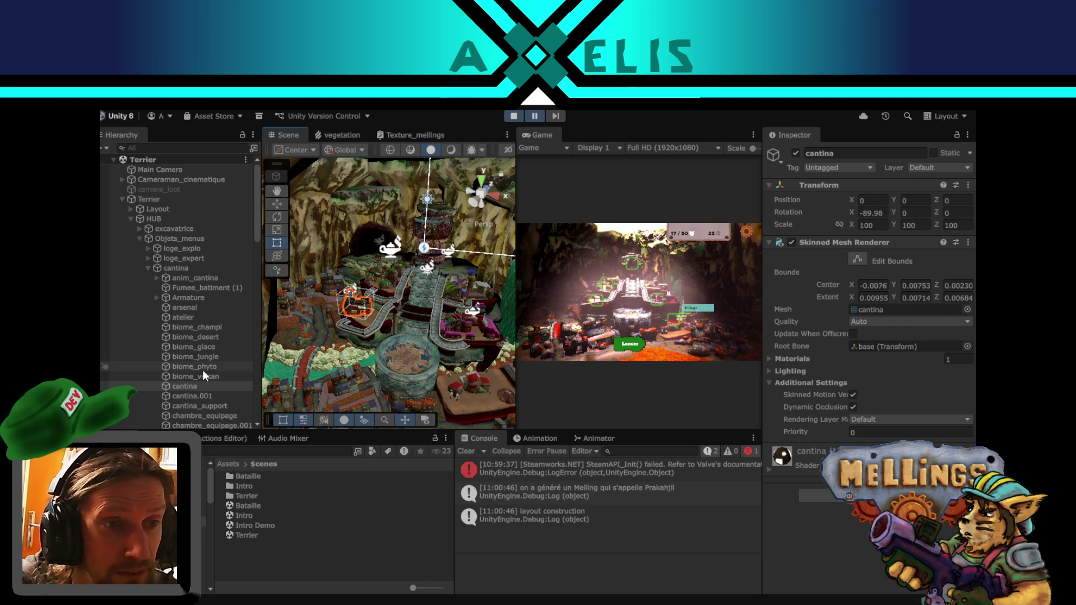
scroll(231, 347, down, 7)
scroll(227, 277, up, 2)
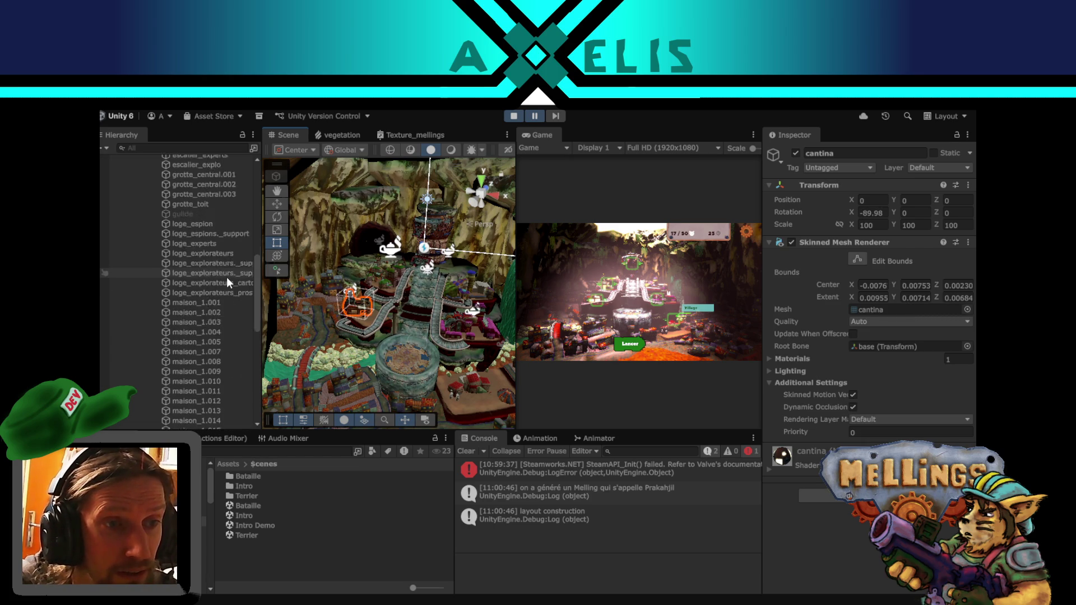
scroll(227, 276, up, 2)
click(512, 117)
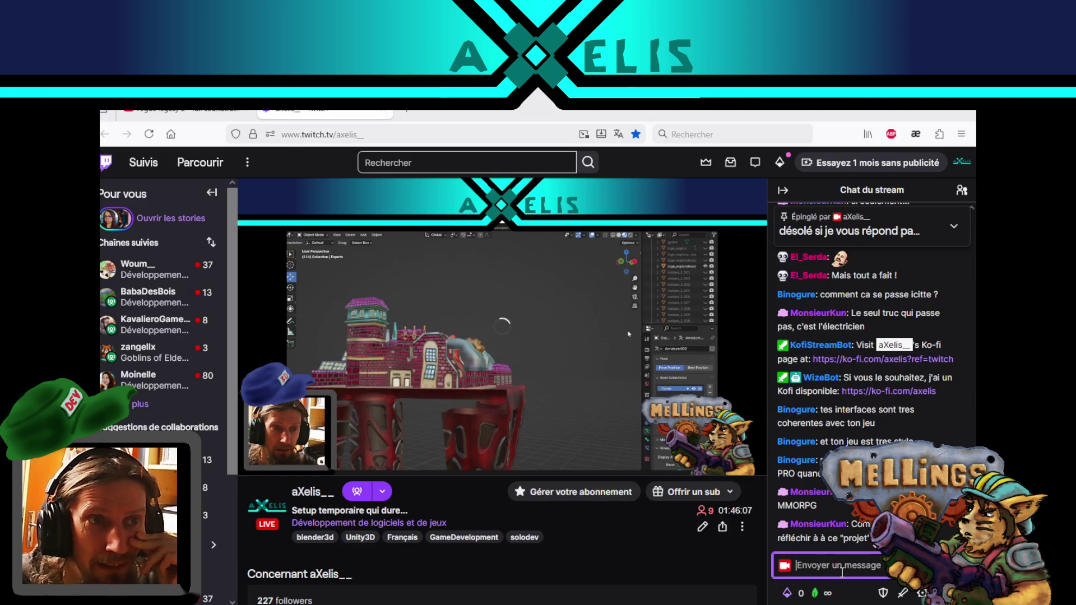
- Switch to the Rogue Legacy 2 soundtrack tab, then open hub.blend in Blender
click(160, 116)
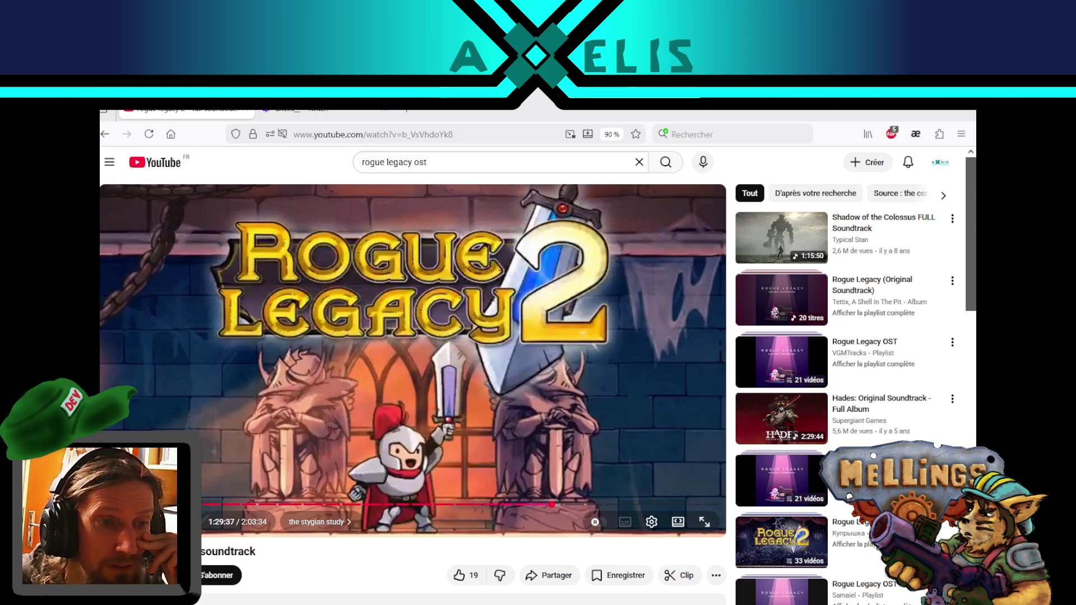
key(alt+Tab)
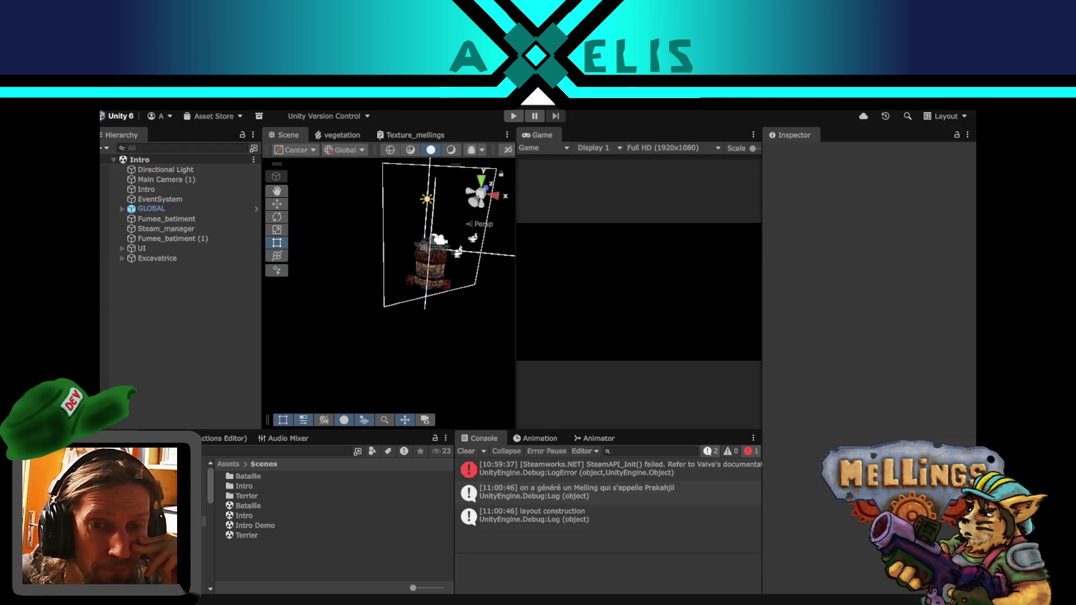
key(alt+Tab)
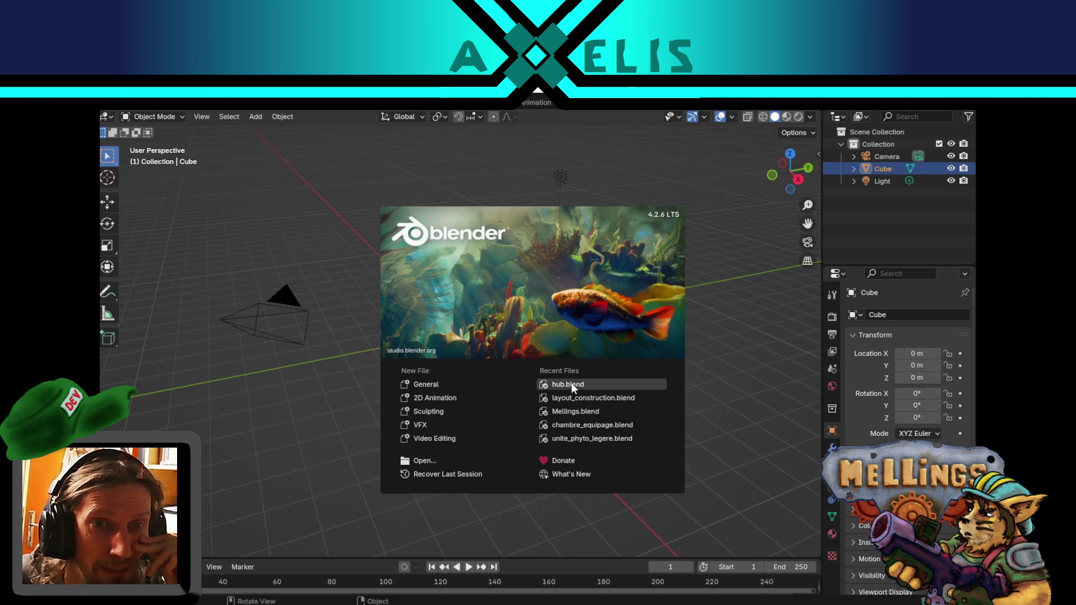
click(577, 382)
- Clear the selection, unhide all objects with Alt+H, and select an anim_cantina armature bone
scroll(452, 320, down, 4)
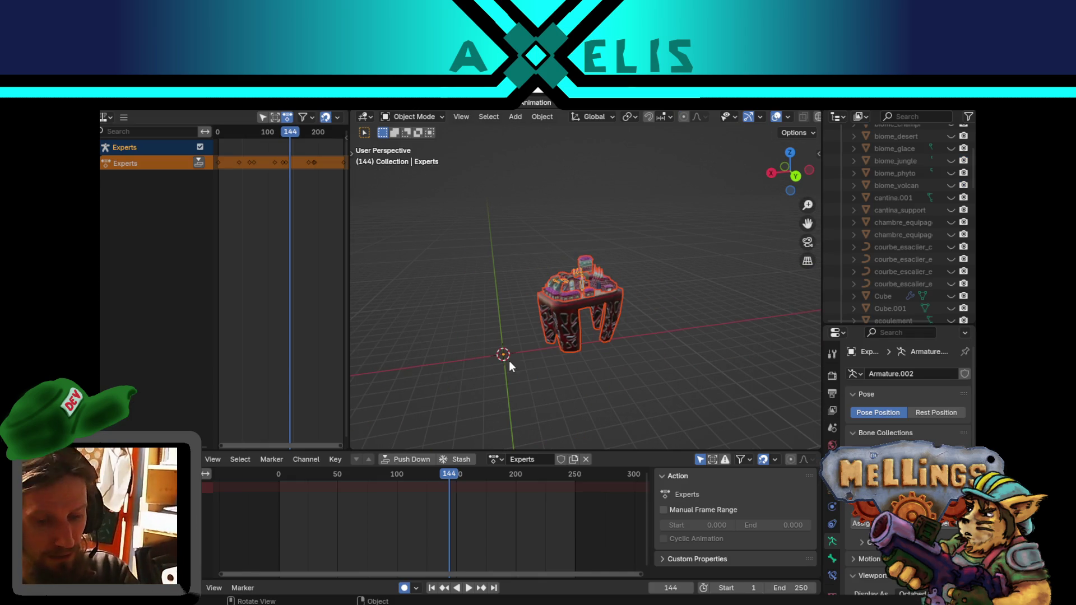
key(alt+a)
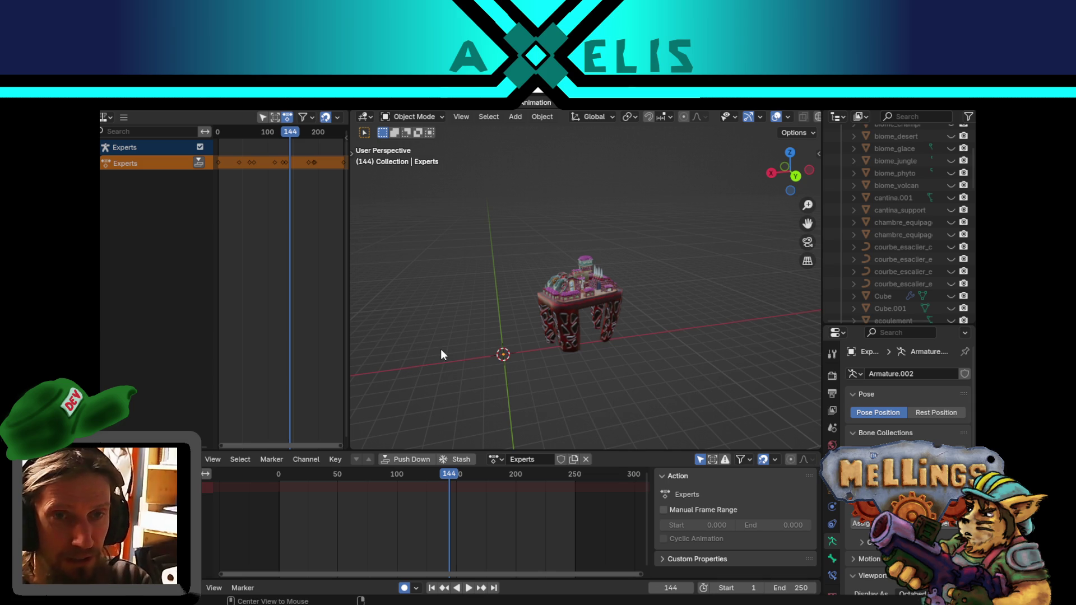
key(alt+h)
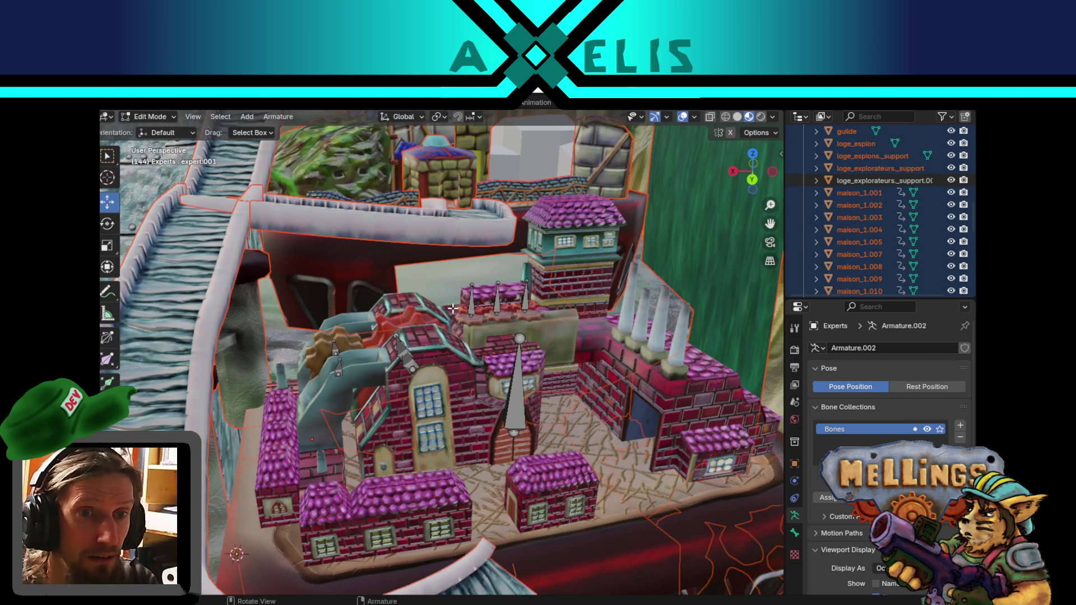
scroll(453, 308, up, 5)
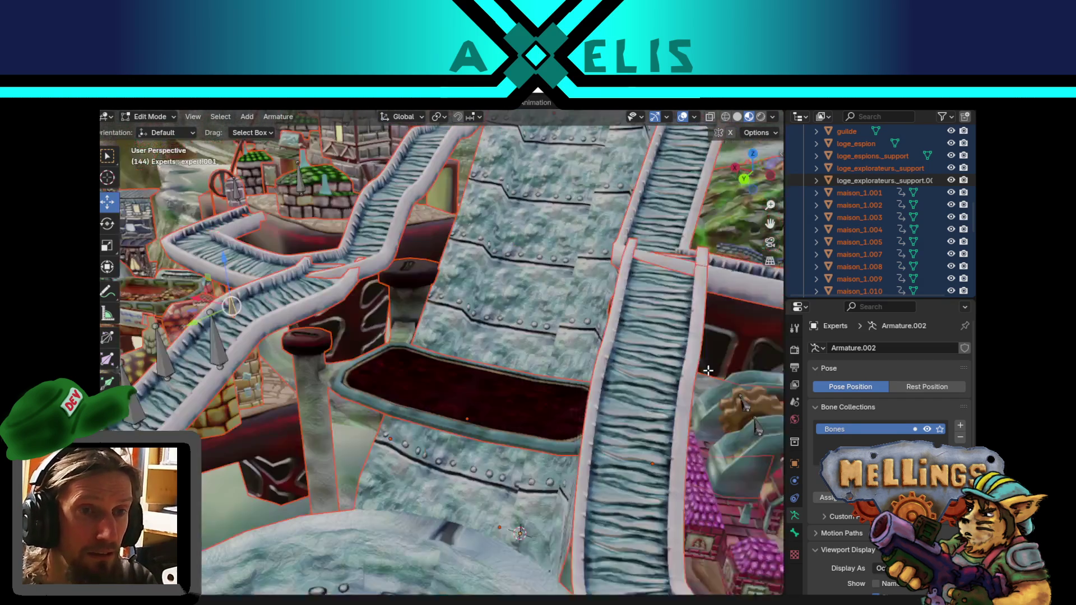
scroll(382, 308, down, 5)
scroll(541, 340, up, 5)
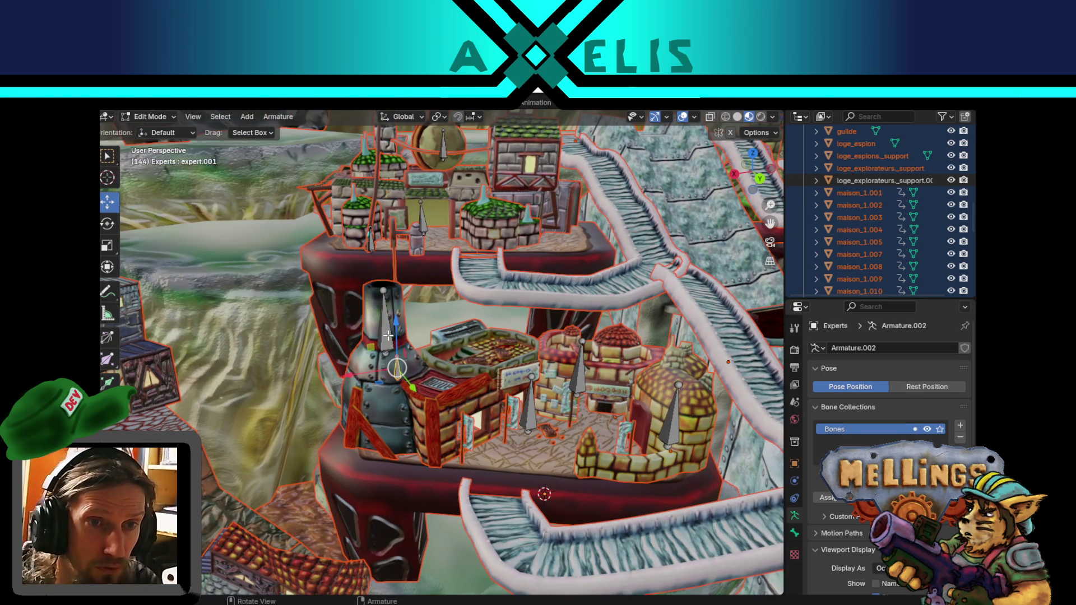
click(388, 335)
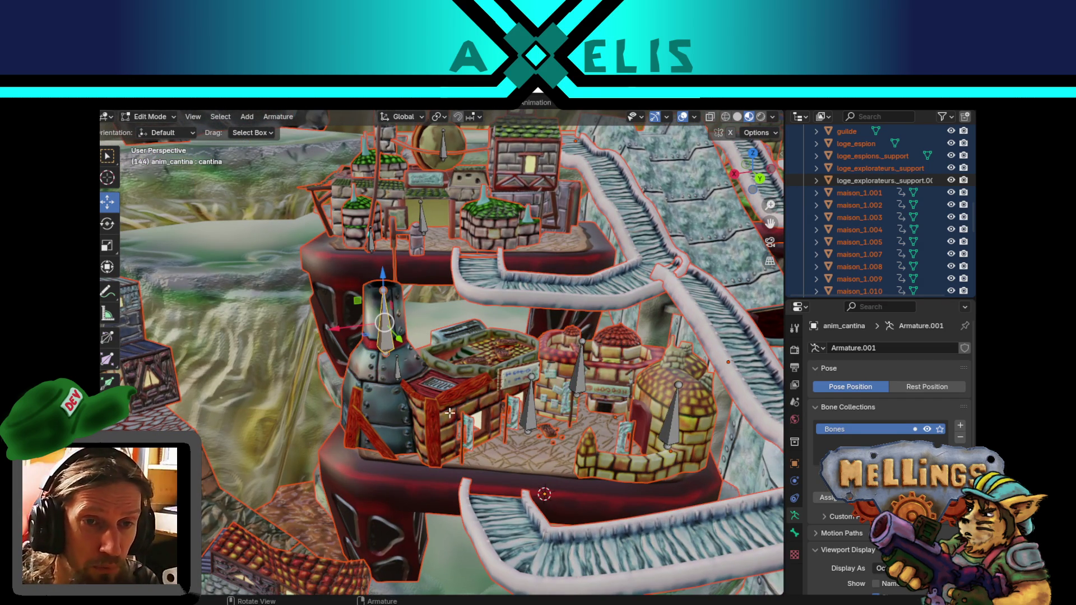
key(alt+Tab)
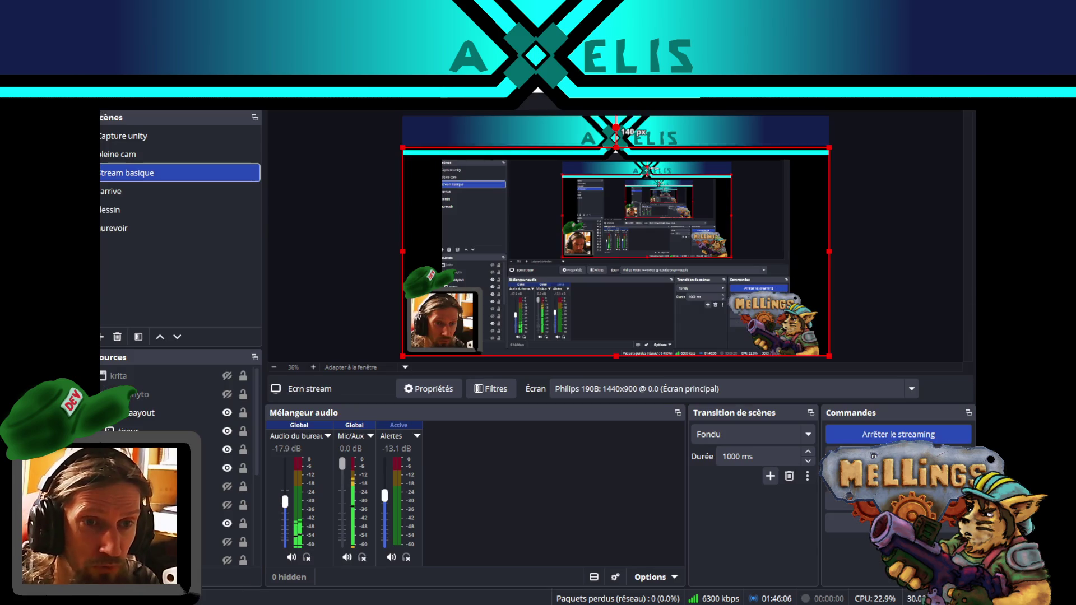
- Swap the webcam overlay's green DEV hat for the blue 3D hat in OBS Sources
scroll(179, 468, down, 2)
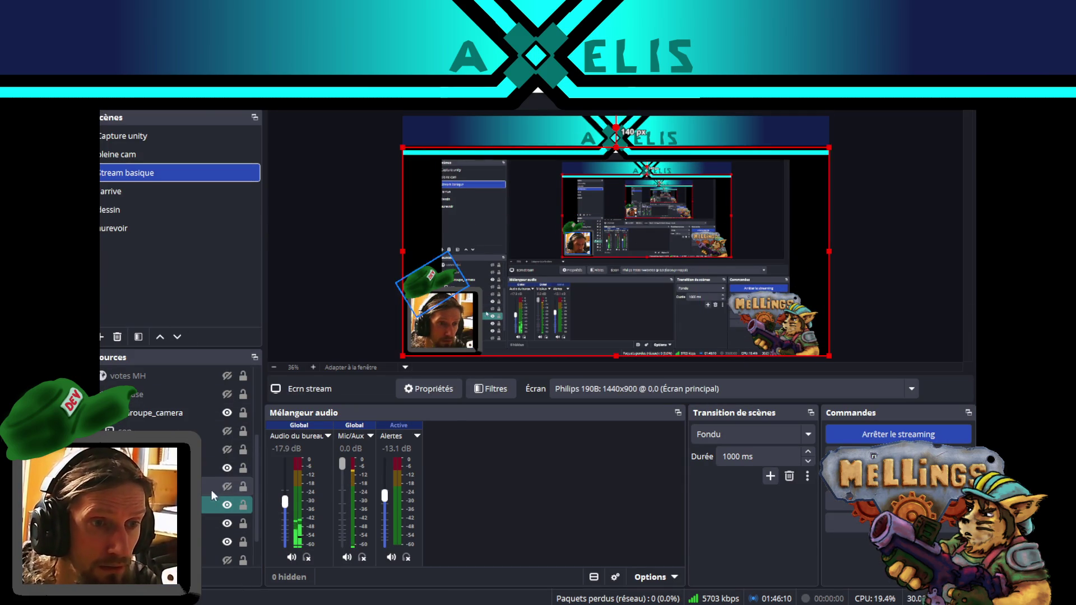
click(227, 468)
click(227, 486)
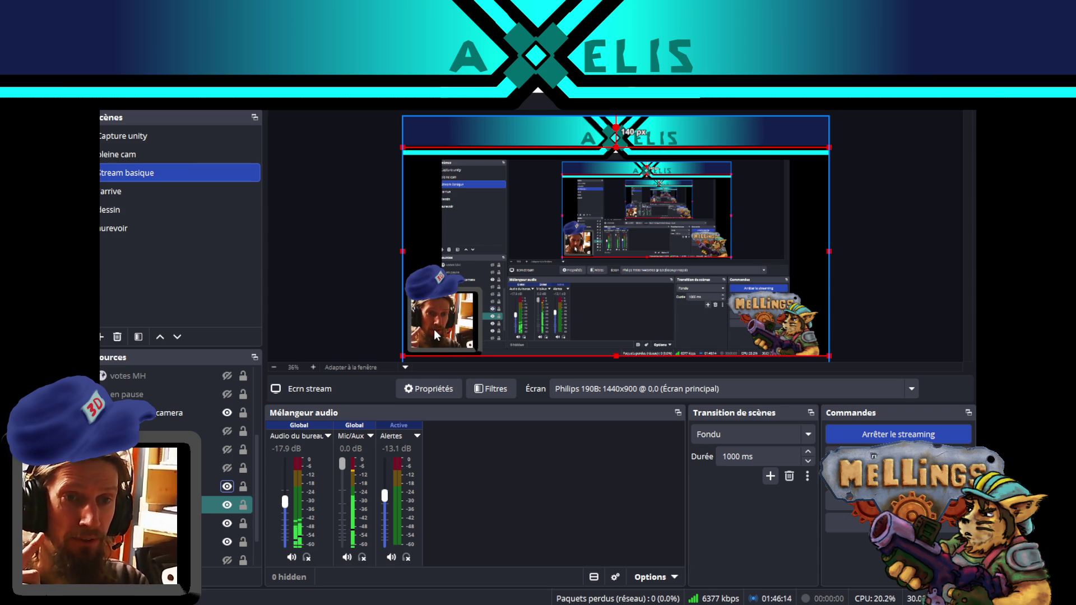
click(227, 486)
click(225, 470)
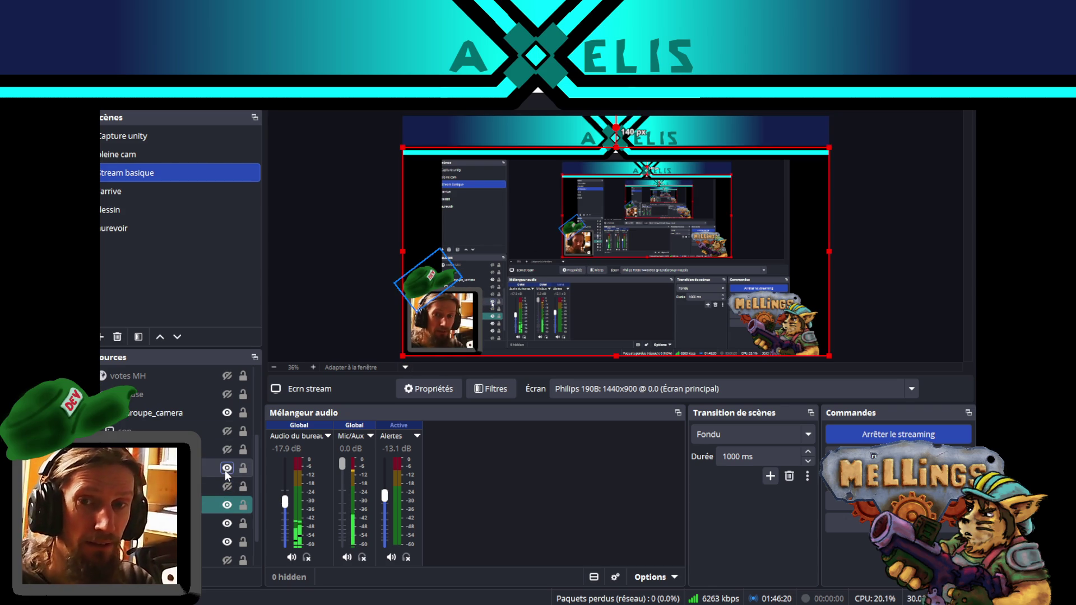
click(226, 486)
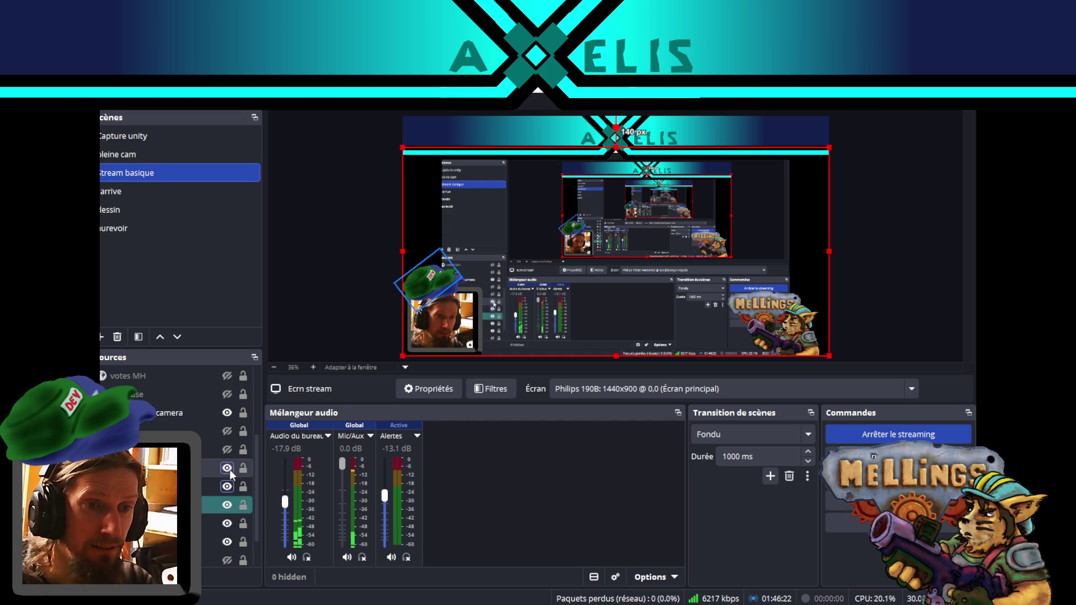
click(228, 468)
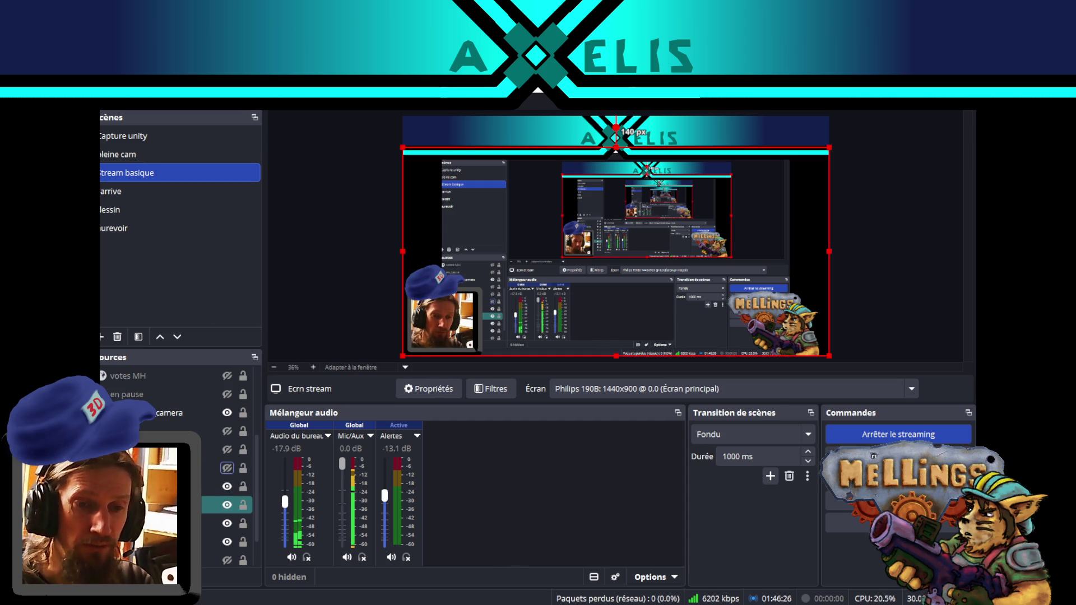
- Close the Krita drawing without saving and return to Blender
key(alt+Tab)
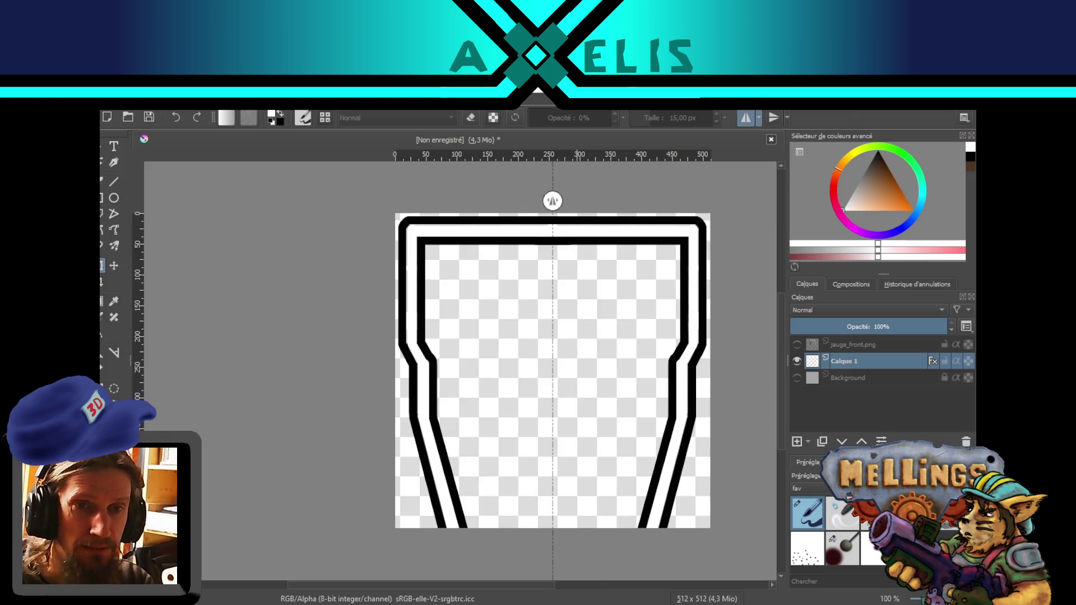
key(ctrl+w)
click(537, 363)
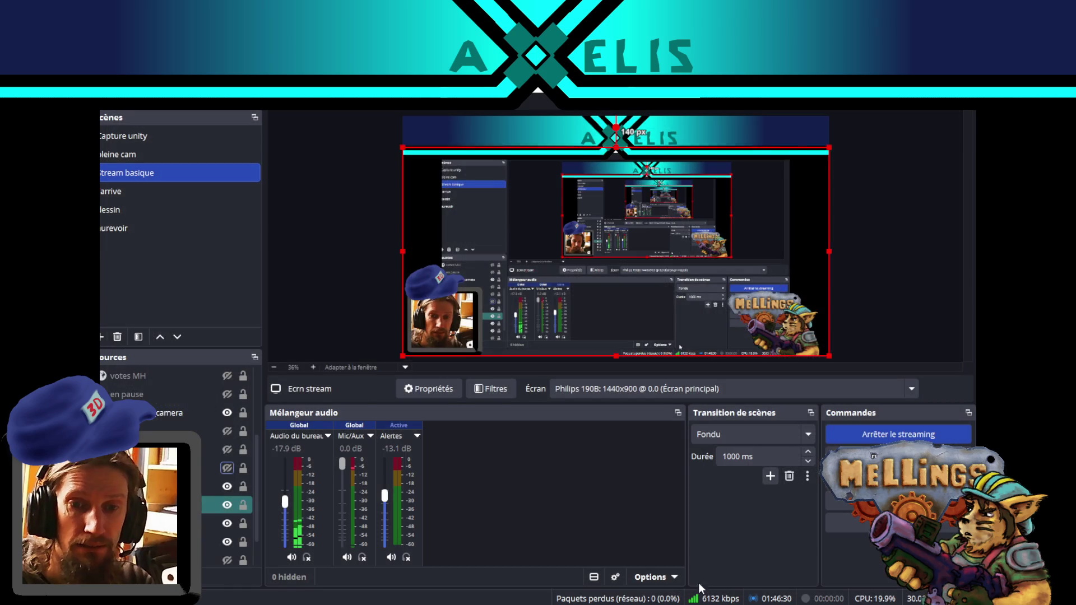
key(alt+Tab)
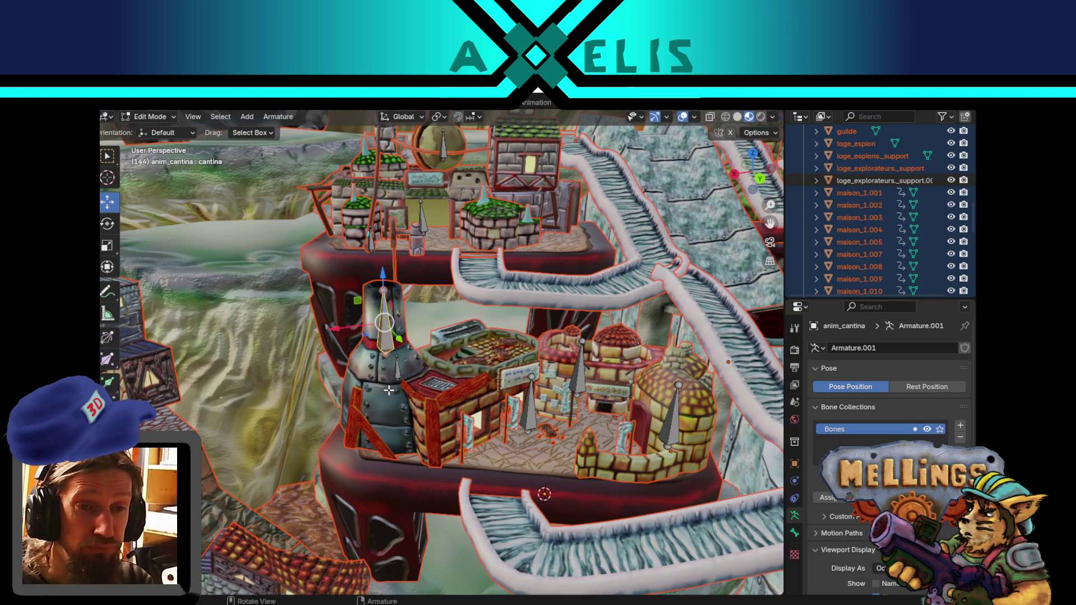